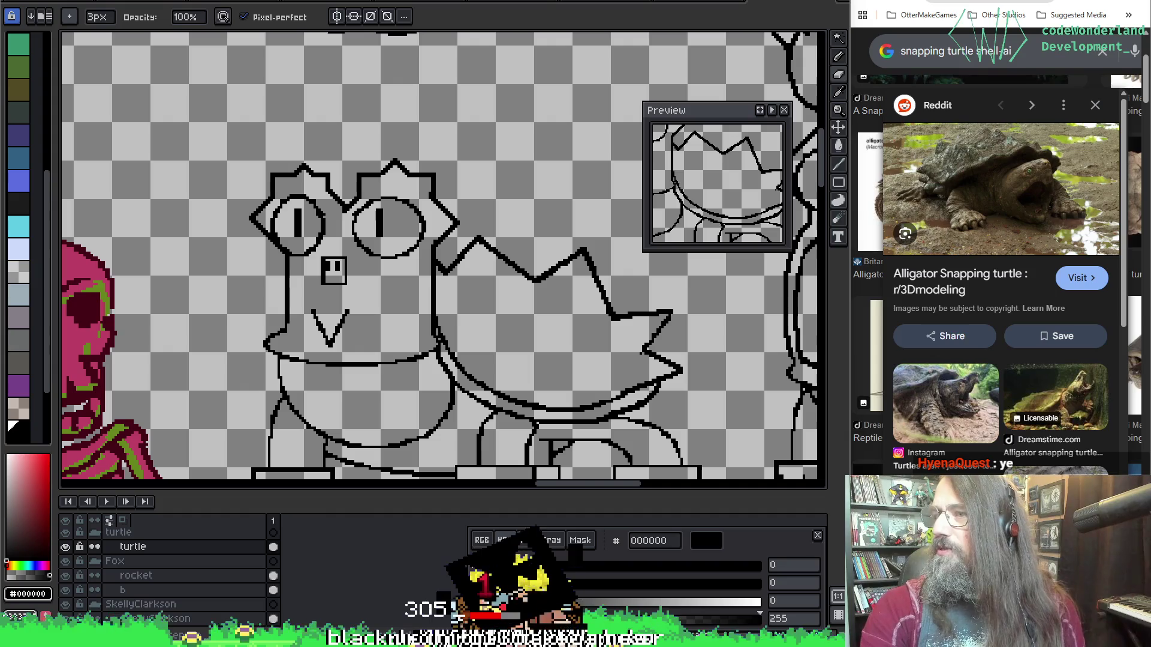
Pause the reference game video and centre the turtle's face in the canvas view.
{"action": "key", "text": "alt+Tab"}
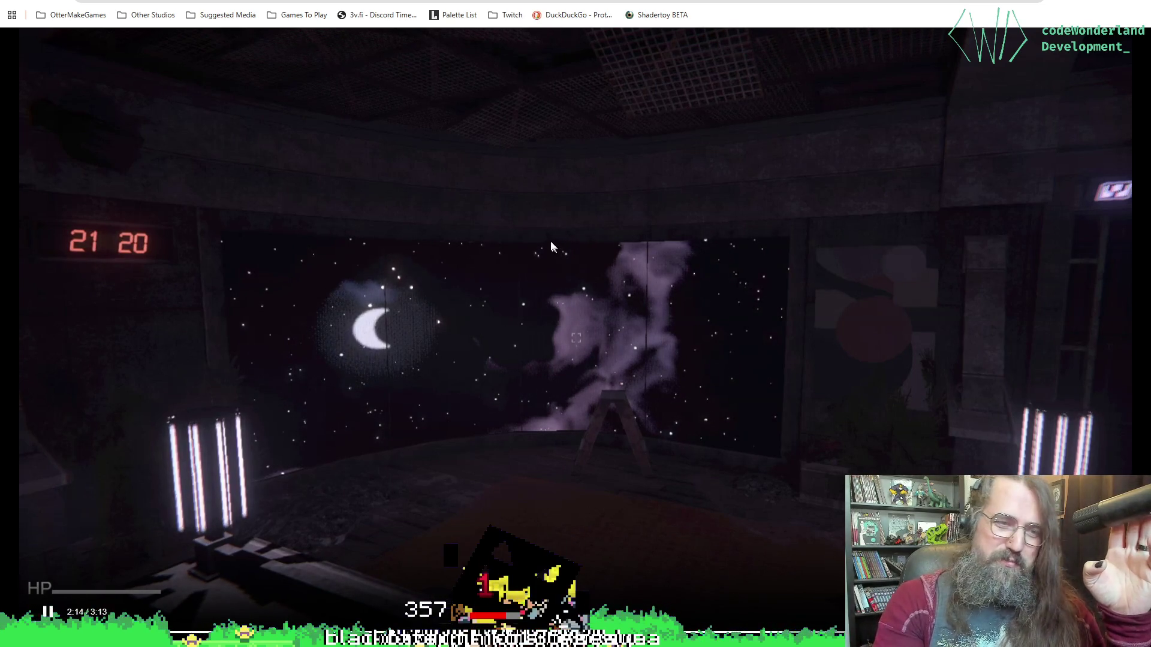
{"action": "left_click", "coordinate": [566, 227]}
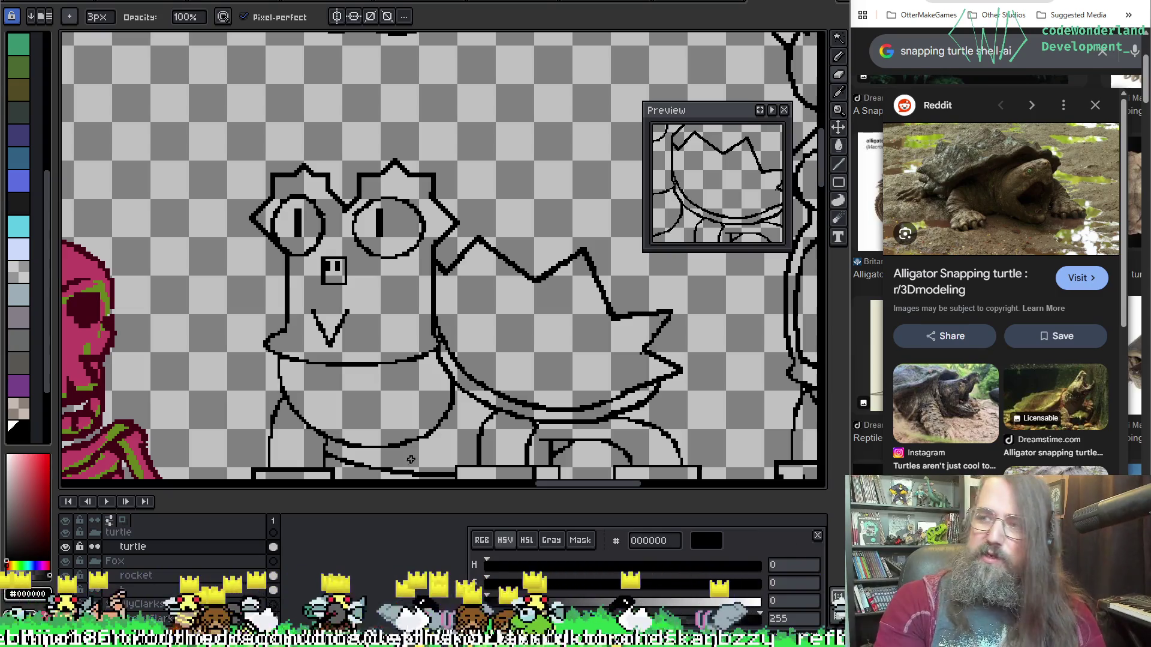
{"action": "left_click_drag", "start_coordinate": [288, 250], "coordinate": [296, 255]}
{"action": "scroll", "coordinate": [297, 255], "scroll_direction": "up", "scroll_amount": 1}
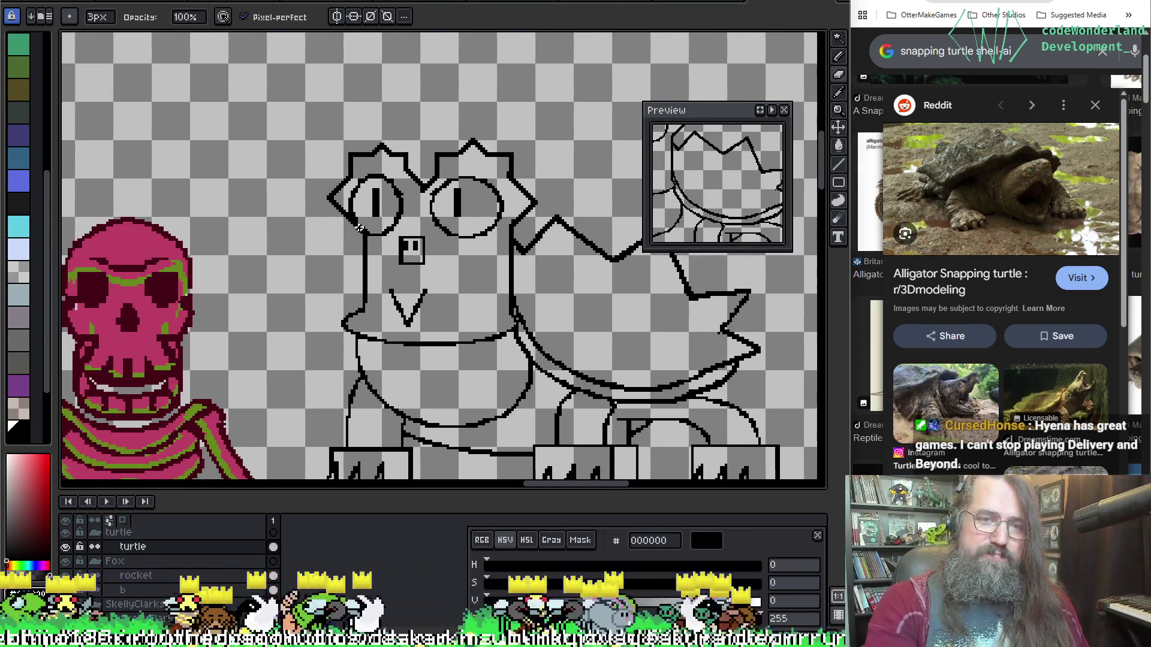
{"action": "scroll", "coordinate": [359, 229], "scroll_direction": "up", "scroll_amount": 1}
{"action": "left_click_drag", "start_coordinate": [381, 300], "coordinate": [334, 154]}
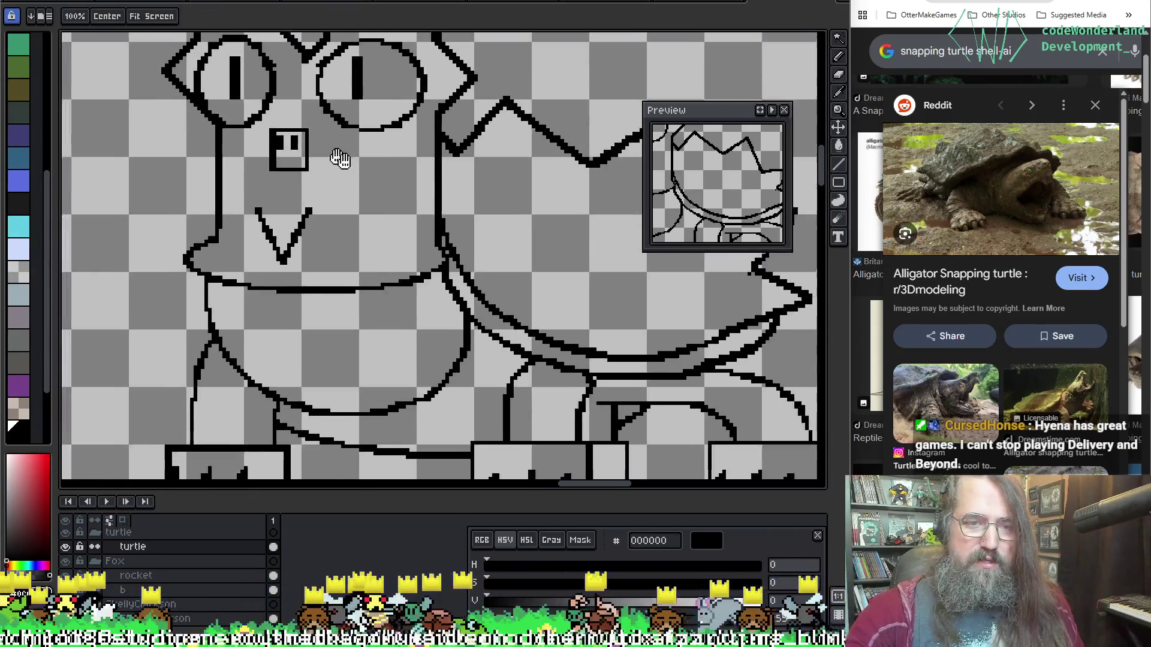
{"action": "mouse_move", "coordinate": [489, 251]}
{"action": "left_mouse_down"}
{"action": "mouse_move", "coordinate": [419, 249]}
{"action": "mouse_move", "coordinate": [167, 373]}
{"action": "left_mouse_up"}
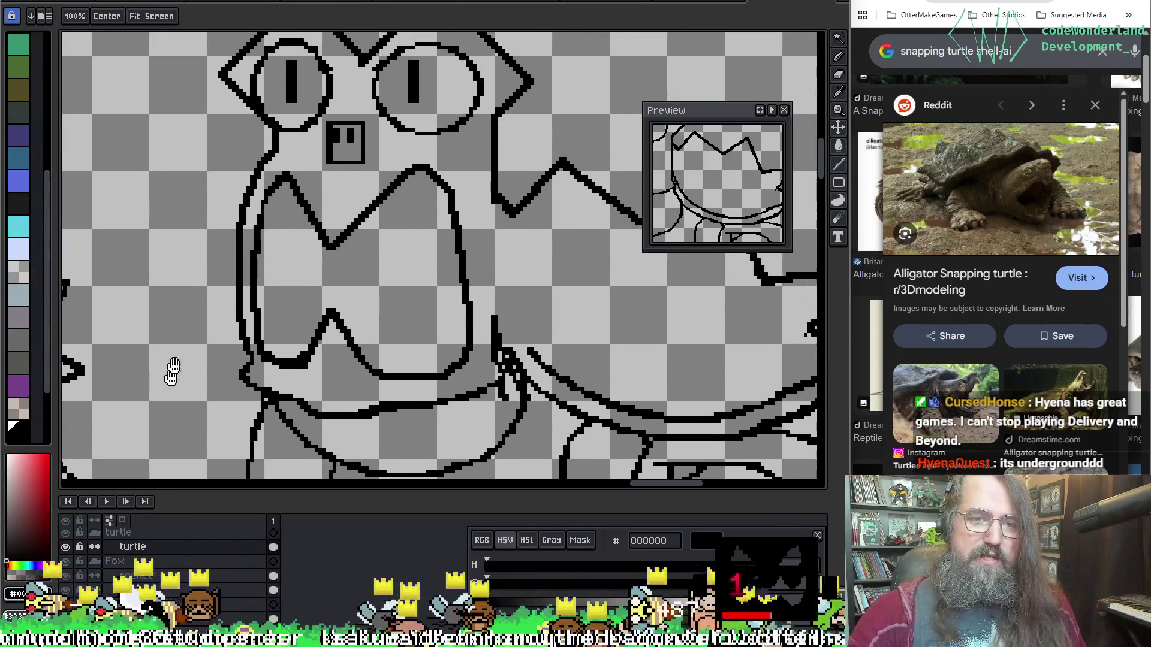
{"action": "mouse_move", "coordinate": [342, 201]}
{"action": "left_mouse_down"}
{"action": "mouse_move", "coordinate": [378, 226]}
{"action": "mouse_move", "coordinate": [514, 226]}
{"action": "left_mouse_up"}
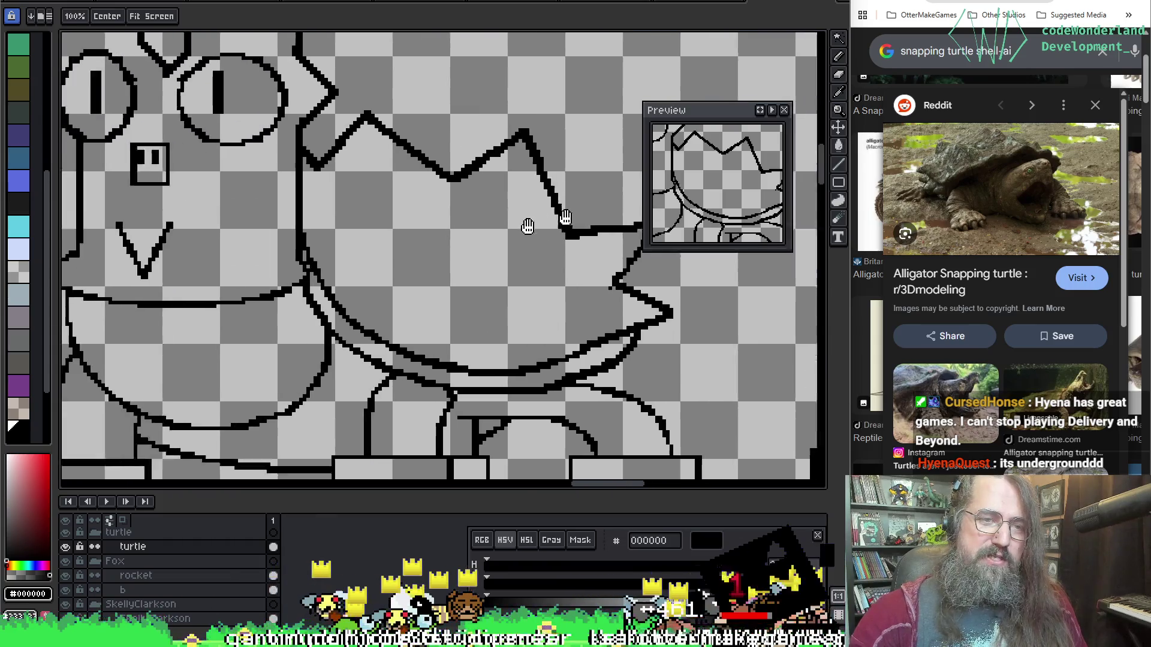
Sketch a first tongue curve down from the mouth with the pencil, then undo it.
{"action": "key", "text": "b"}
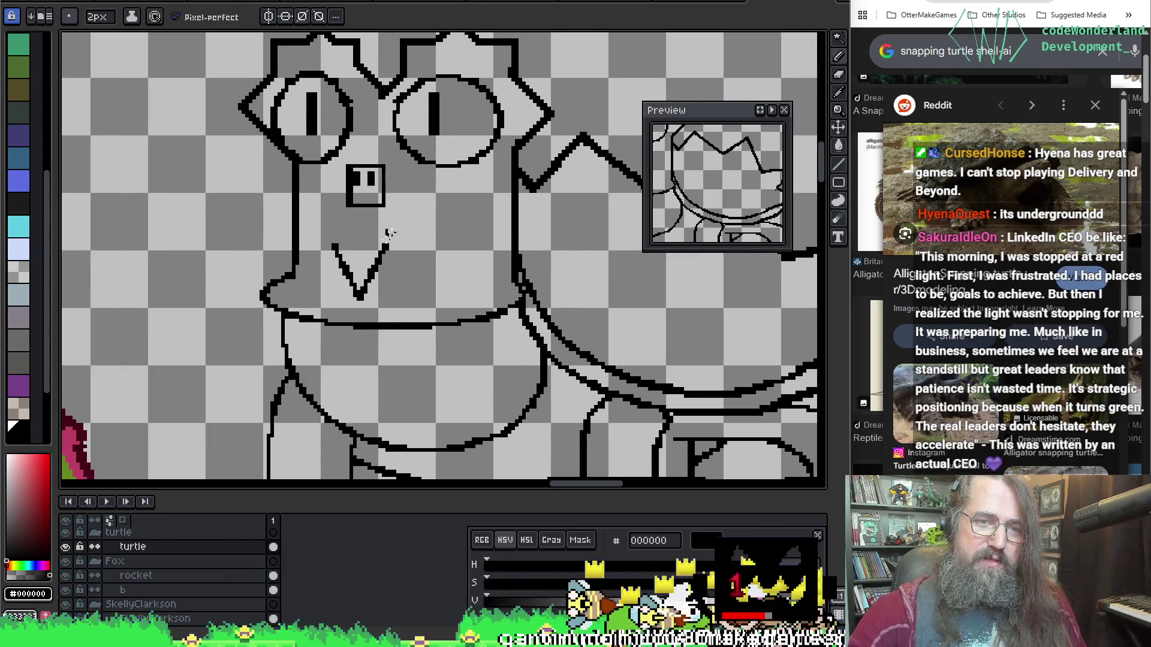
{"action": "mouse_move", "coordinate": [456, 244]}
{"action": "left_mouse_down"}
{"action": "mouse_move", "coordinate": [455, 280]}
{"action": "mouse_move", "coordinate": [370, 365]}
{"action": "left_mouse_up"}
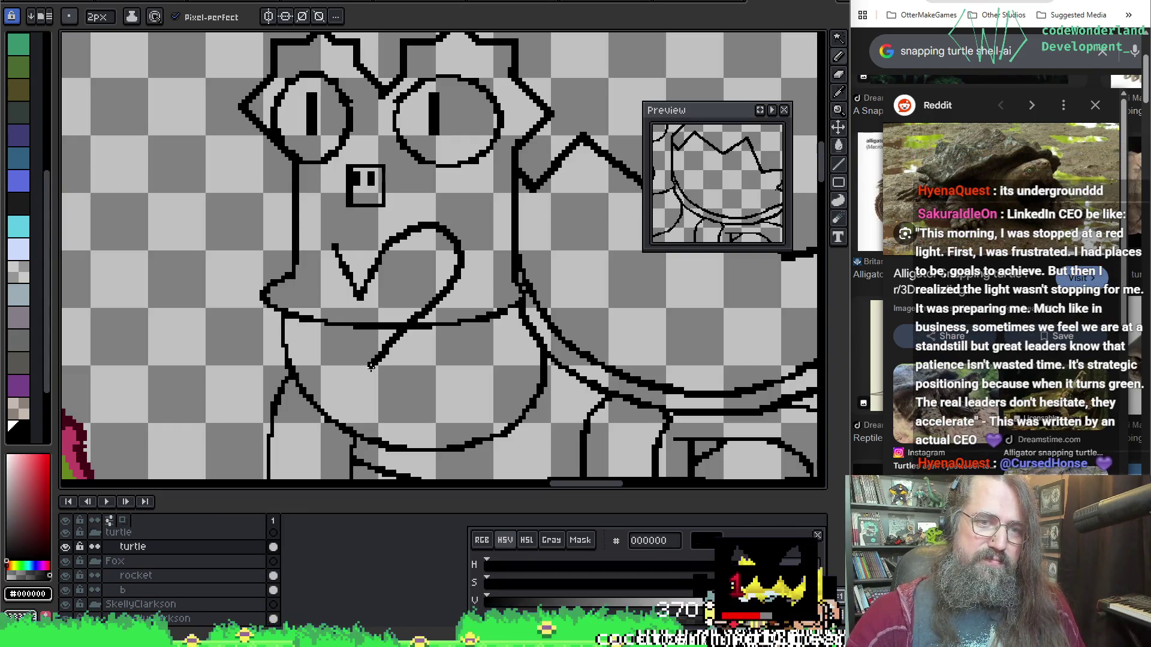
{"action": "left_click_drag", "start_coordinate": [308, 317], "coordinate": [306, 274]}
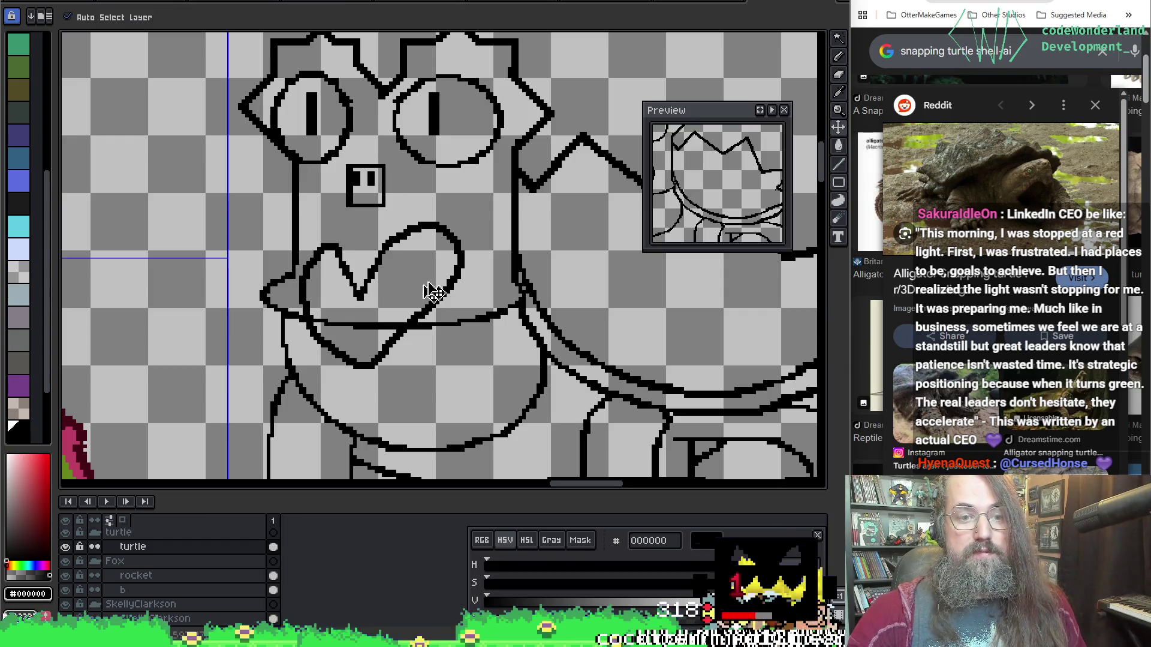
{"action": "key", "text": "ctrl+z"}
{"action": "key", "text": "ctrl+z"}
{"action": "key", "text": "ctrl+z"}
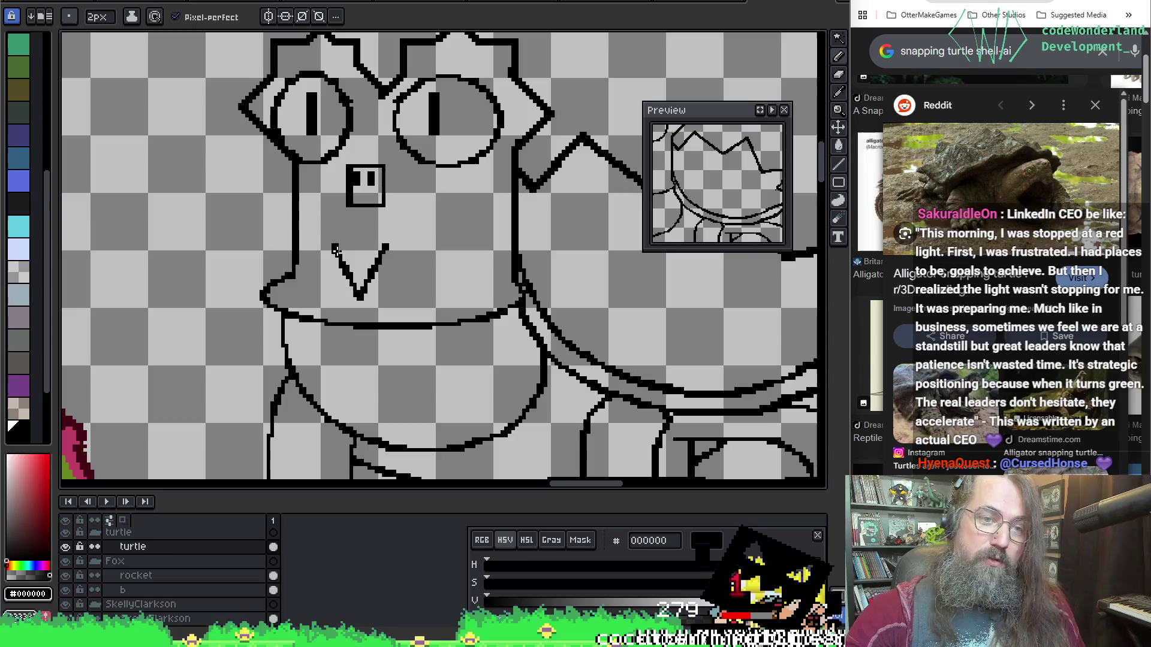
{"action": "key", "text": "ctrl+z"}
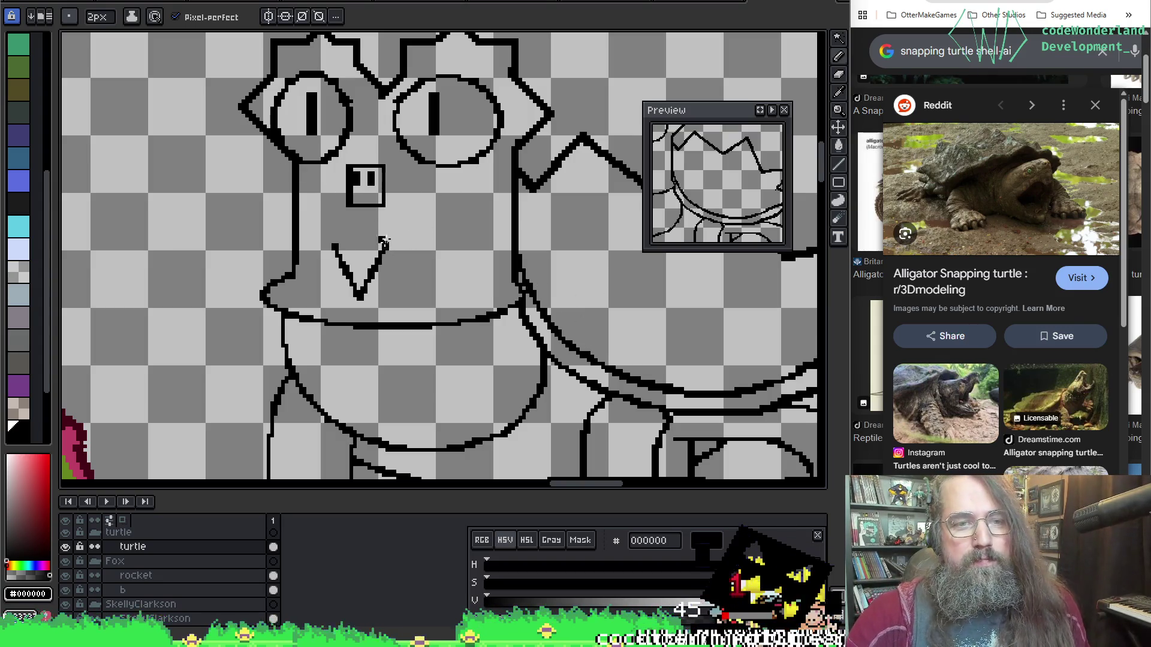
Draw the heart's right lobe and lower diagonal edge, discarding a left-lobe attempt.
{"action": "mouse_move", "coordinate": [383, 245]}
{"action": "left_mouse_down"}
{"action": "mouse_move", "coordinate": [421, 234]}
{"action": "mouse_move", "coordinate": [443, 277]}
{"action": "left_mouse_up"}
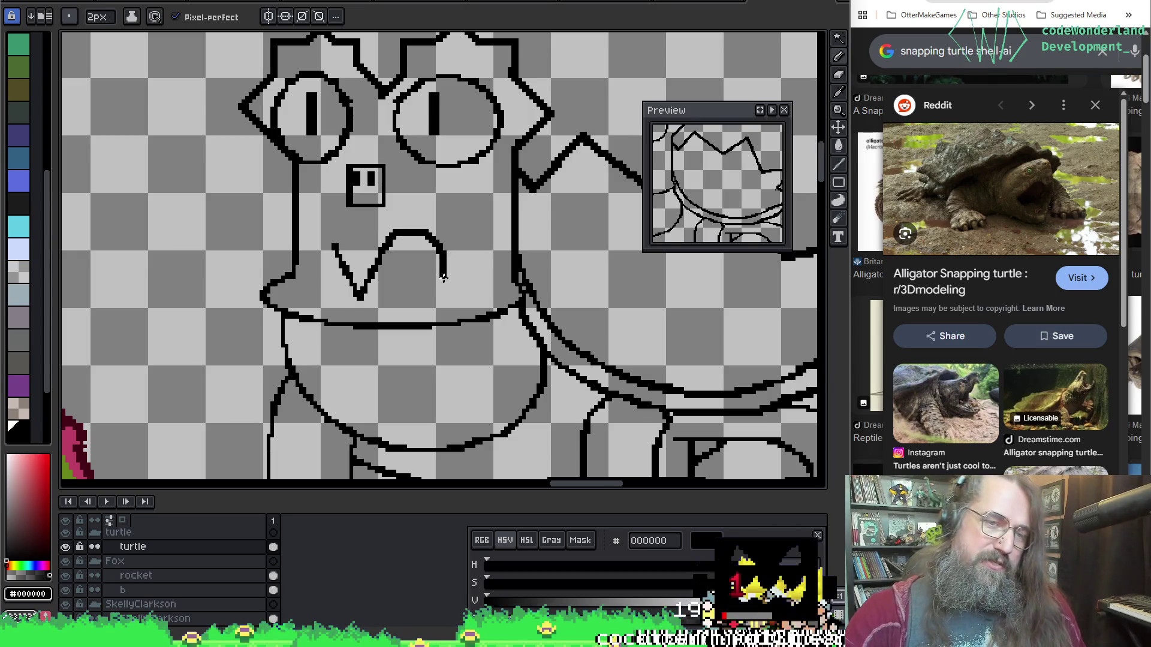
{"action": "left_click_drag", "start_coordinate": [380, 338], "coordinate": [343, 368]}
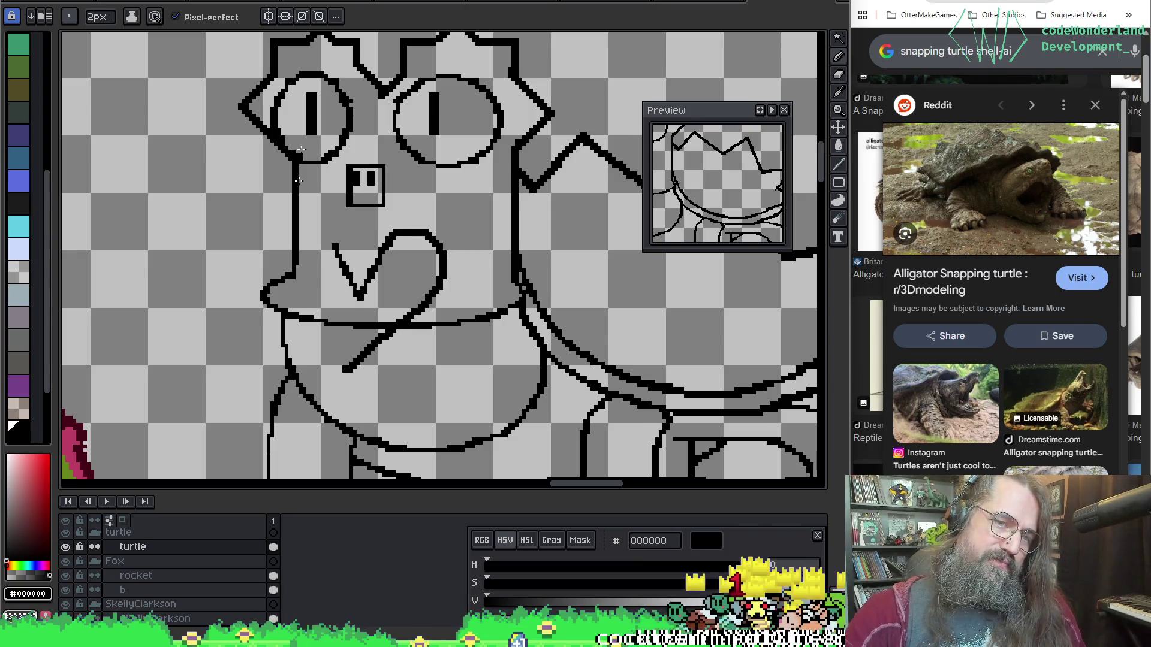
{"action": "left_click_drag", "start_coordinate": [310, 246], "coordinate": [342, 367]}
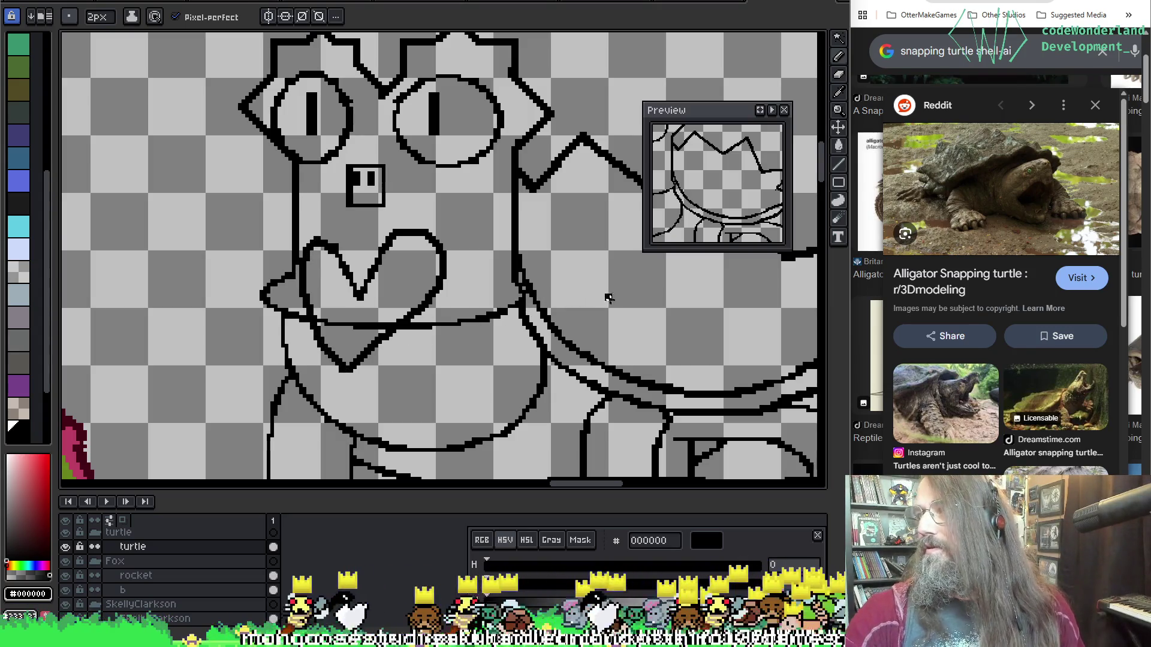
{"action": "key", "text": "ctrl+z"}
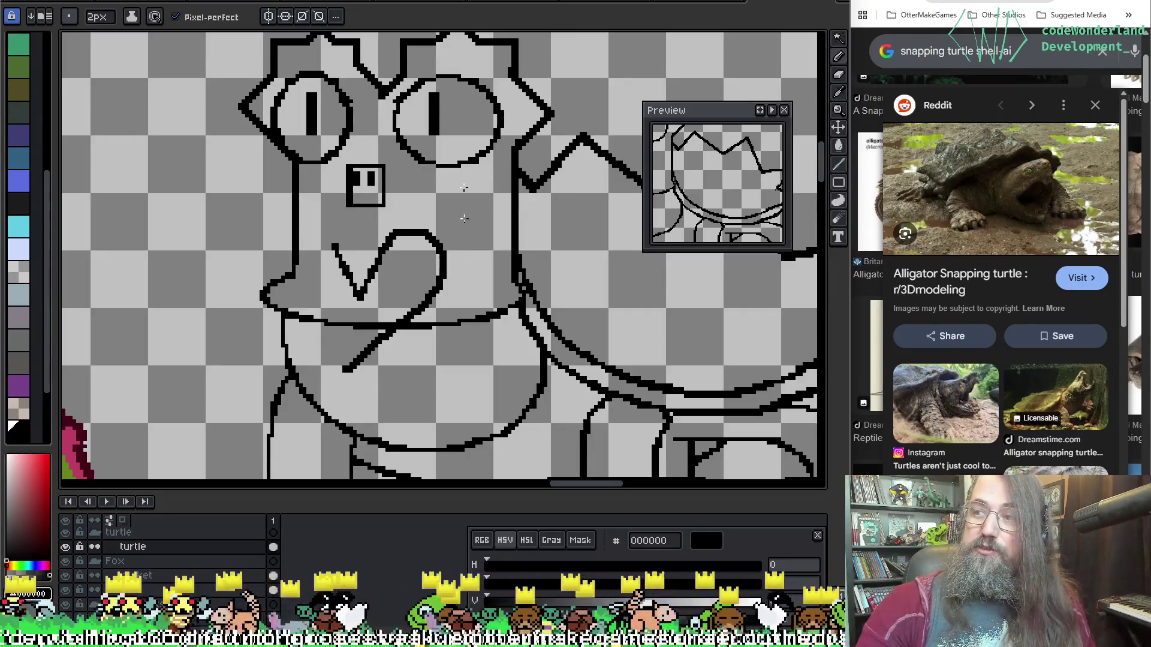
Undo the rough mouth strokes and redraw the heart's right lobe from the V.
{"action": "key", "text": "ctrl+z"}
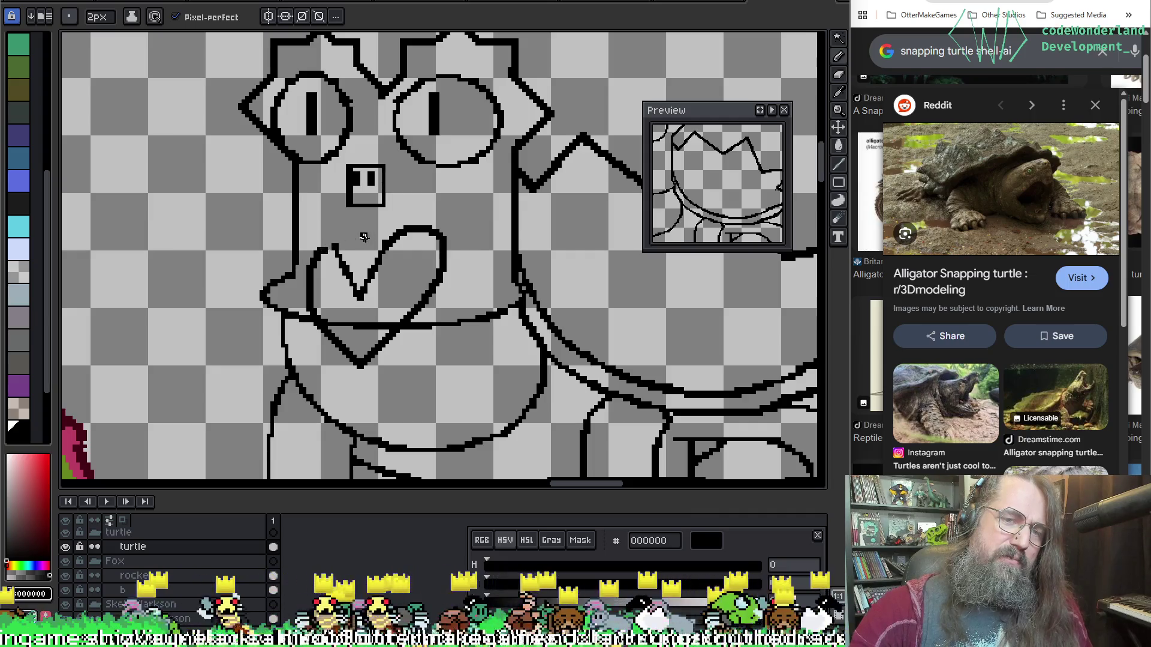
{"action": "key", "text": "ctrl+z"}
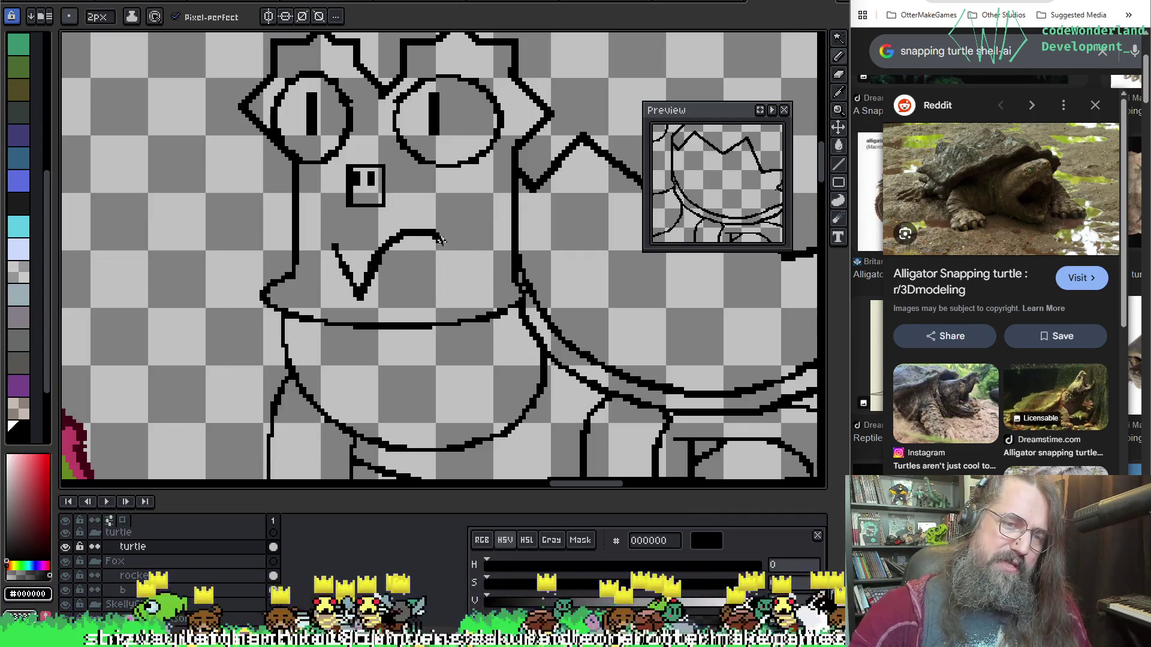
{"action": "key", "text": "ctrl+z"}
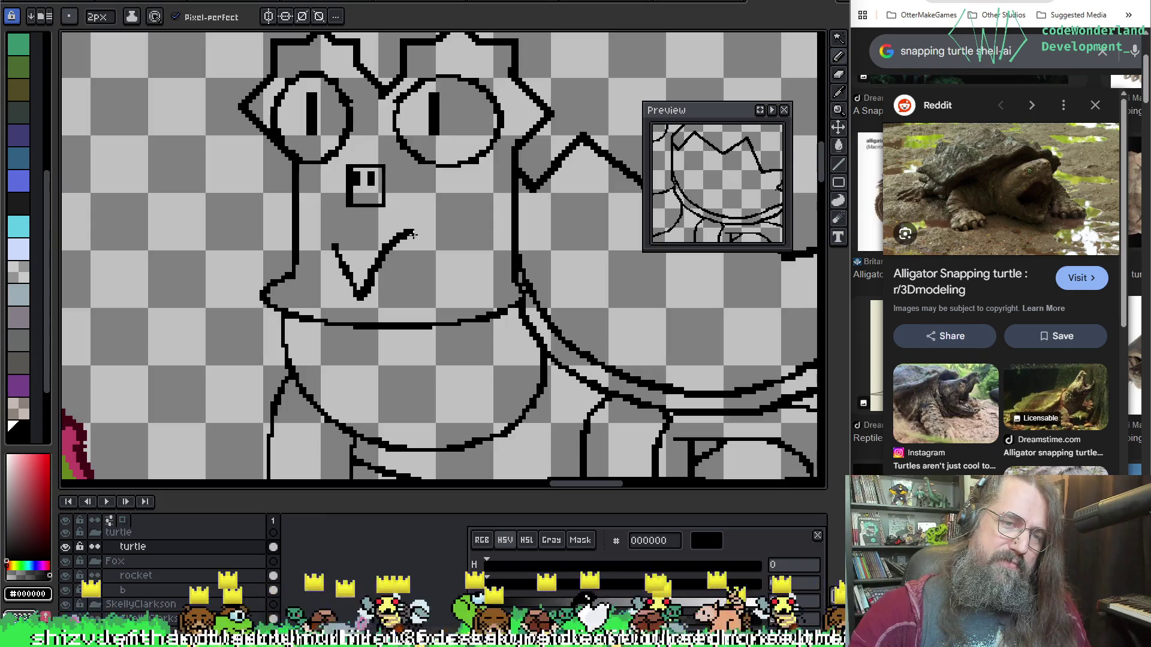
{"action": "key", "text": "ctrl+z"}
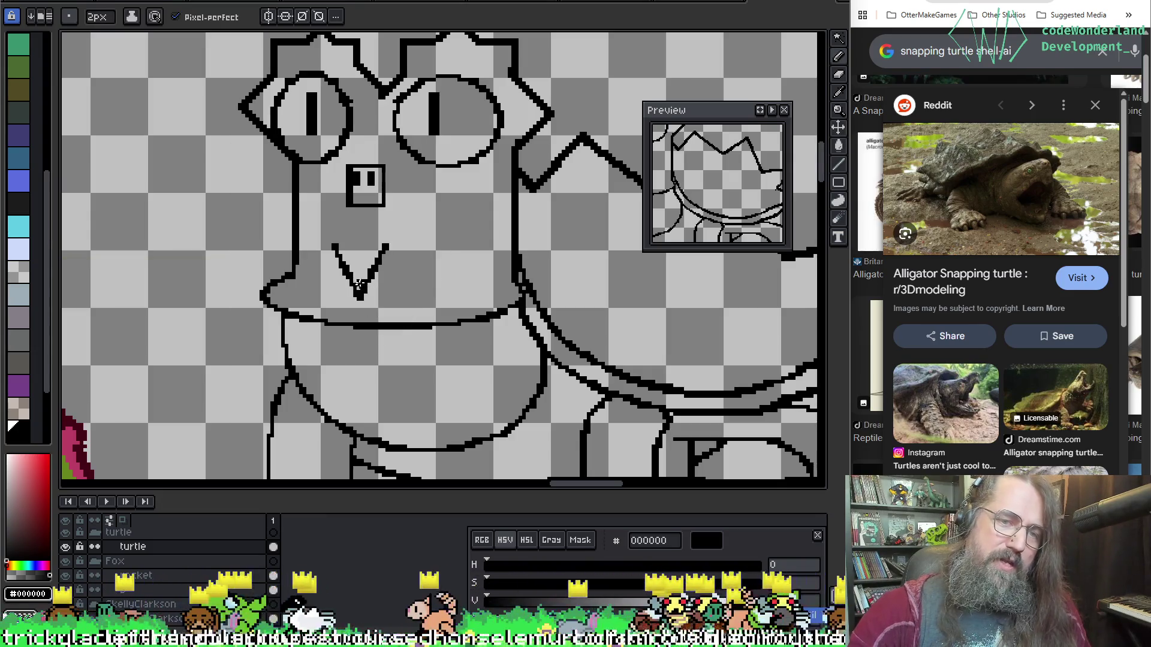
{"action": "mouse_move", "coordinate": [380, 259]}
{"action": "left_mouse_down"}
{"action": "mouse_move", "coordinate": [420, 229]}
{"action": "mouse_move", "coordinate": [431, 284]}
{"action": "left_mouse_up"}
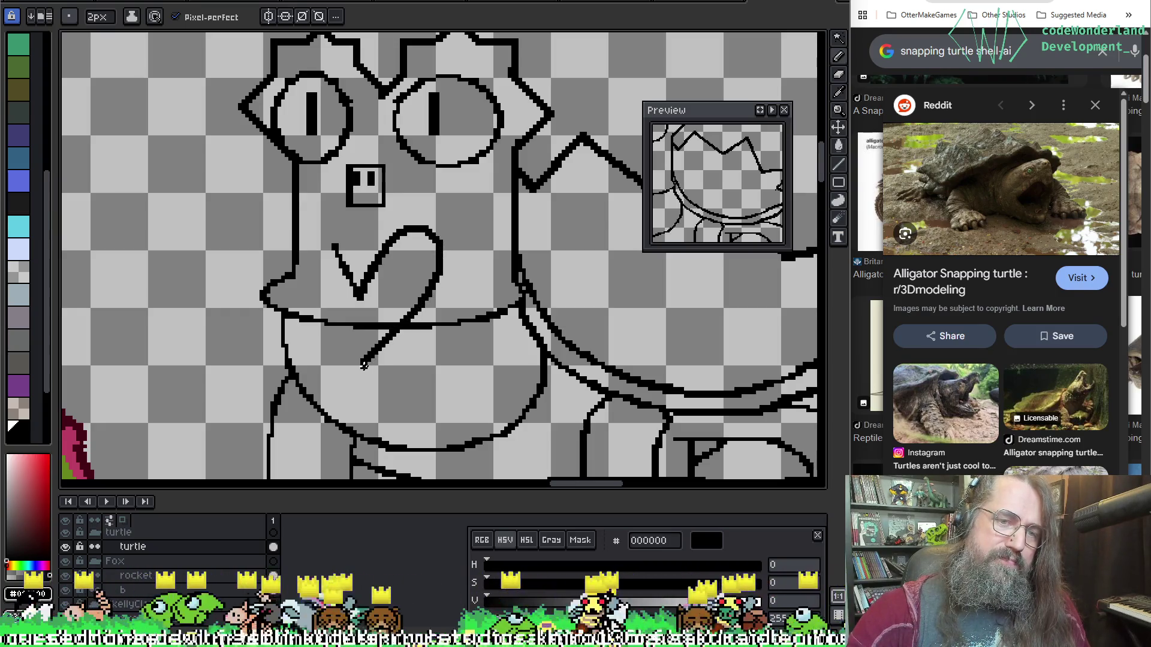
Attempt the heart's left lobe with the 2px pencil, undoing the unsatisfactory strokes.
{"action": "key", "text": "e"}
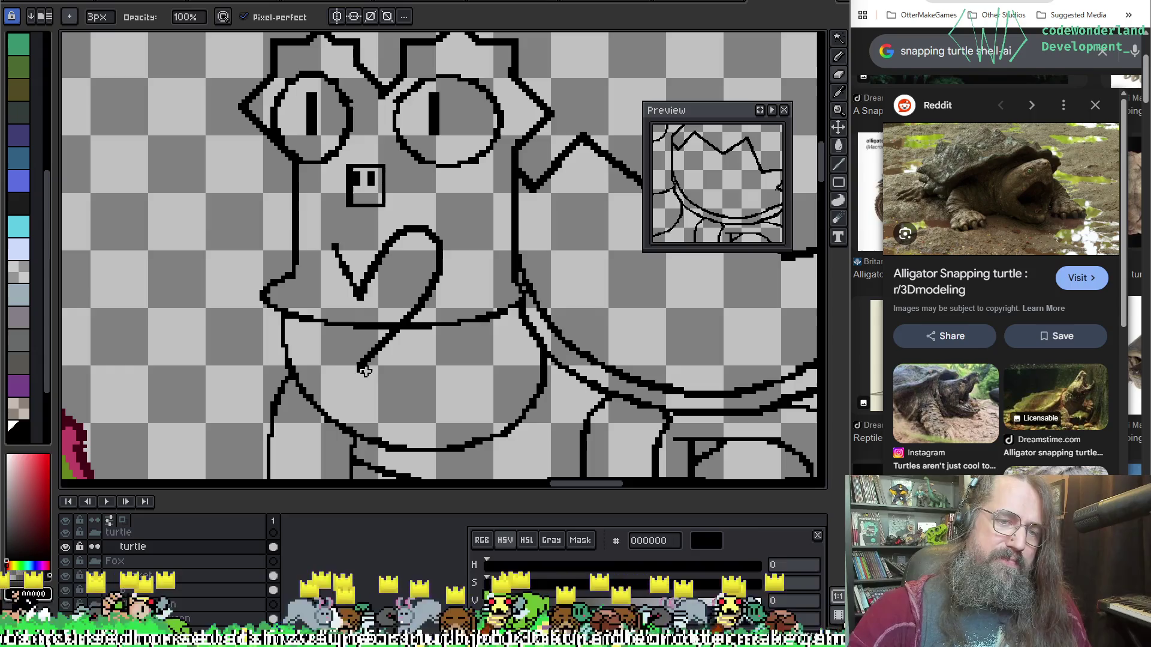
{"action": "key", "text": "b"}
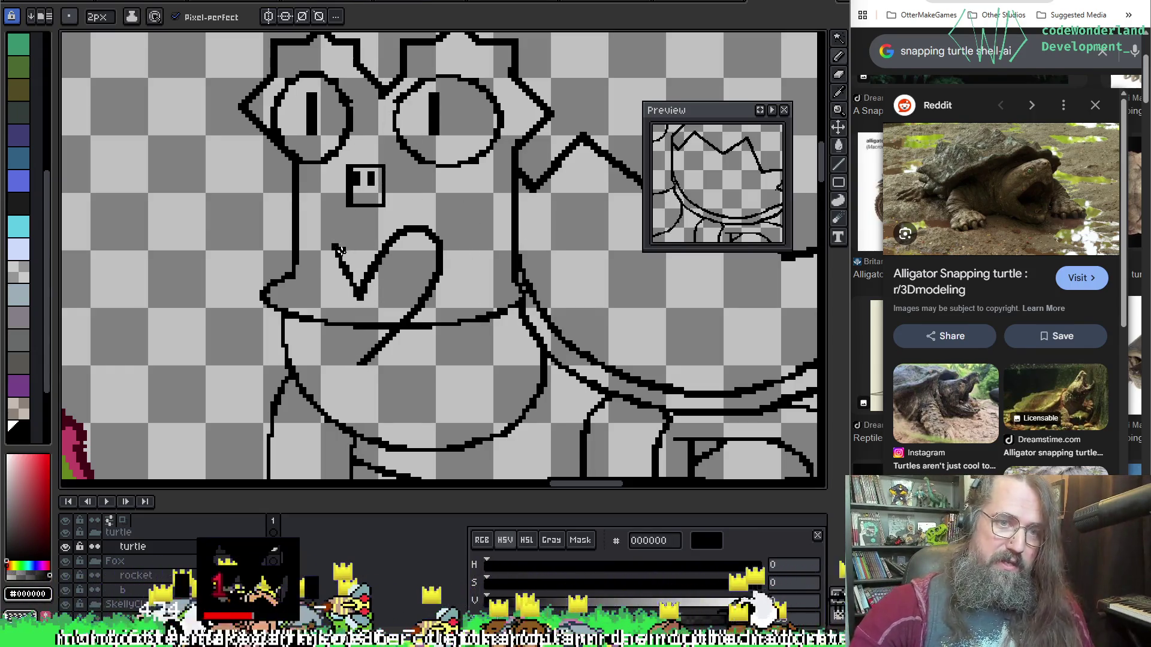
{"action": "key", "text": "ctrl+z"}
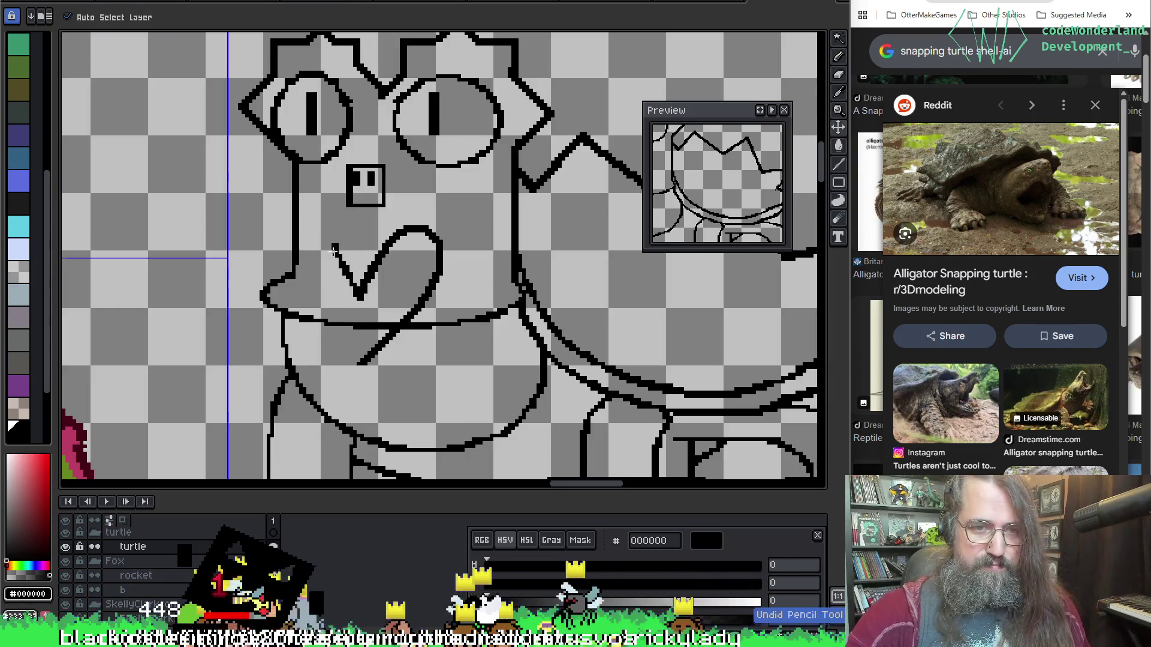
{"action": "left_click_drag", "start_coordinate": [336, 246], "coordinate": [354, 380]}
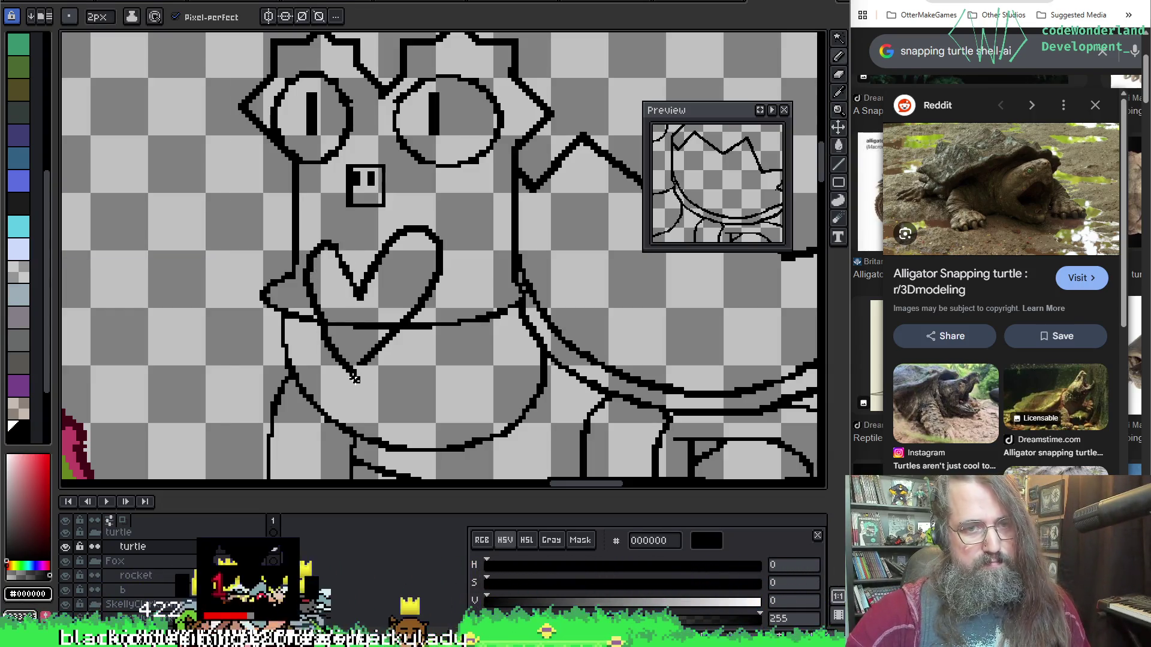
{"action": "key", "text": "ctrl+z"}
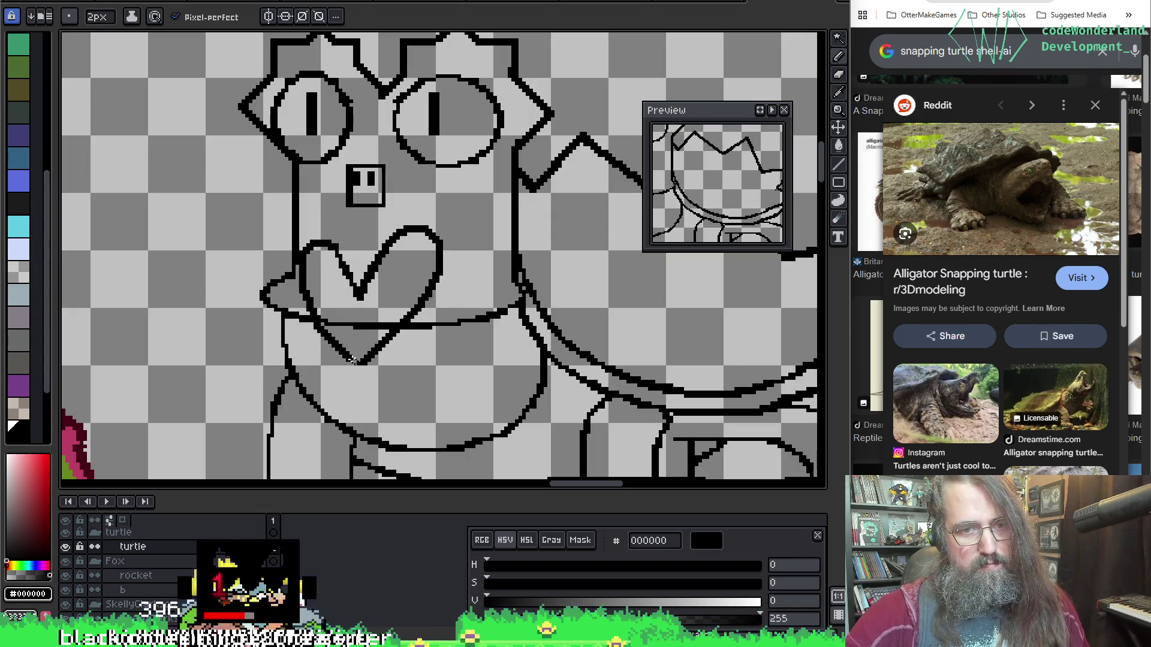
{"action": "key", "text": "ctrl+z"}
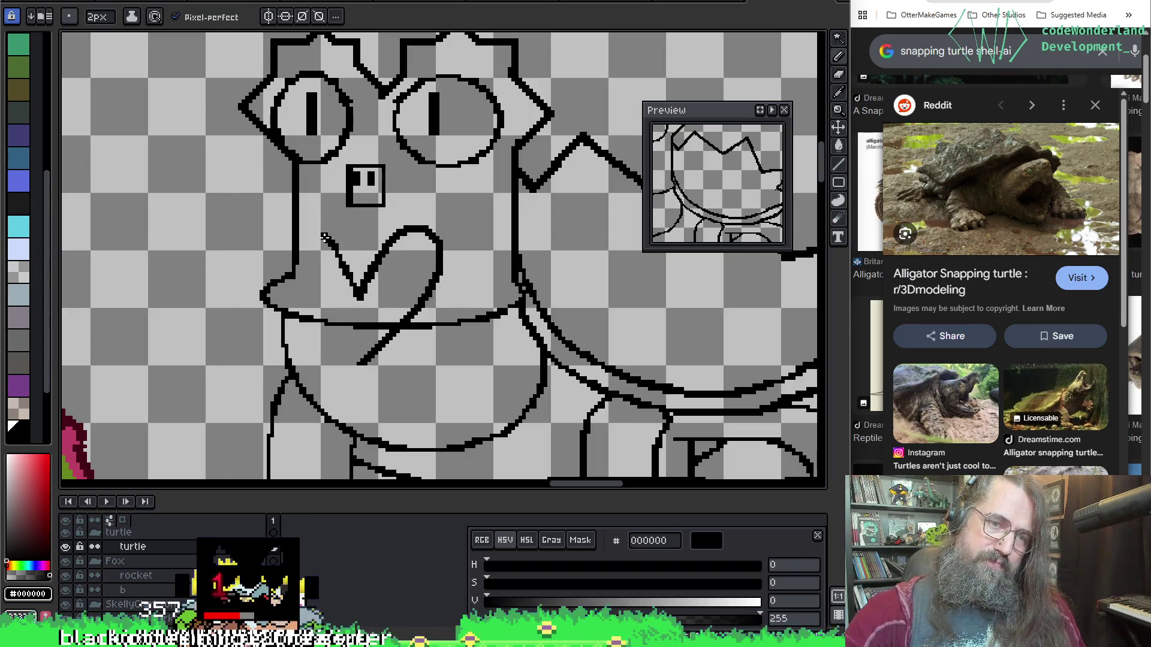
{"action": "key", "text": "ctrl+z"}
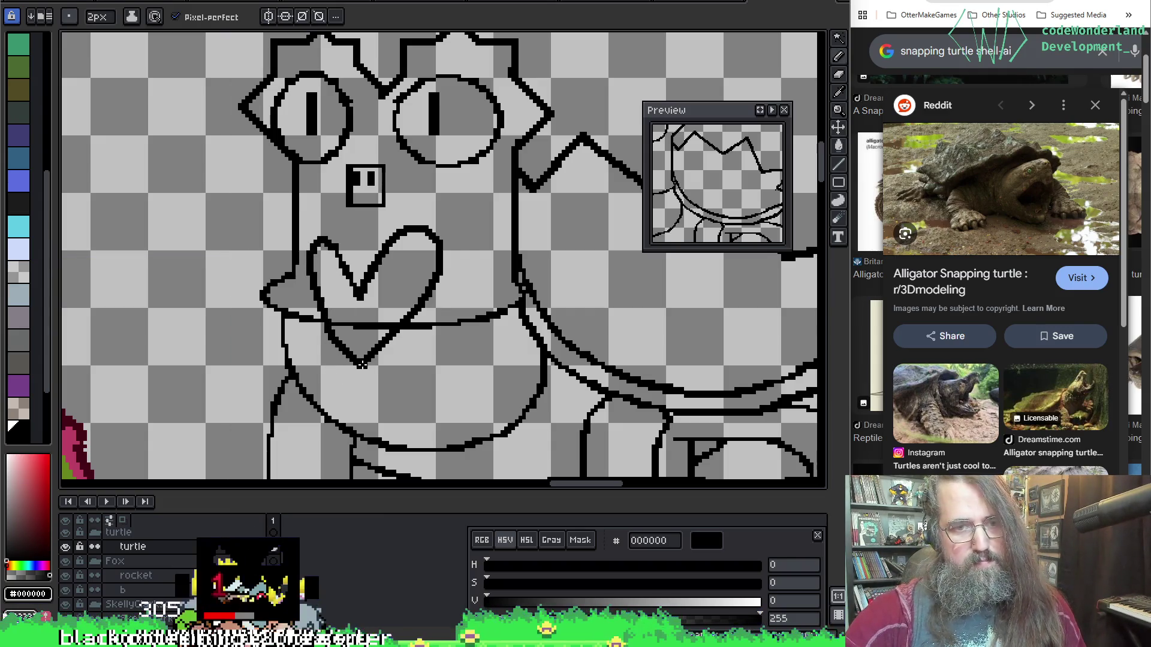
Ready the paint bucket and reposition the view over the turtle.
{"action": "left_click_drag", "start_coordinate": [540, 219], "coordinate": [471, 225]}
{"action": "key", "text": "g"}
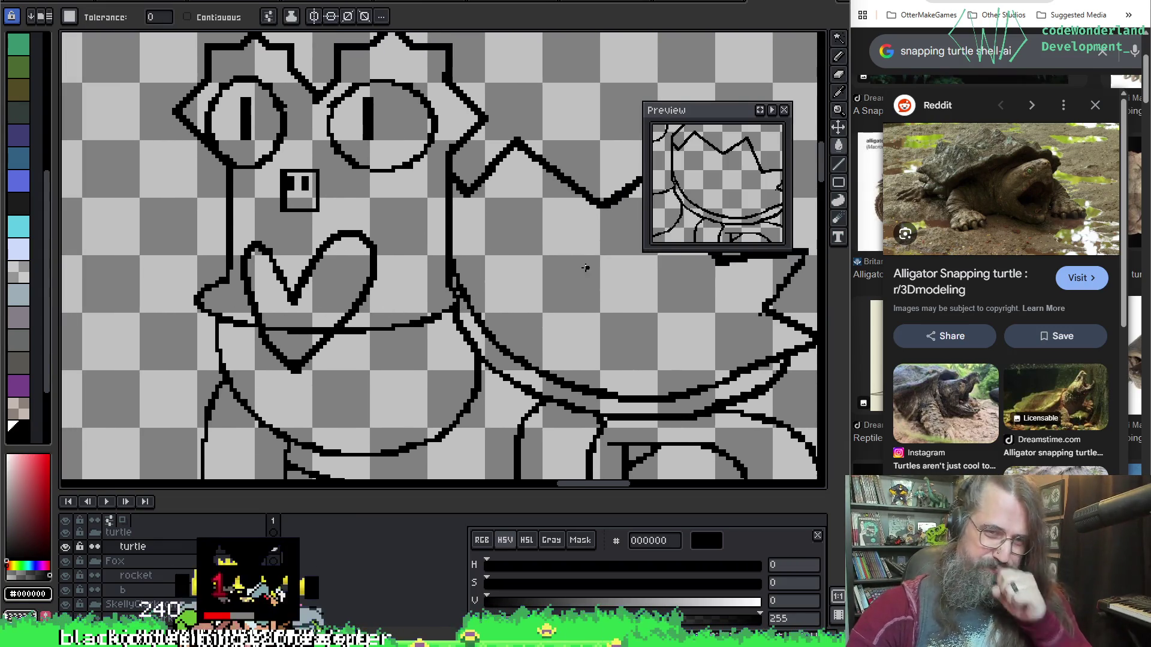
{"action": "key", "text": "p"}
{"action": "left_click_drag", "start_coordinate": [638, 334], "coordinate": [364, 304]}
{"action": "key", "text": "b"}
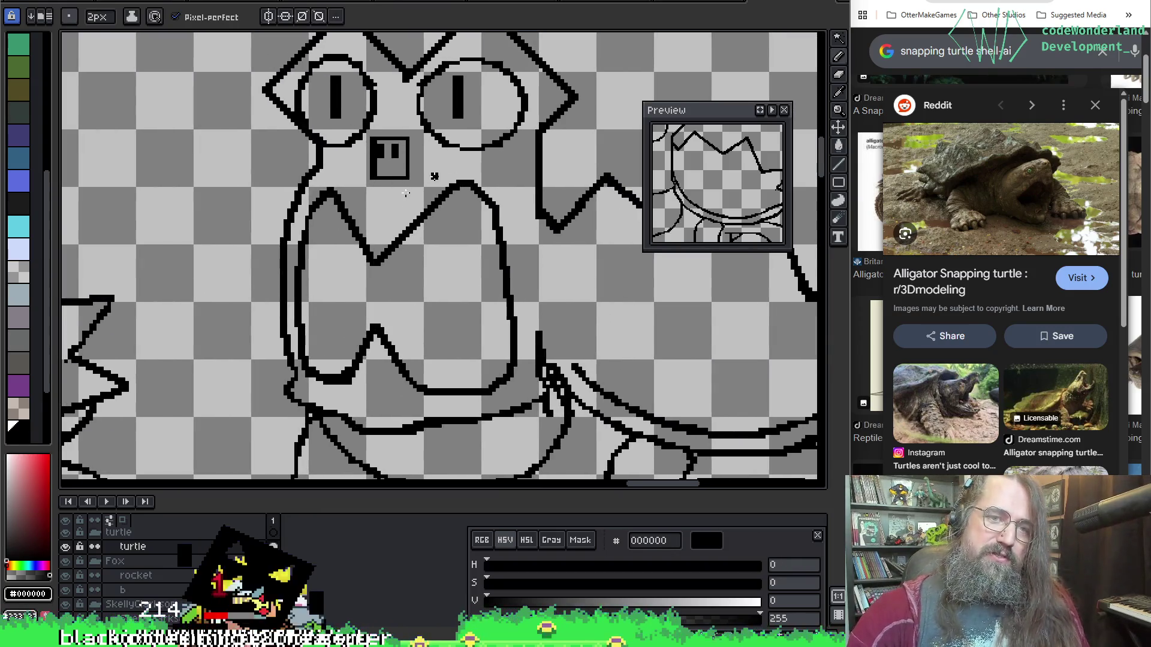
{"action": "key", "text": "p"}
{"action": "mouse_move", "coordinate": [488, 170]}
{"action": "left_mouse_down"}
{"action": "mouse_move", "coordinate": [686, 264]}
{"action": "mouse_move", "coordinate": [696, 308]}
{"action": "mouse_move", "coordinate": [616, 262]}
{"action": "left_mouse_up"}
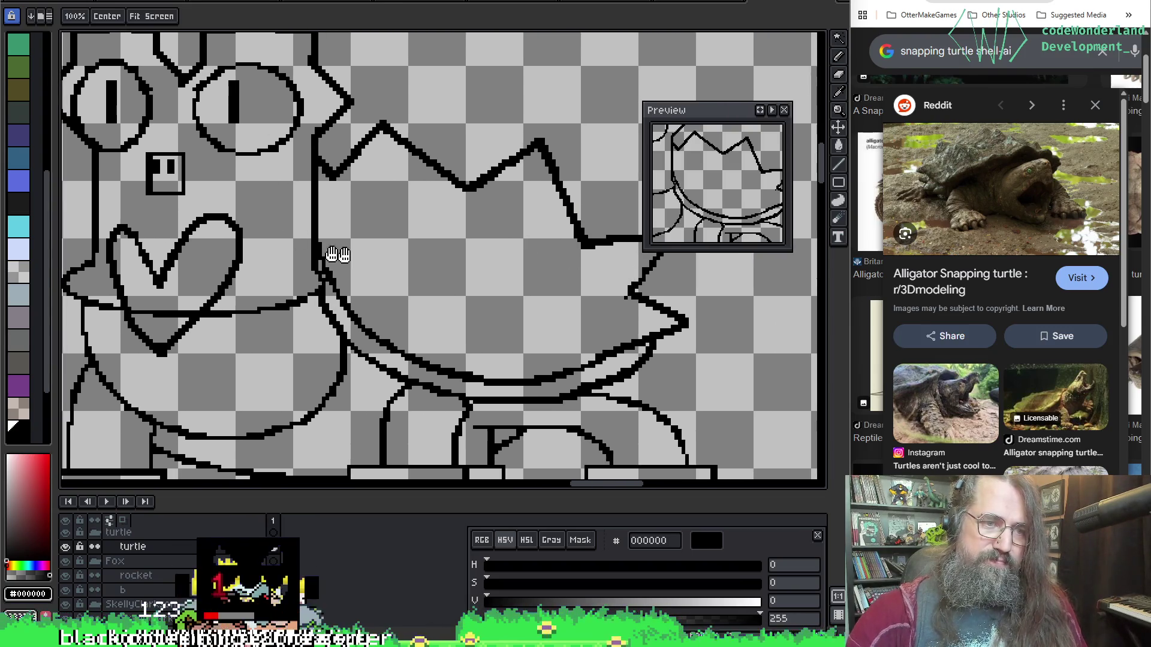
{"action": "left_click_drag", "start_coordinate": [326, 252], "coordinate": [356, 265]}
{"action": "key", "text": "b"}
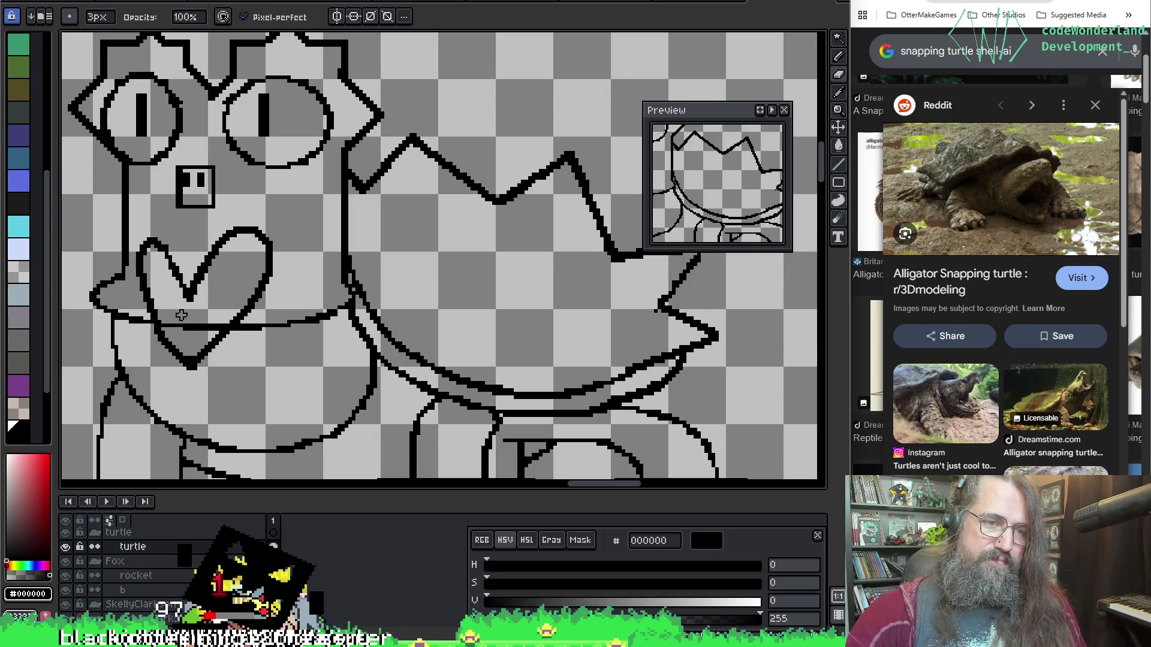
{"action": "key", "text": "e"}
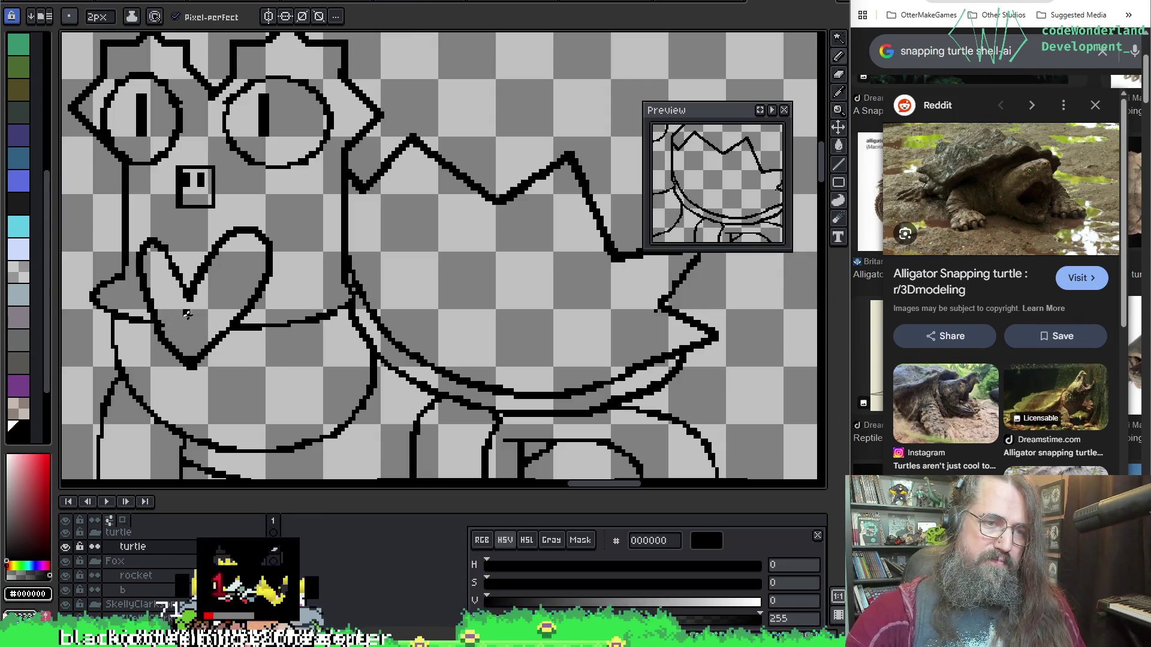
{"action": "left_click_drag", "start_coordinate": [171, 339], "coordinate": [168, 330]}
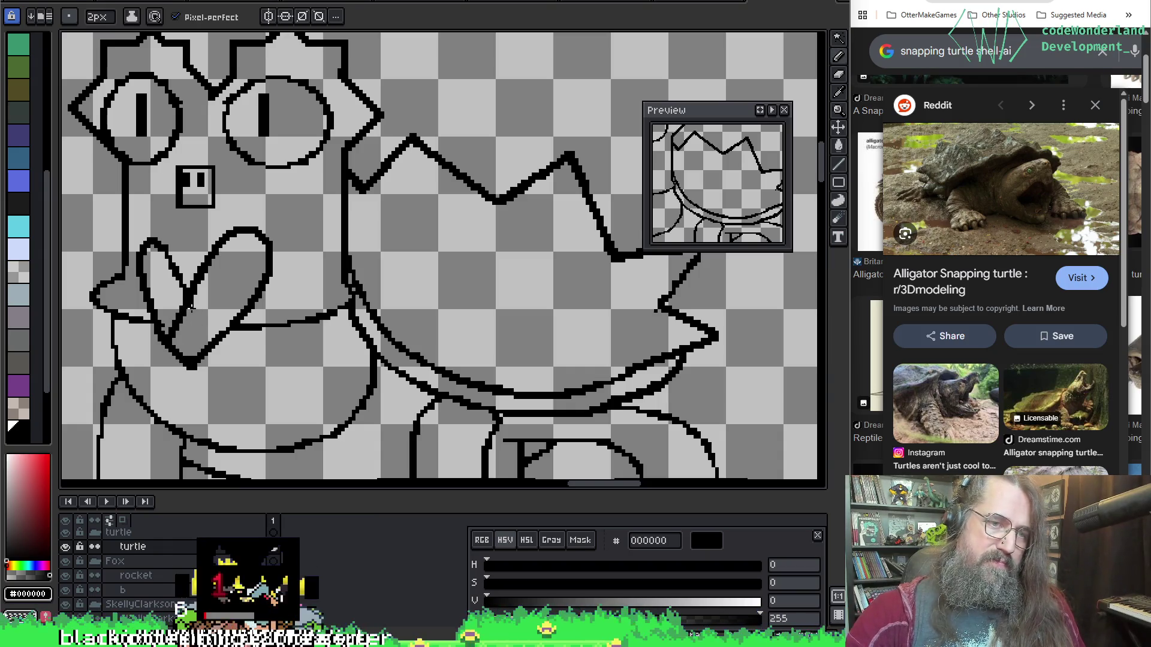
{"action": "key", "text": "ctrl+z"}
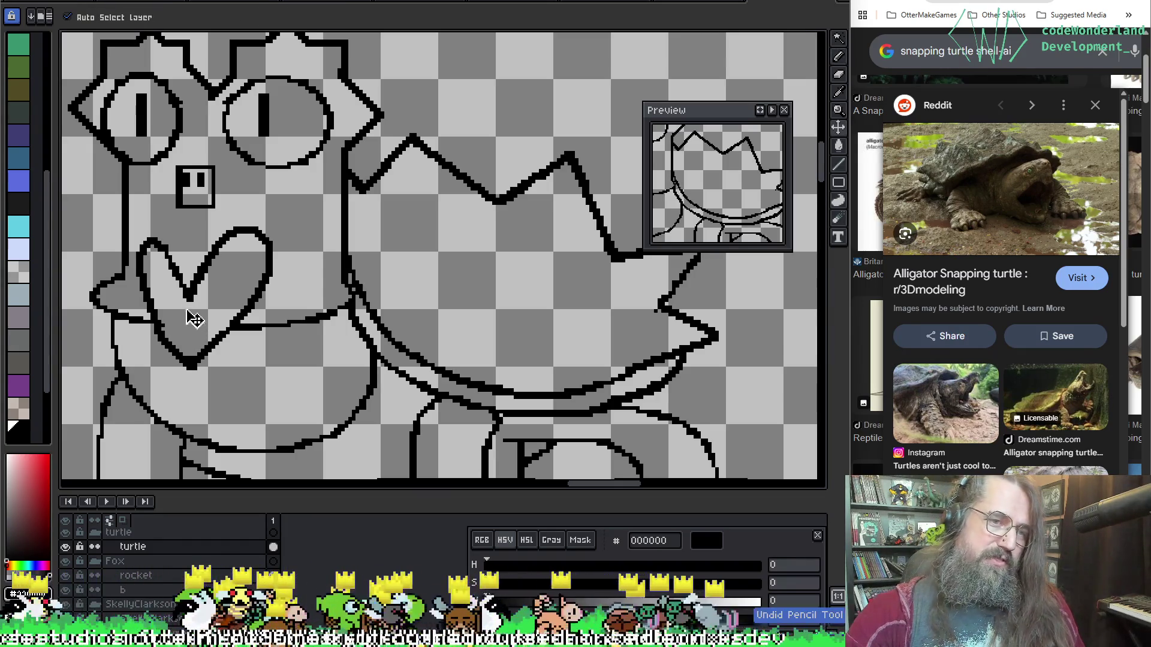
{"action": "key", "text": "ctrl+z"}
{"action": "key", "text": "v"}
{"action": "key", "text": "b"}
{"action": "scroll", "coordinate": [329, 315], "scroll_direction": "right", "scroll_amount": 5}
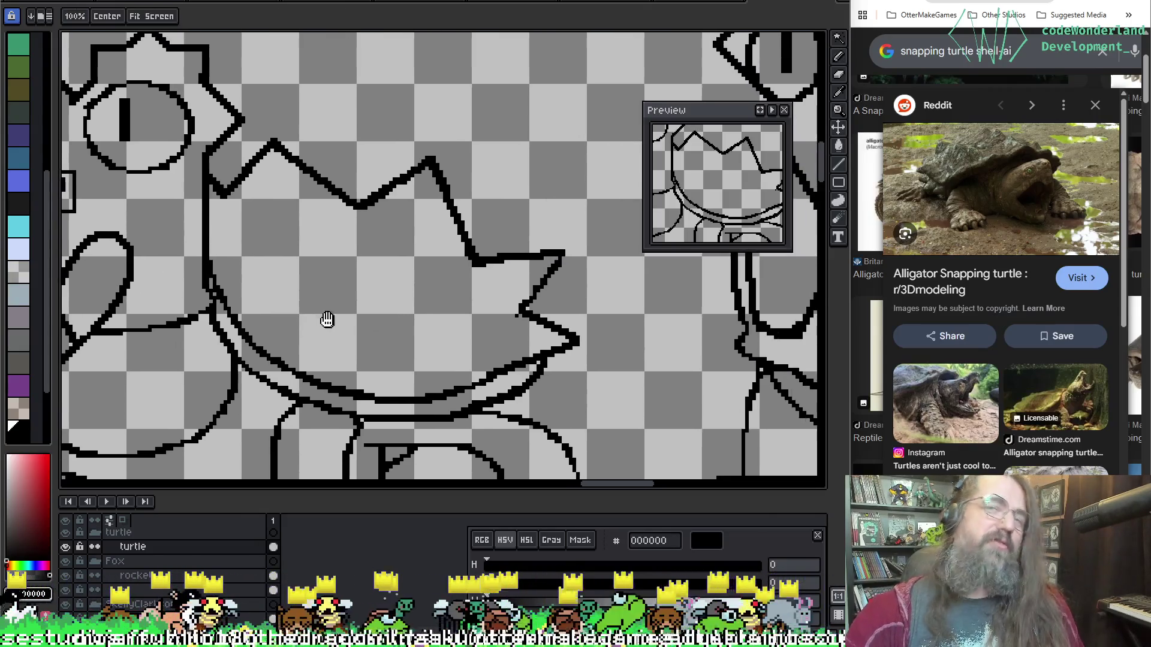
{"action": "scroll", "coordinate": [410, 301], "scroll_direction": "down", "scroll_amount": 3}
{"action": "key", "text": "b"}
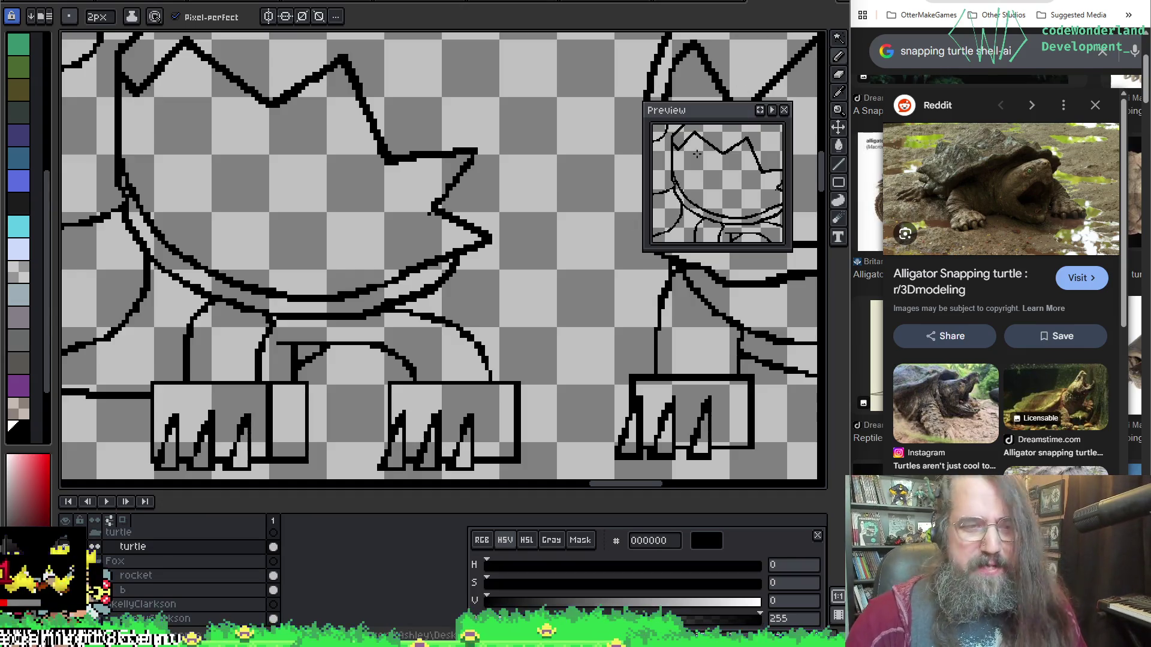
Zoom out to the turtle's head and erase the crossing lines inside the heart tongue.
{"action": "left_click_drag", "start_coordinate": [325, 185], "coordinate": [501, 217]}
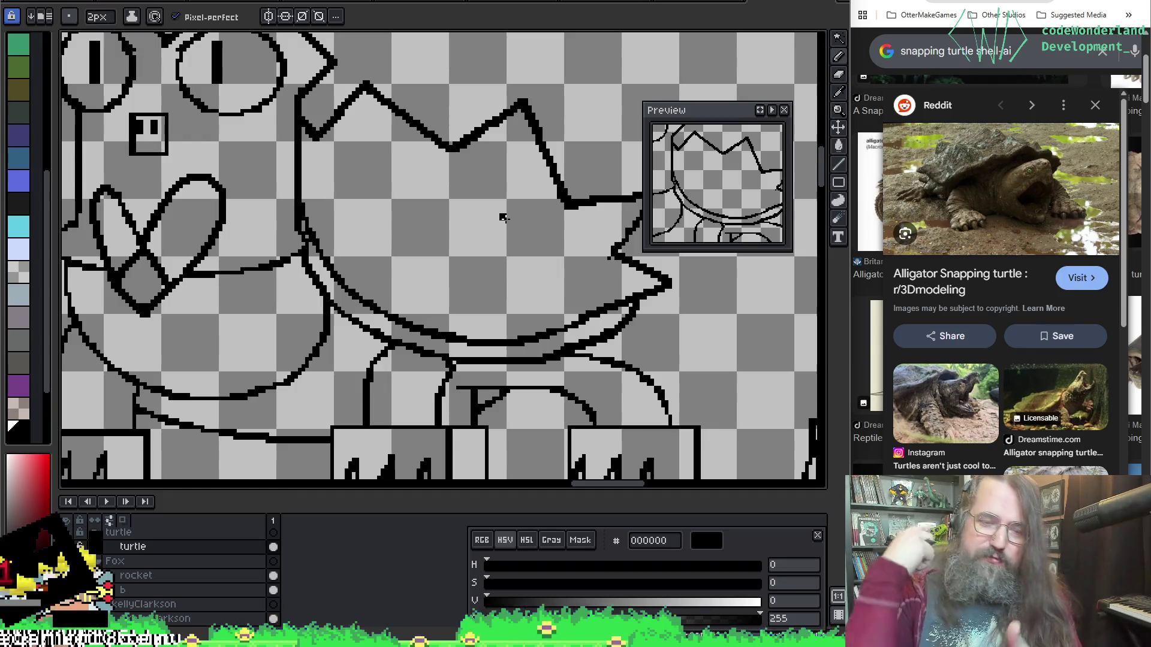
{"action": "mouse_move", "coordinate": [217, 281]}
{"action": "left_mouse_down"}
{"action": "mouse_move", "coordinate": [575, 288]}
{"action": "mouse_move", "coordinate": [440, 326]}
{"action": "left_mouse_up"}
{"action": "scroll", "coordinate": [439, 326], "scroll_direction": "down", "scroll_amount": 2}
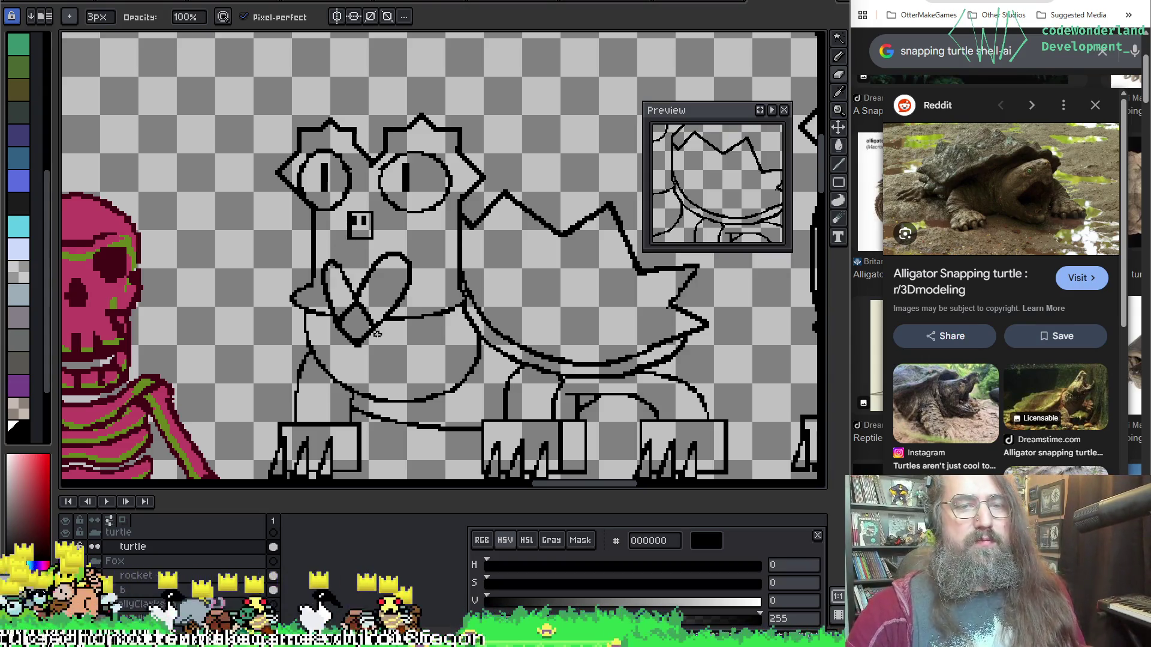
{"action": "key", "text": "e"}
{"action": "left_click_drag", "start_coordinate": [335, 279], "coordinate": [352, 328]}
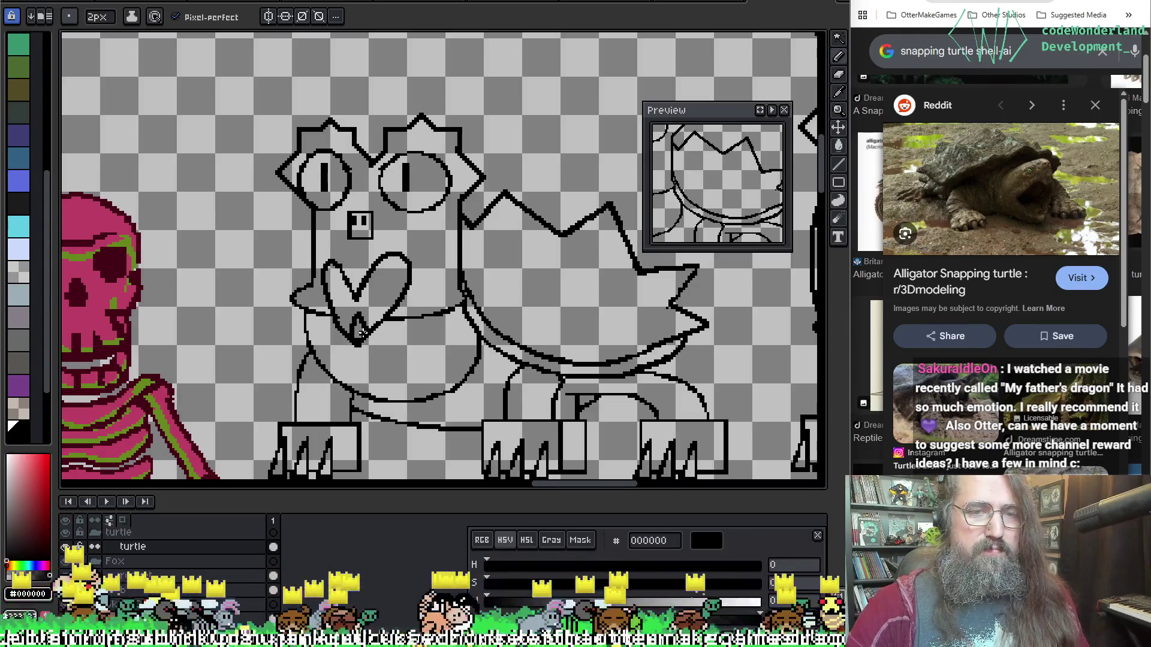
Redraw the line across the heart's bottom tip, undoing and retrying with the pencil.
{"action": "left_click_drag", "start_coordinate": [357, 315], "coordinate": [438, 309]}
{"action": "key", "text": "v"}
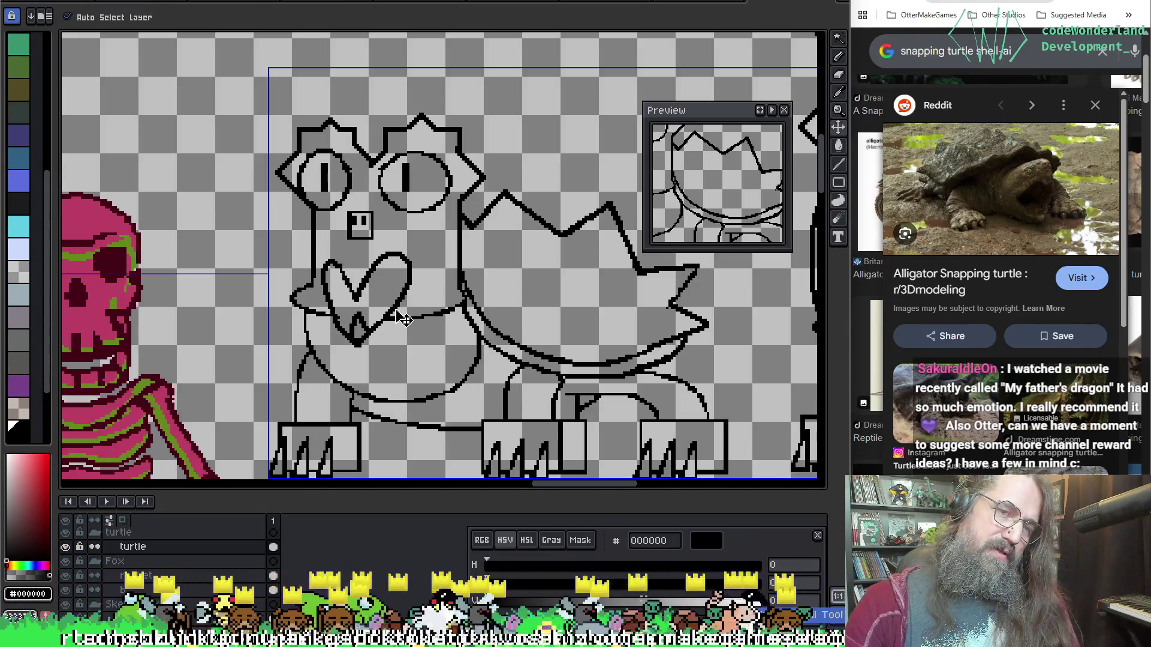
{"action": "key", "text": "ctrl+z"}
{"action": "key", "text": "ctrl+z"}
{"action": "key", "text": "b"}
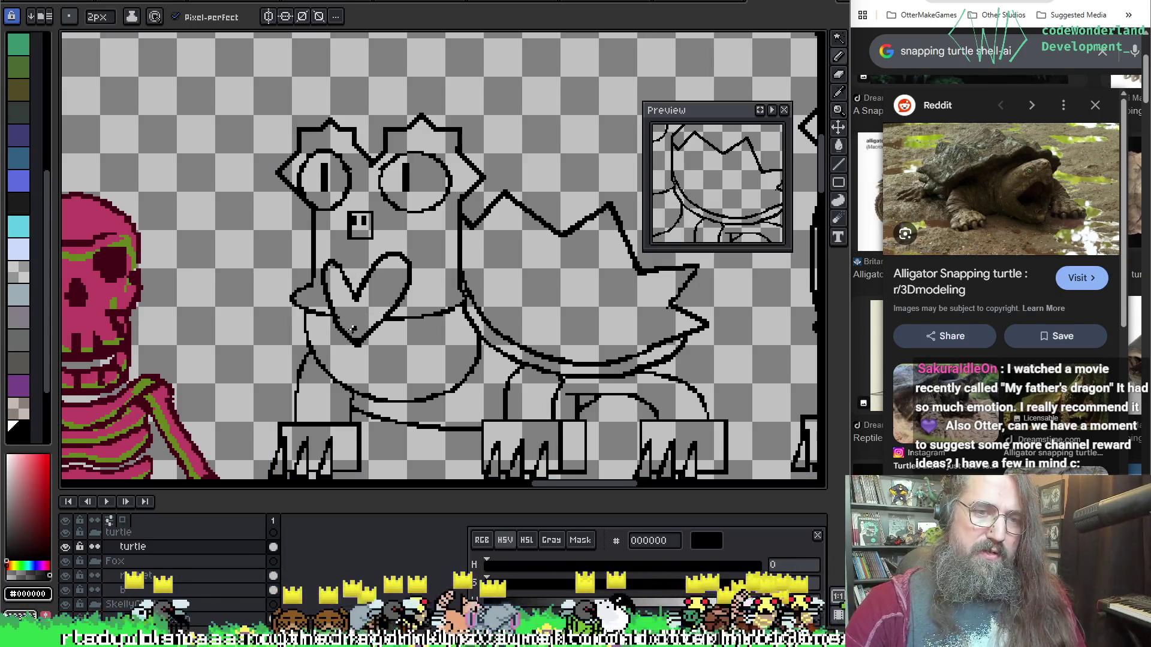
{"action": "key", "text": "ctrl"}
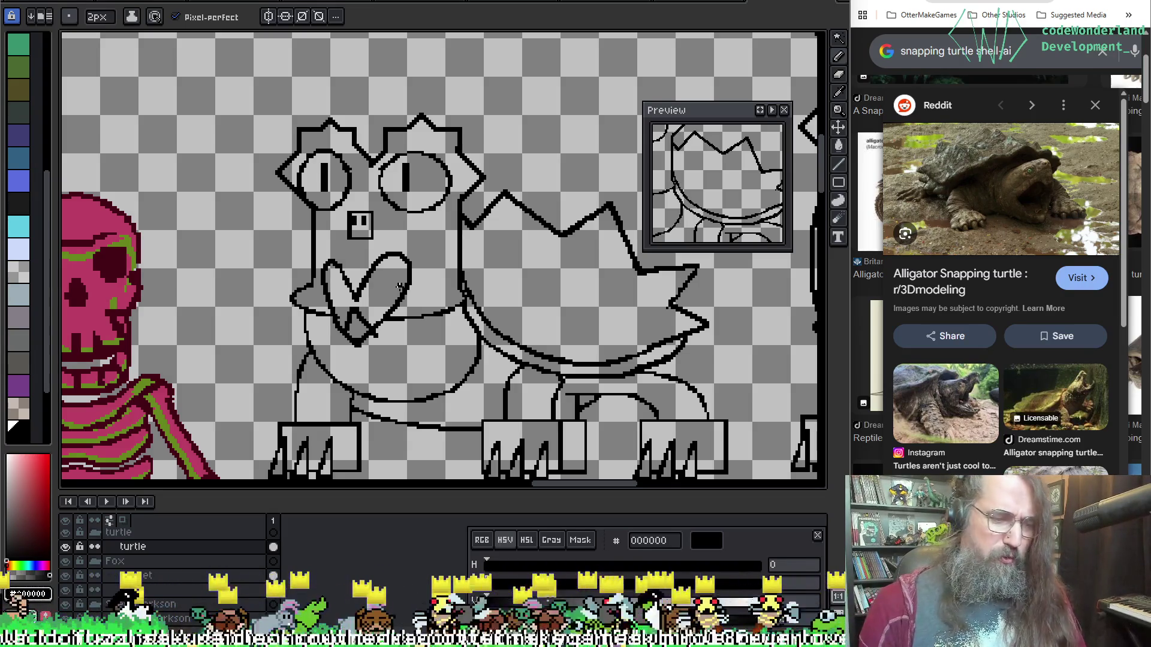
{"action": "key", "text": "b"}
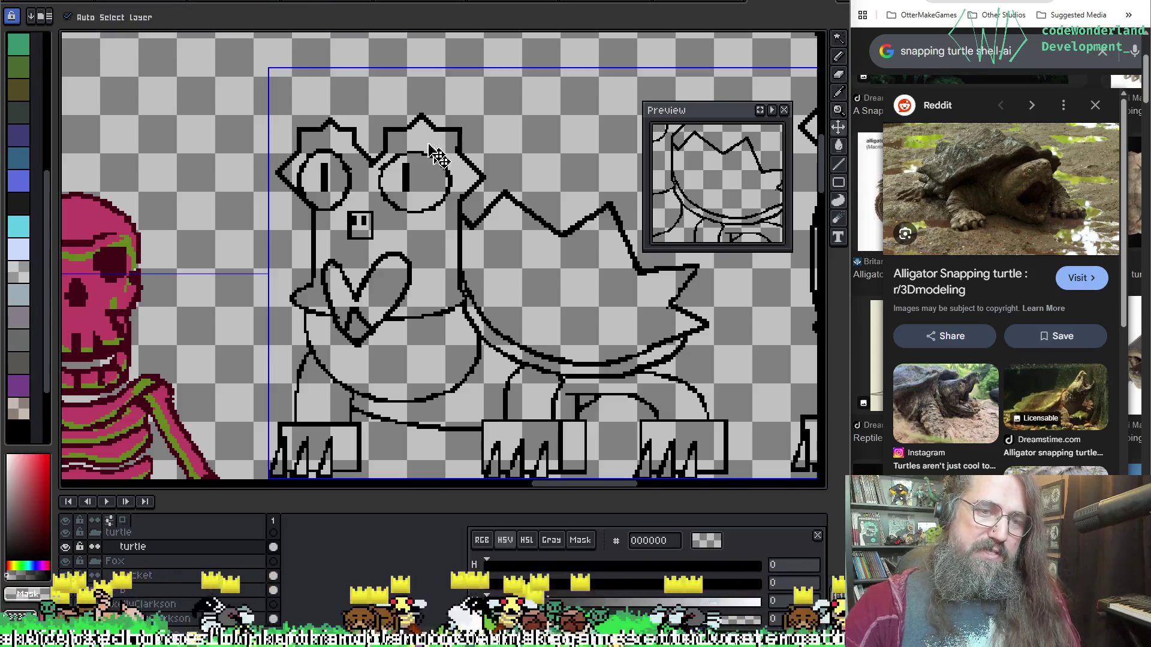
Sample transparency then black from the canvas as the drawing colour.
{"action": "left_click", "coordinate": [361, 288], "text": "alt"}
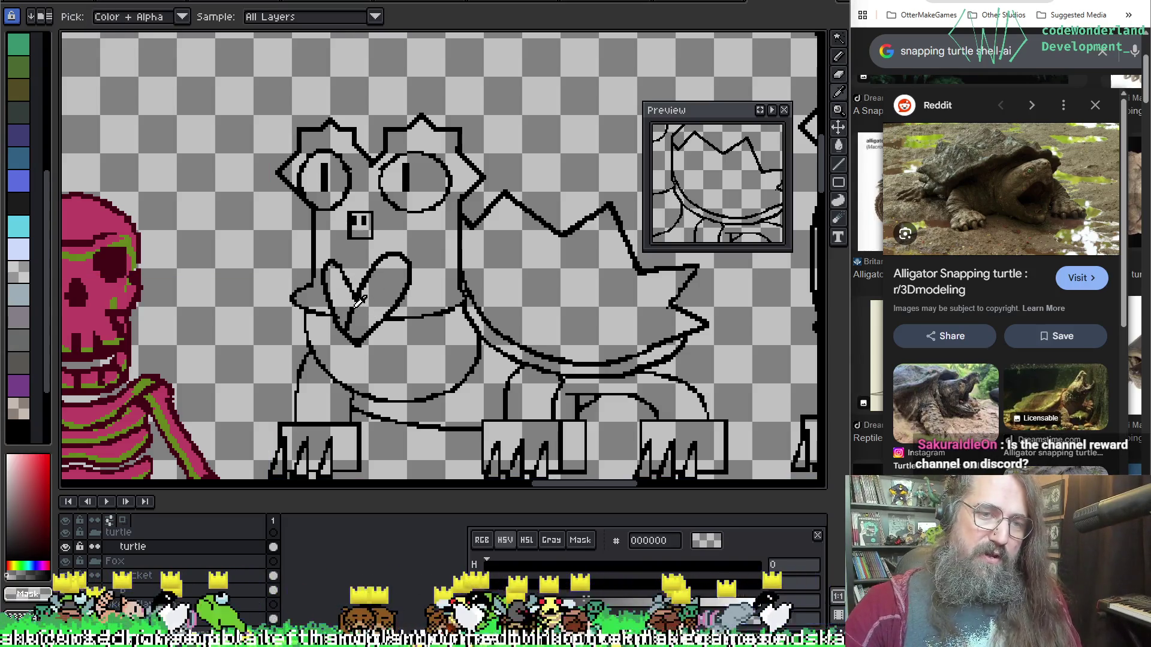
{"action": "left_click", "coordinate": [353, 313], "text": "alt"}
{"action": "key", "text": "ctrl"}
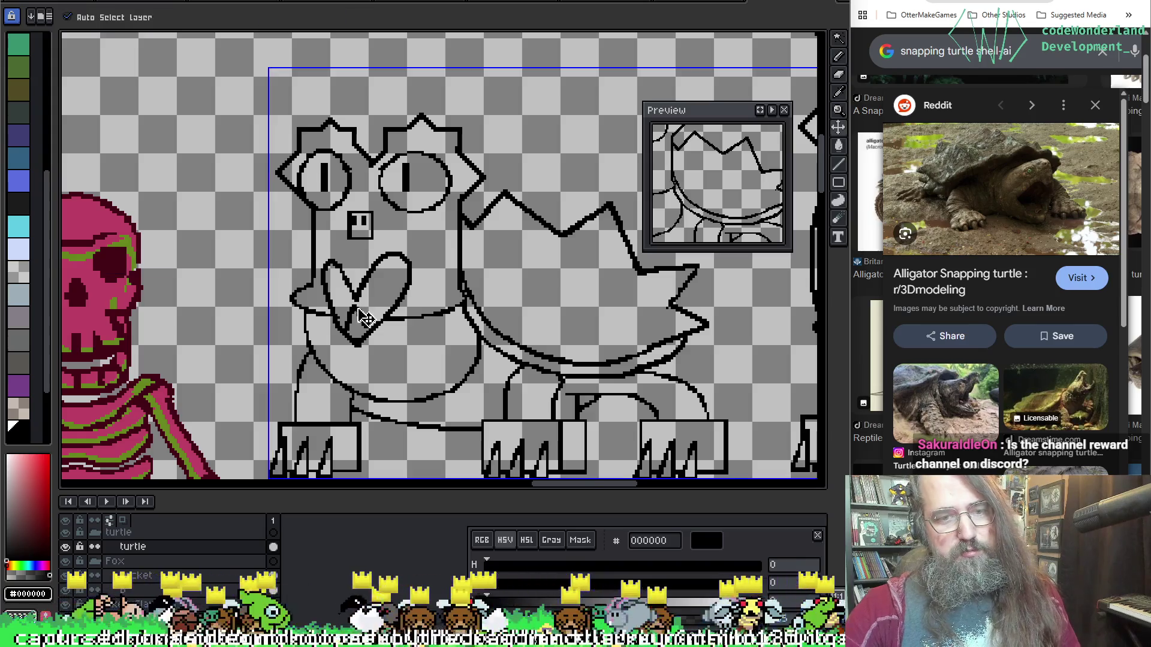
{"action": "key", "text": "ctrl"}
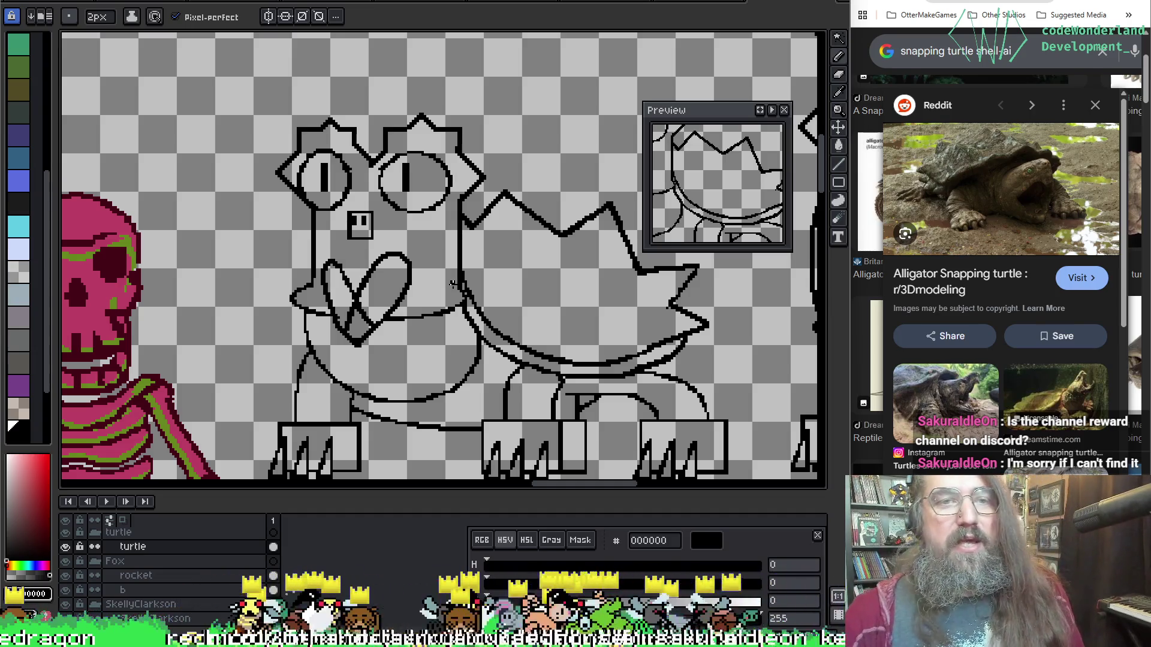
{"action": "scroll", "coordinate": [450, 288], "scroll_direction": "down", "scroll_amount": 1}
{"action": "scroll", "coordinate": [522, 380], "scroll_direction": "up", "scroll_amount": 1}
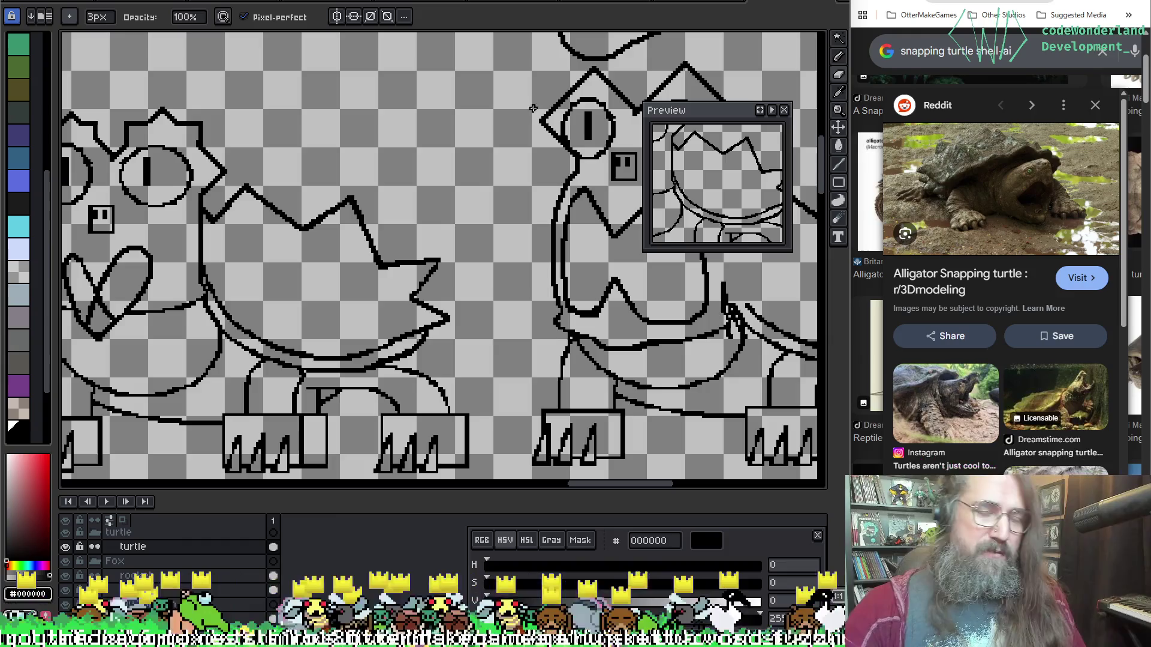
{"action": "key", "text": "i"}
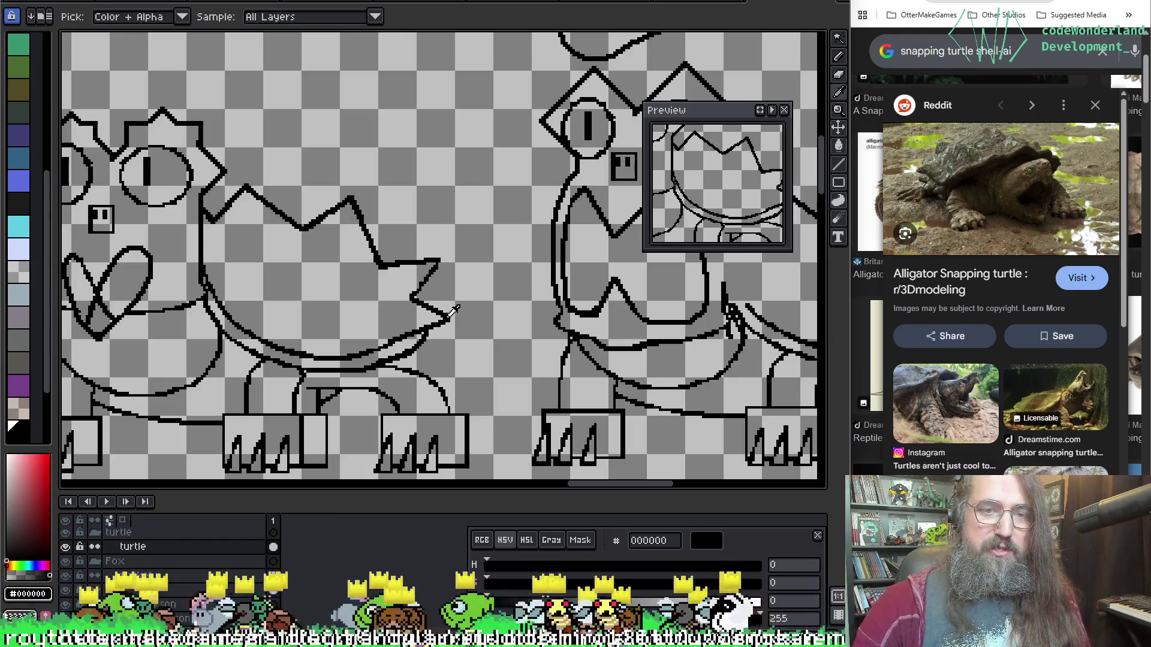
Pan to the open-mouthed turtle and sketch an inner mouth contour, undoing stray strokes.
{"action": "left_click_drag", "start_coordinate": [789, 97], "coordinate": [644, 128]}
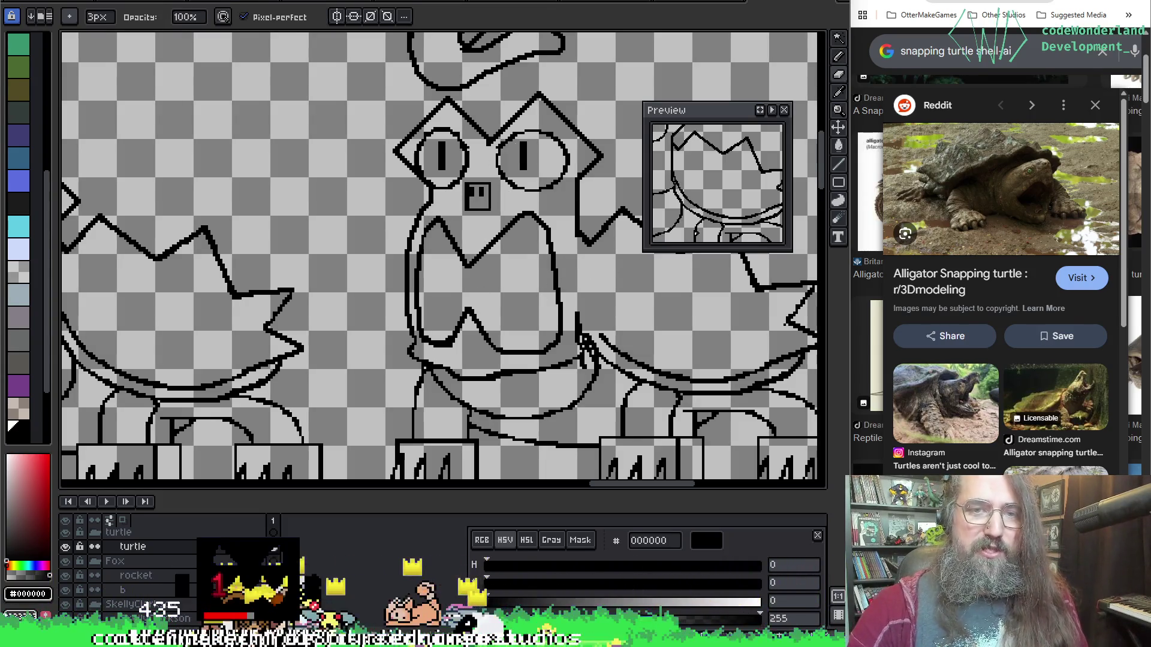
{"action": "key", "text": "e"}
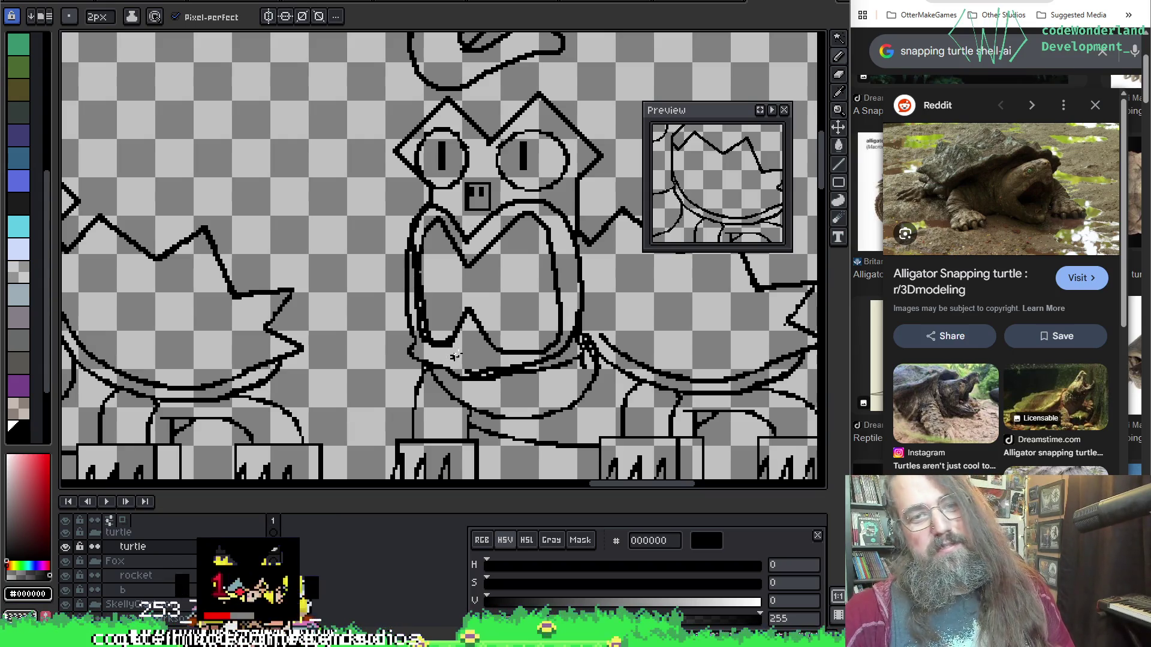
{"action": "key", "text": "ctrl+z"}
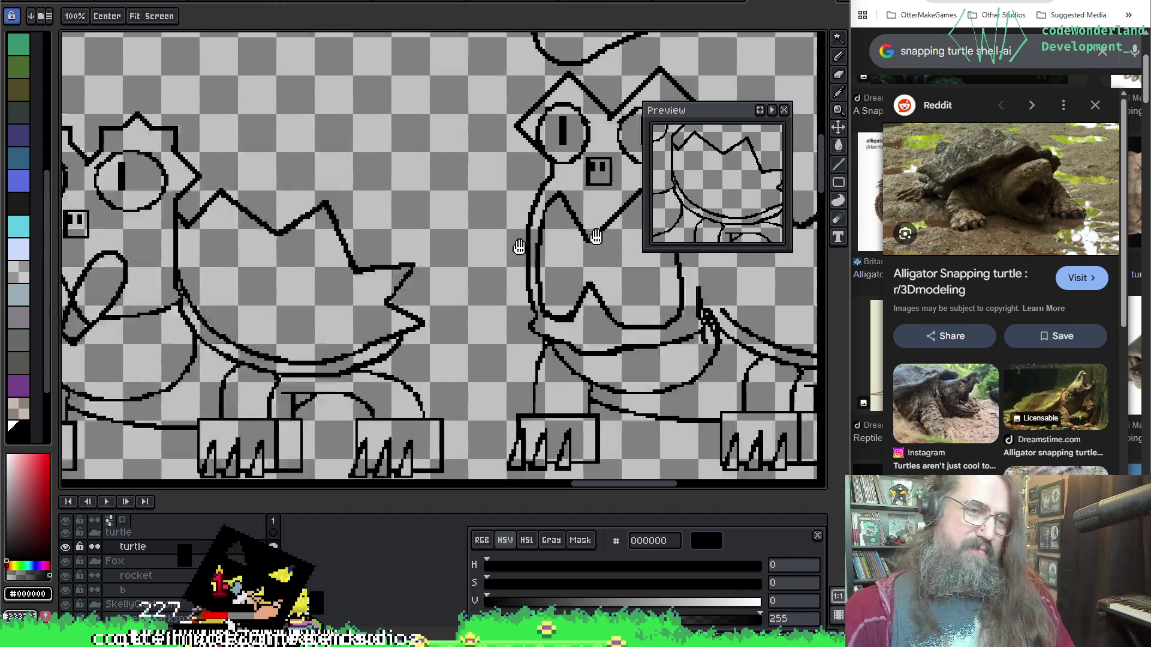
{"action": "scroll", "coordinate": [657, 238], "scroll_direction": "right", "scroll_amount": 5}
{"action": "left_click_drag", "start_coordinate": [657, 239], "coordinate": [413, 252]}
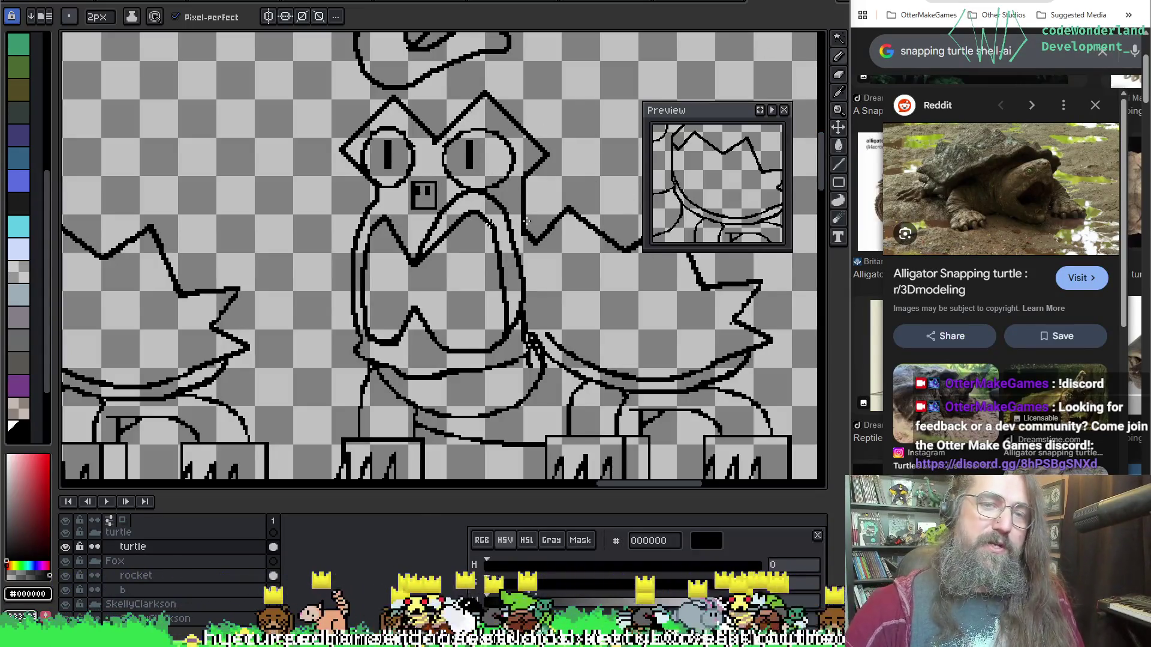
Draw inner mouth lines up from the beak and along its bottom, then undo them.
{"action": "key", "text": "i"}
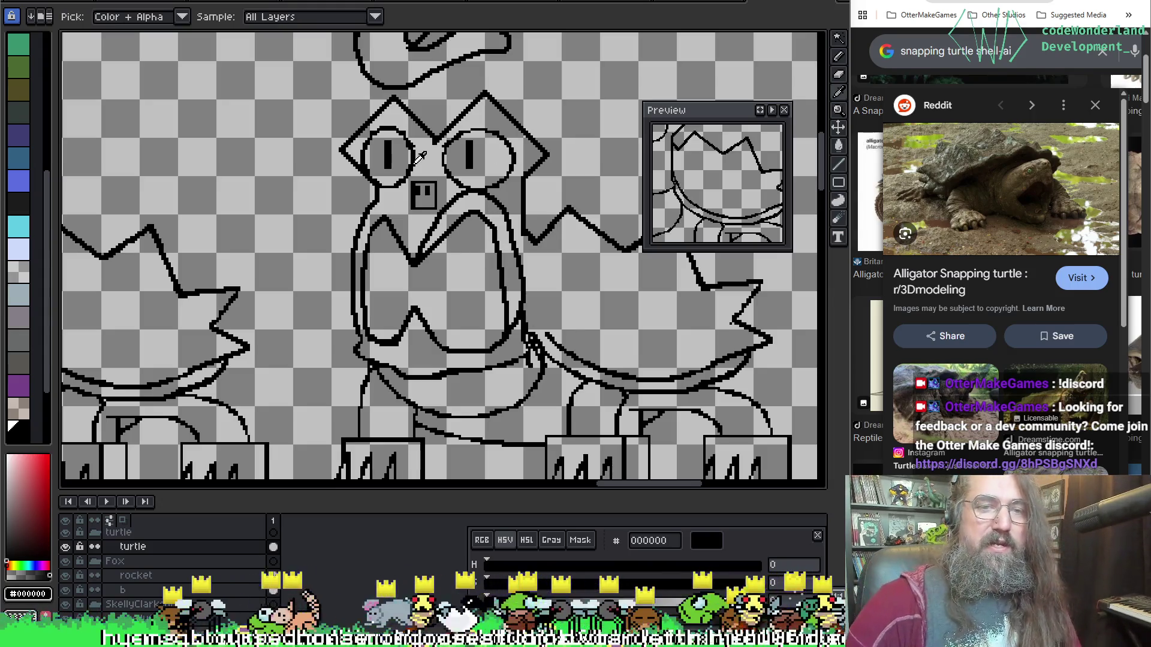
{"action": "key", "text": "b"}
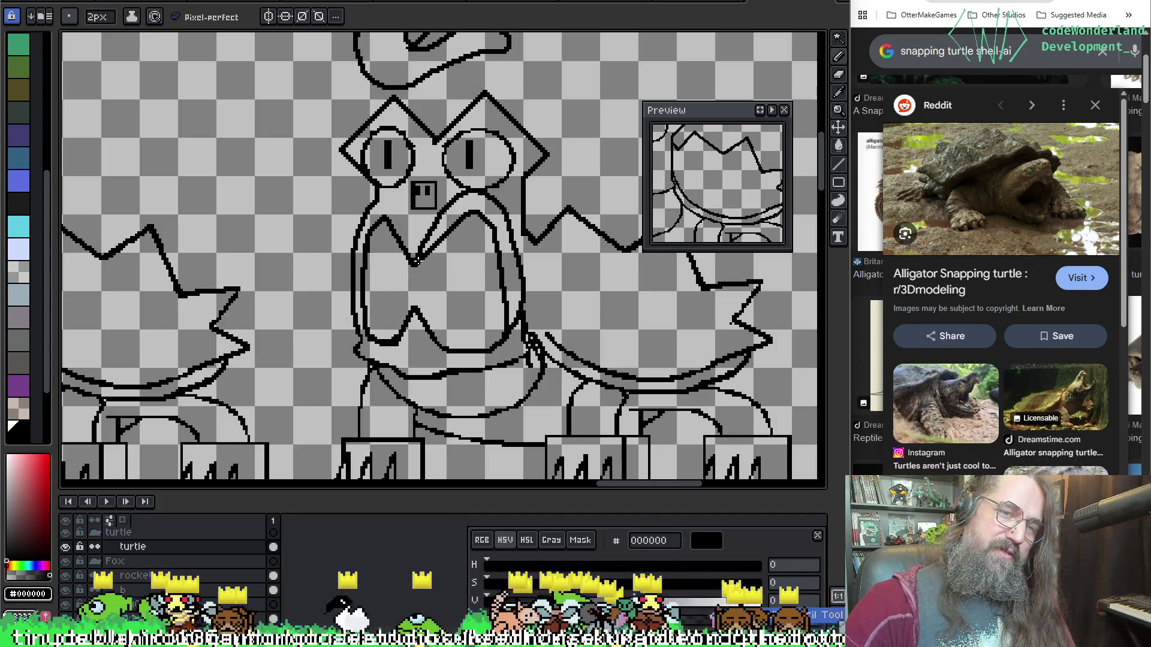
{"action": "left_click_drag", "start_coordinate": [412, 258], "coordinate": [372, 212]}
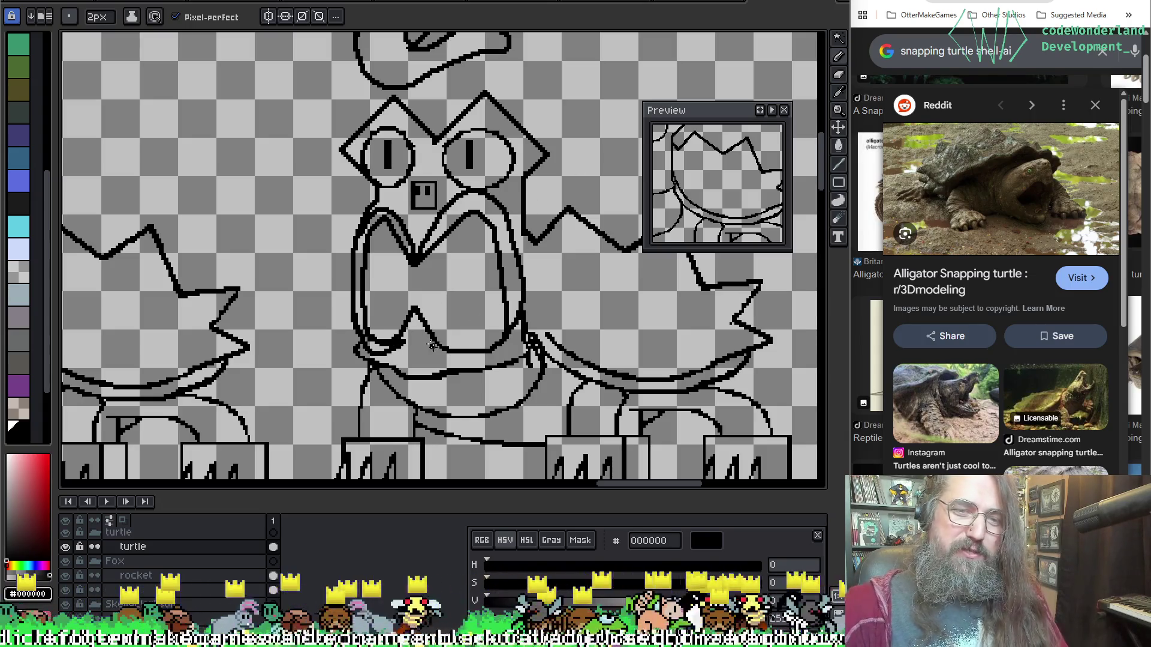
{"action": "key", "text": "e"}
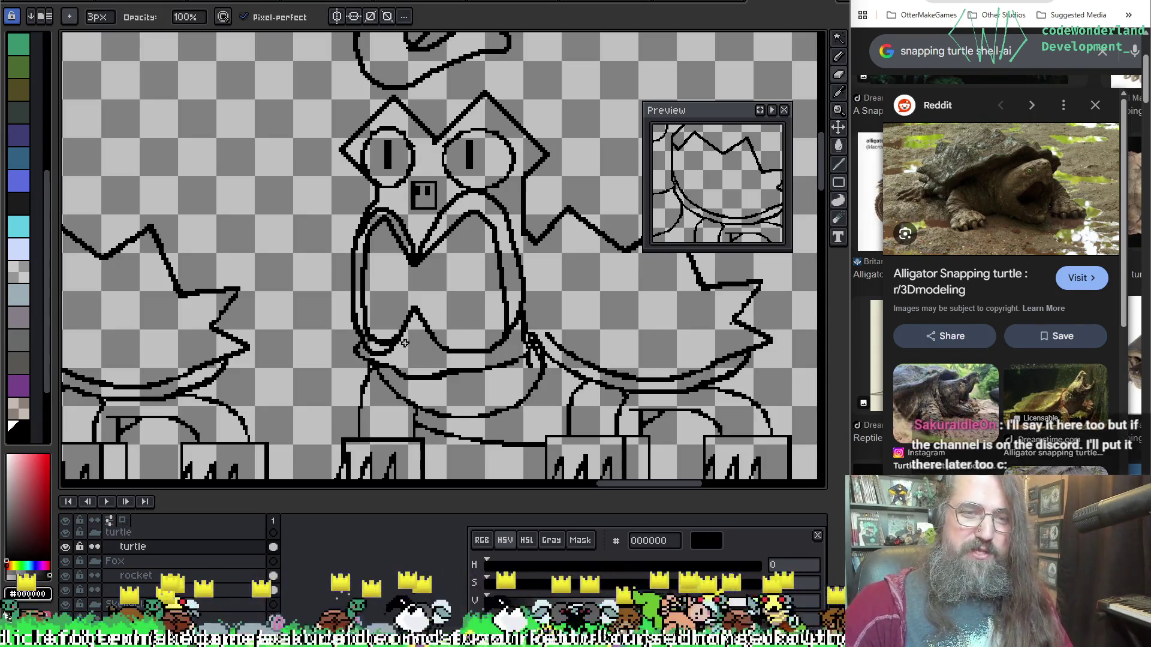
{"action": "key", "text": "b"}
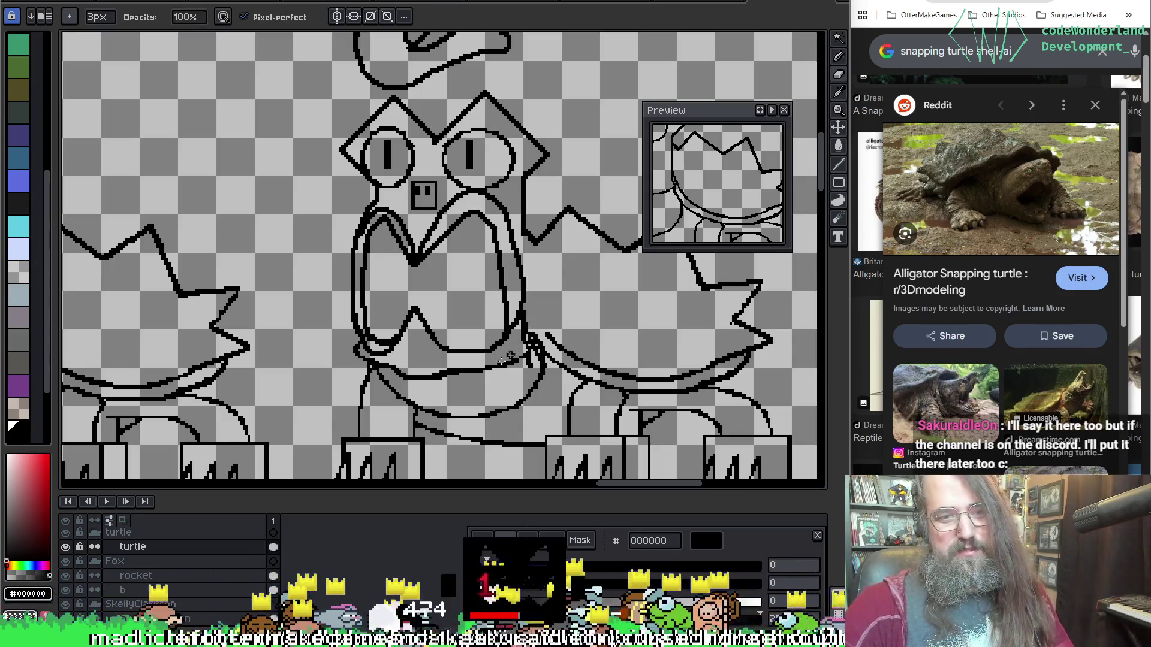
{"action": "left_click_drag", "start_coordinate": [444, 354], "coordinate": [501, 355]}
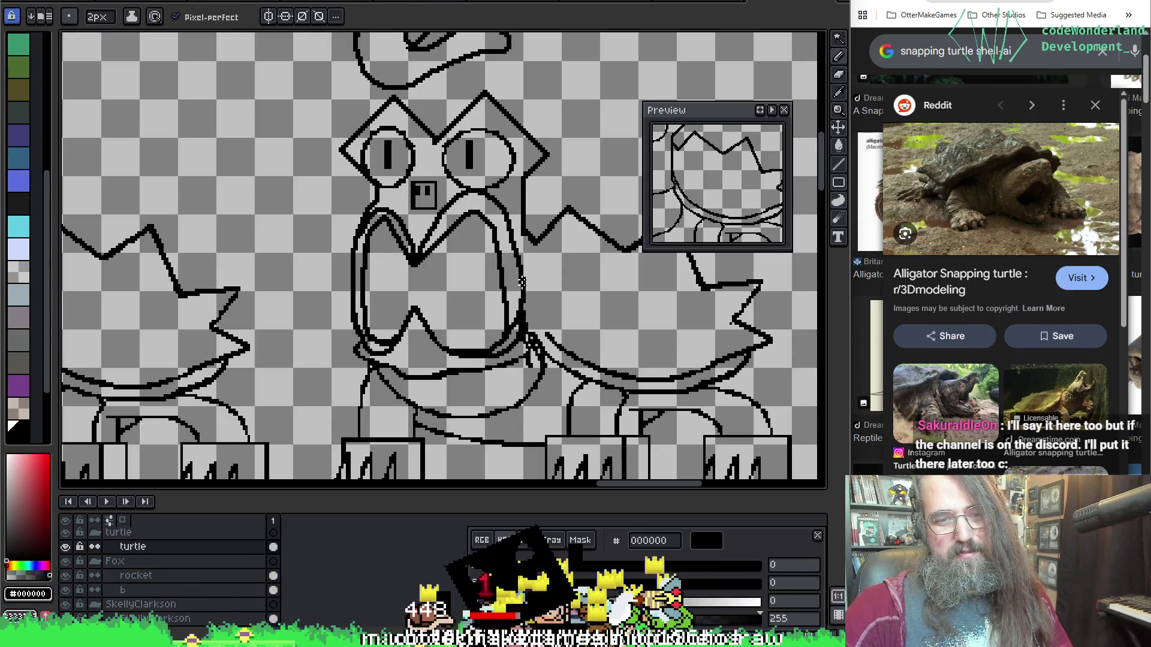
{"action": "key", "text": "e"}
{"action": "key", "text": "b"}
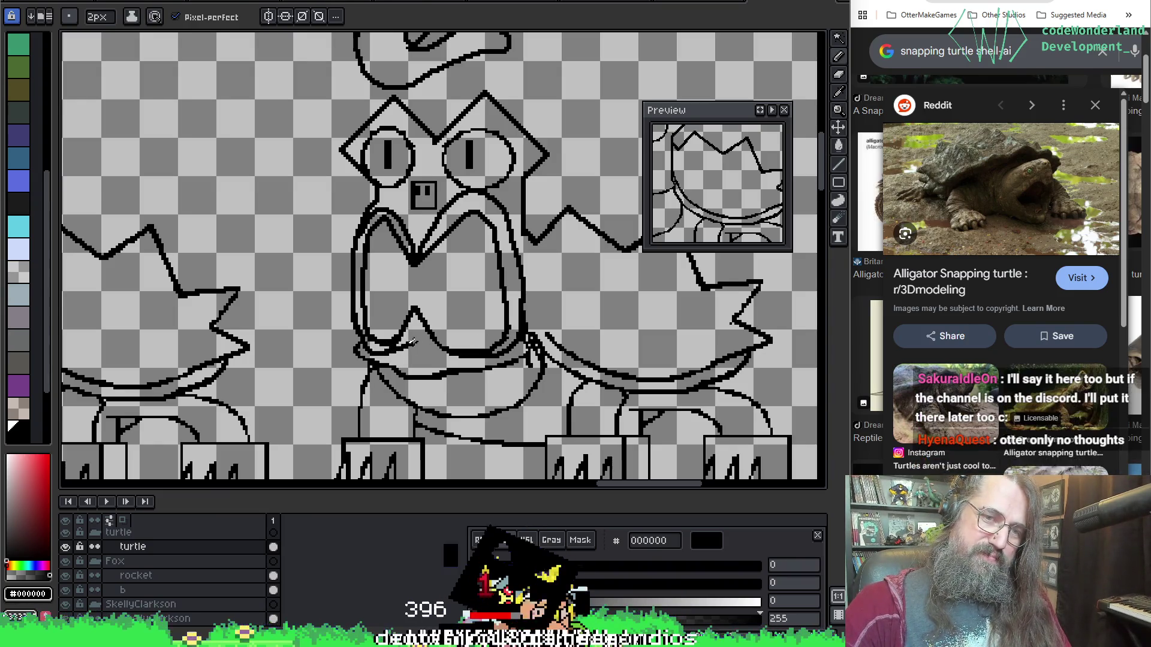
{"action": "key", "text": "ctrl+z"}
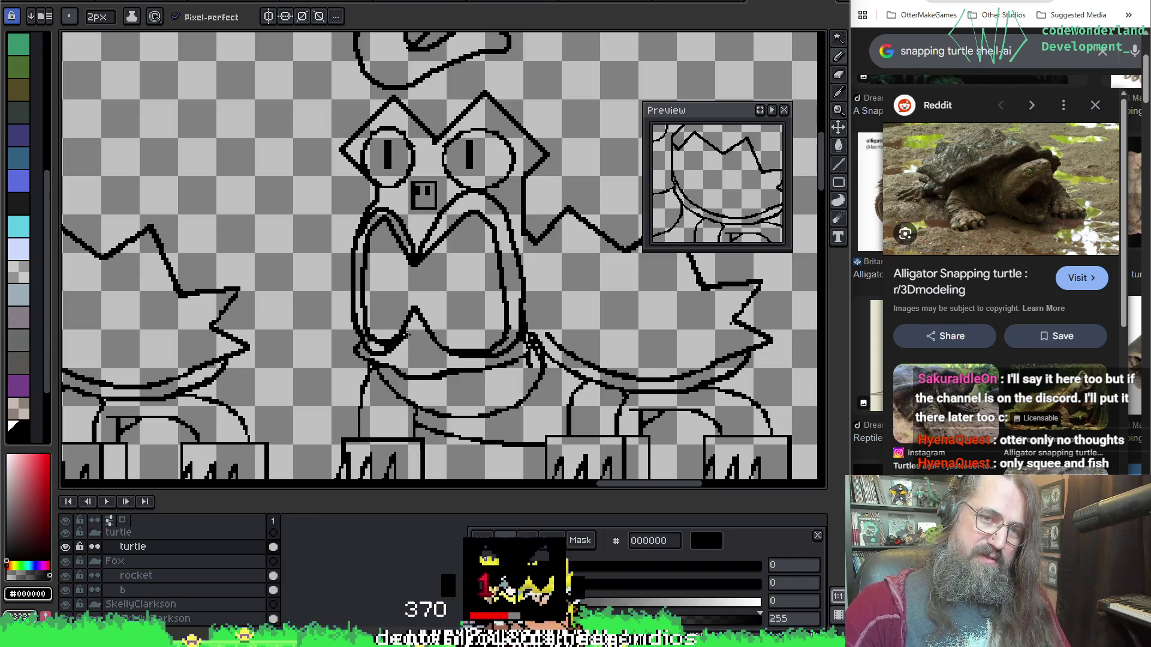
{"action": "key", "text": "ctrl+z"}
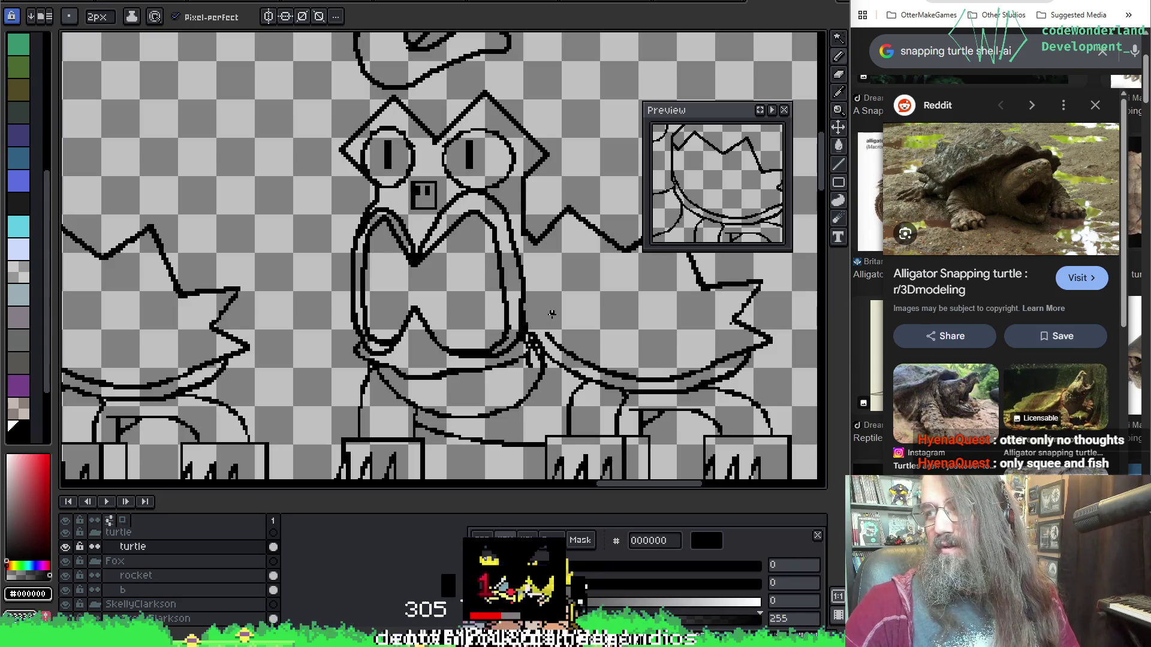
Reset the brush to single pixels, undo the last erasure and pan down to the mouth.
{"action": "key", "text": "b"}
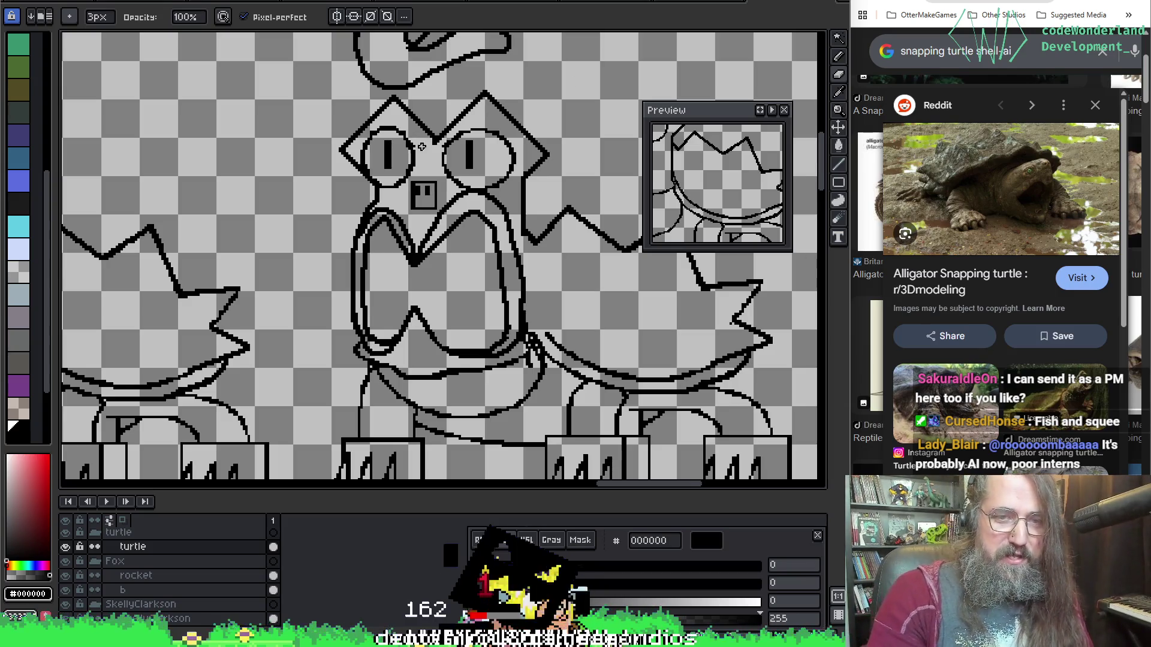
{"action": "scroll", "coordinate": [436, 153], "scroll_direction": "up", "scroll_amount": 2}
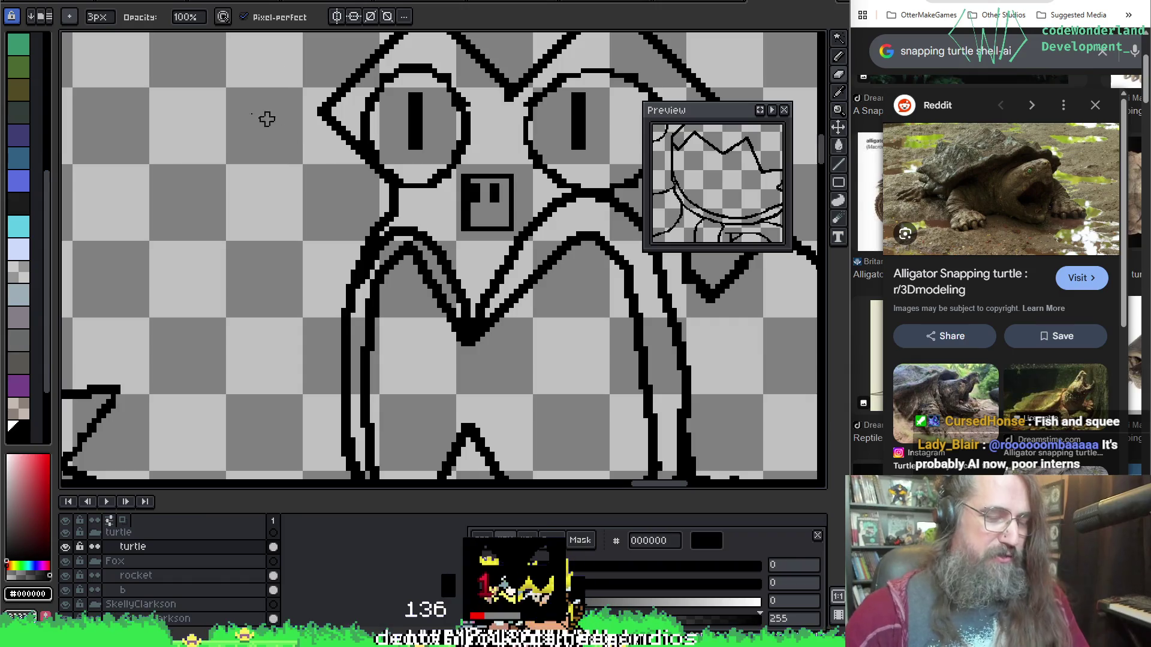
{"action": "key", "text": "minus"}
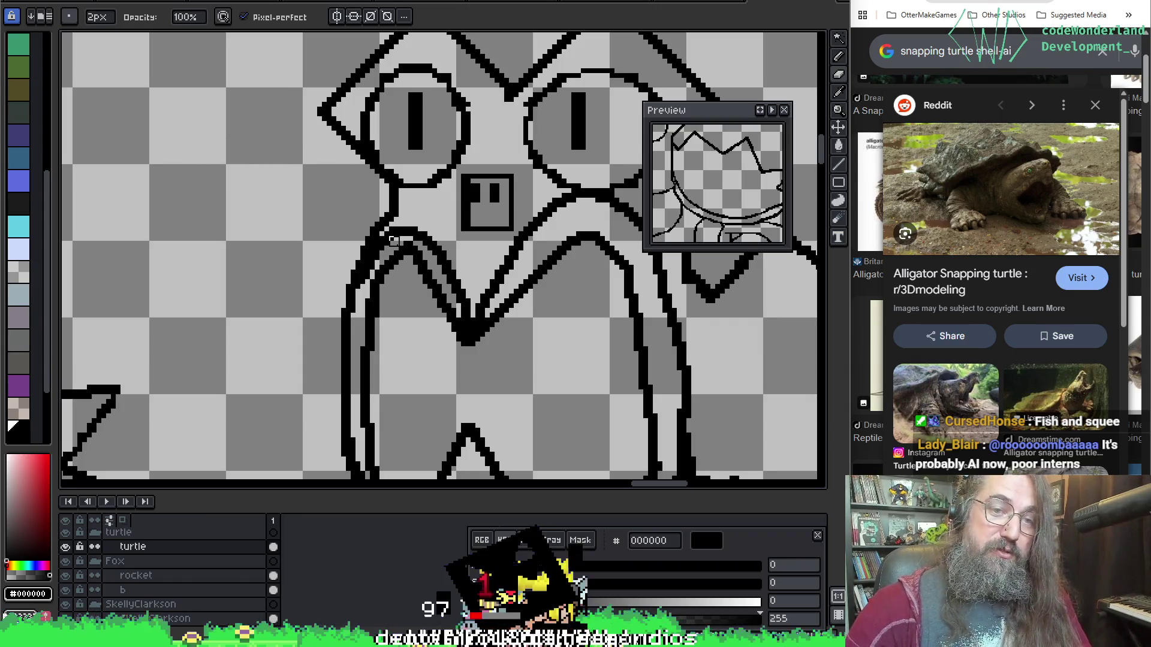
{"action": "key", "text": "ctrl+z"}
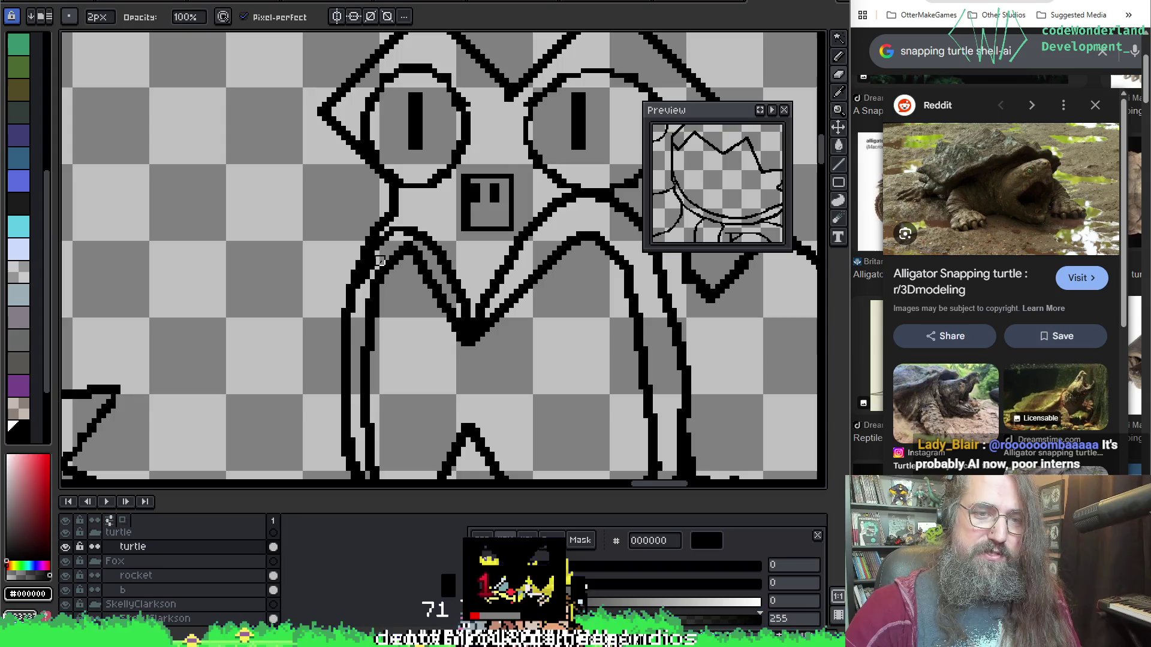
{"action": "key", "text": "e"}
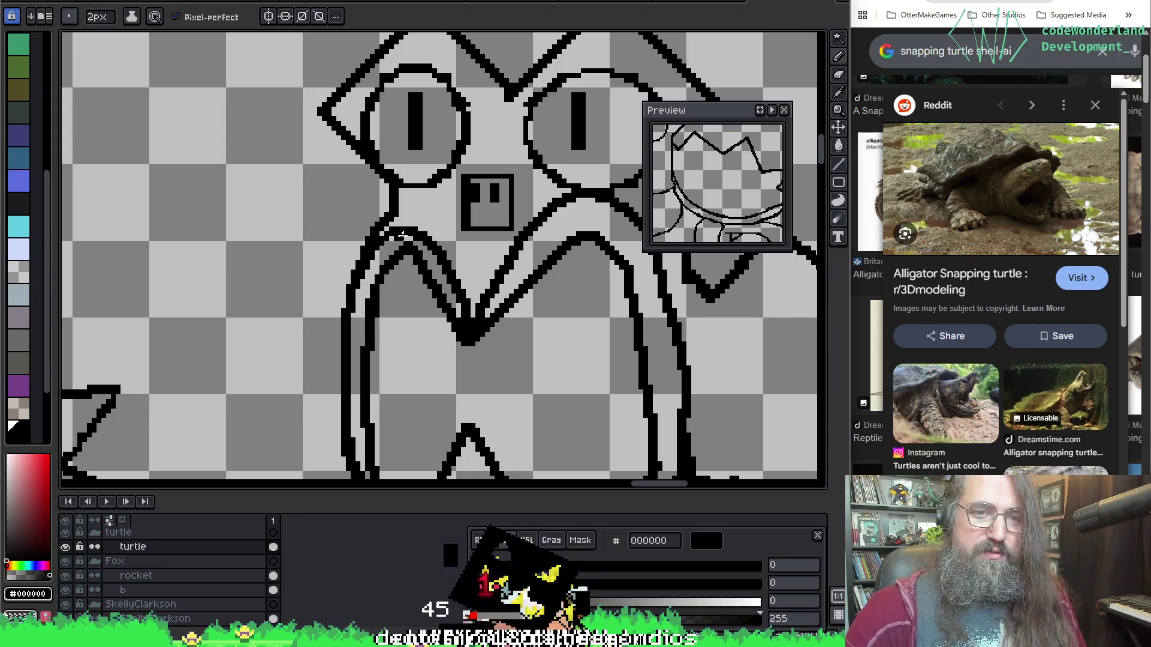
{"action": "left_click_drag", "start_coordinate": [454, 234], "coordinate": [321, 277]}
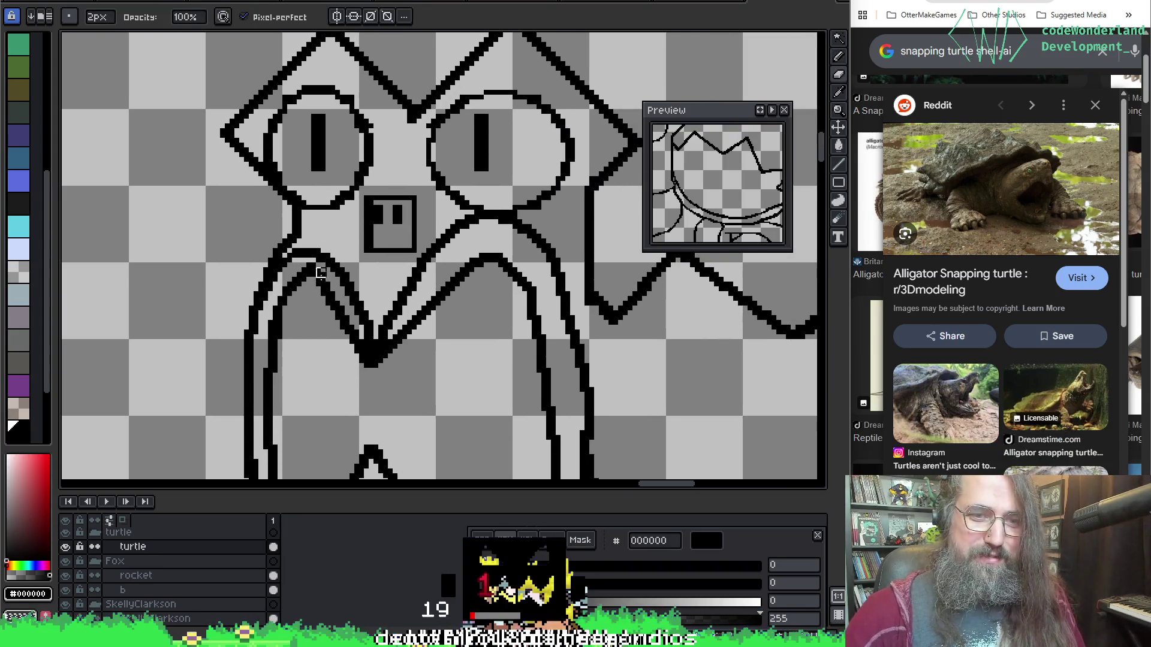
{"action": "mouse_move", "coordinate": [379, 345]}
{"action": "left_mouse_down"}
{"action": "mouse_move", "coordinate": [500, 136]}
{"action": "mouse_move", "coordinate": [360, 288]}
{"action": "mouse_move", "coordinate": [456, 301]}
{"action": "left_mouse_up"}
{"action": "scroll", "coordinate": [459, 302], "scroll_direction": "down", "scroll_amount": 1}
{"action": "scroll", "coordinate": [494, 314], "scroll_direction": "down", "scroll_amount": 2}
{"action": "scroll", "coordinate": [422, 353], "scroll_direction": "down", "scroll_amount": 2}
{"action": "scroll", "coordinate": [421, 352], "scroll_direction": "up", "scroll_amount": 1}
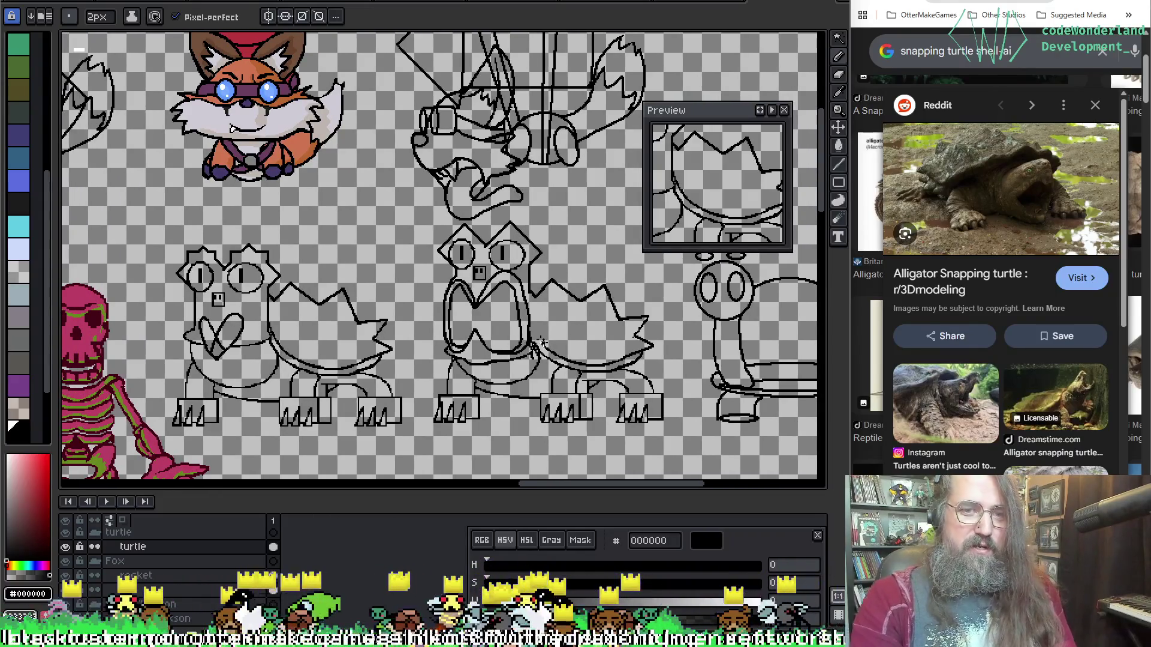
{"action": "scroll", "coordinate": [215, 332], "scroll_direction": "up", "scroll_amount": 1}
Pan across the sprite sheet past the skeleton and open-mouthed turtle drawings.
{"action": "left_click_drag", "start_coordinate": [215, 332], "coordinate": [331, 192]}
{"action": "mouse_move", "coordinate": [488, 193]}
{"action": "left_mouse_down"}
{"action": "mouse_move", "coordinate": [449, 219]}
{"action": "mouse_move", "coordinate": [500, 360]}
{"action": "mouse_move", "coordinate": [478, 298]}
{"action": "left_mouse_up"}
{"action": "mouse_move", "coordinate": [707, 359]}
{"action": "left_mouse_down"}
{"action": "mouse_move", "coordinate": [160, 373]}
{"action": "mouse_move", "coordinate": [168, 382]}
{"action": "mouse_move", "coordinate": [147, 360]}
{"action": "mouse_move", "coordinate": [151, 382]}
{"action": "left_mouse_up"}
{"action": "mouse_move", "coordinate": [168, 343]}
{"action": "left_mouse_down"}
{"action": "mouse_move", "coordinate": [543, 375]}
{"action": "mouse_move", "coordinate": [758, 257]}
{"action": "mouse_move", "coordinate": [620, 312]}
{"action": "left_mouse_up"}
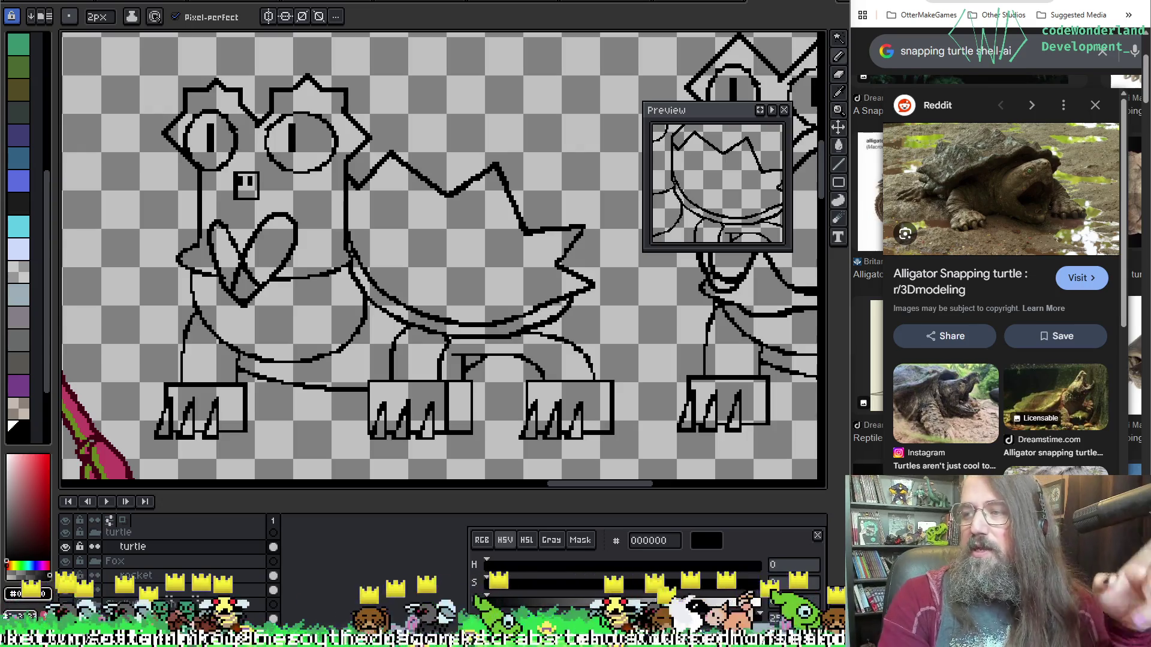
{"action": "scroll", "coordinate": [187, 232], "scroll_direction": "up", "scroll_amount": 2}
{"action": "scroll", "coordinate": [187, 232], "scroll_direction": "up", "scroll_amount": 1}
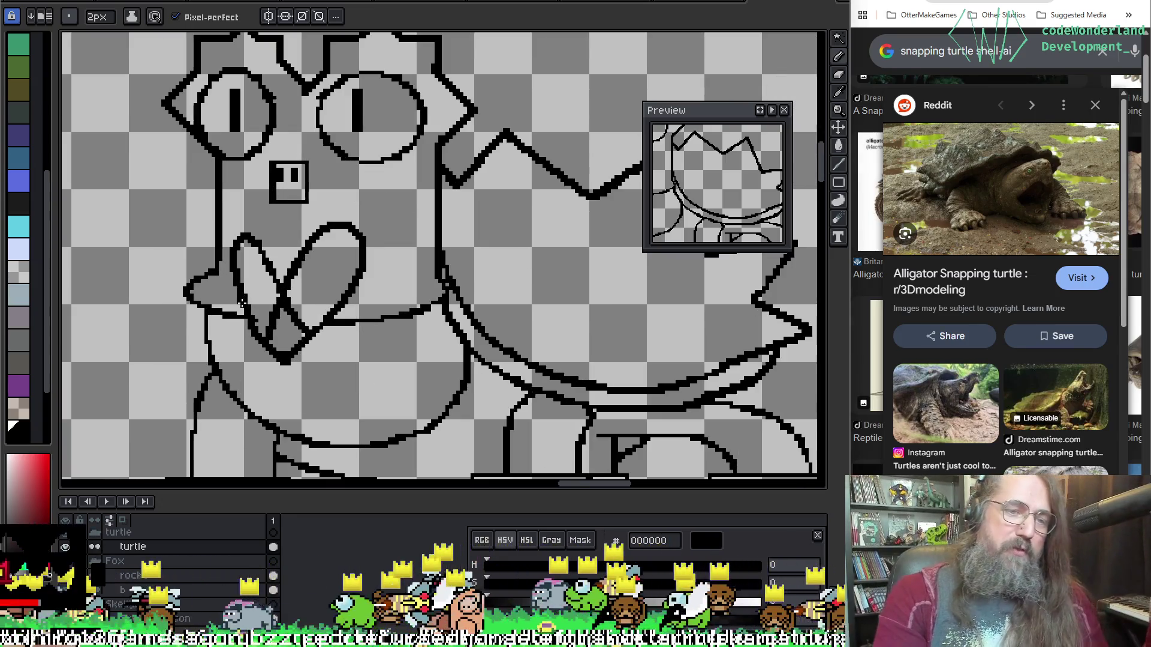
{"action": "scroll", "coordinate": [188, 232], "scroll_direction": "up", "scroll_amount": 1}
Extend the jaw line to meet the heart tongue and recentre the turtle.
{"action": "left_click_drag", "start_coordinate": [240, 329], "coordinate": [325, 321]}
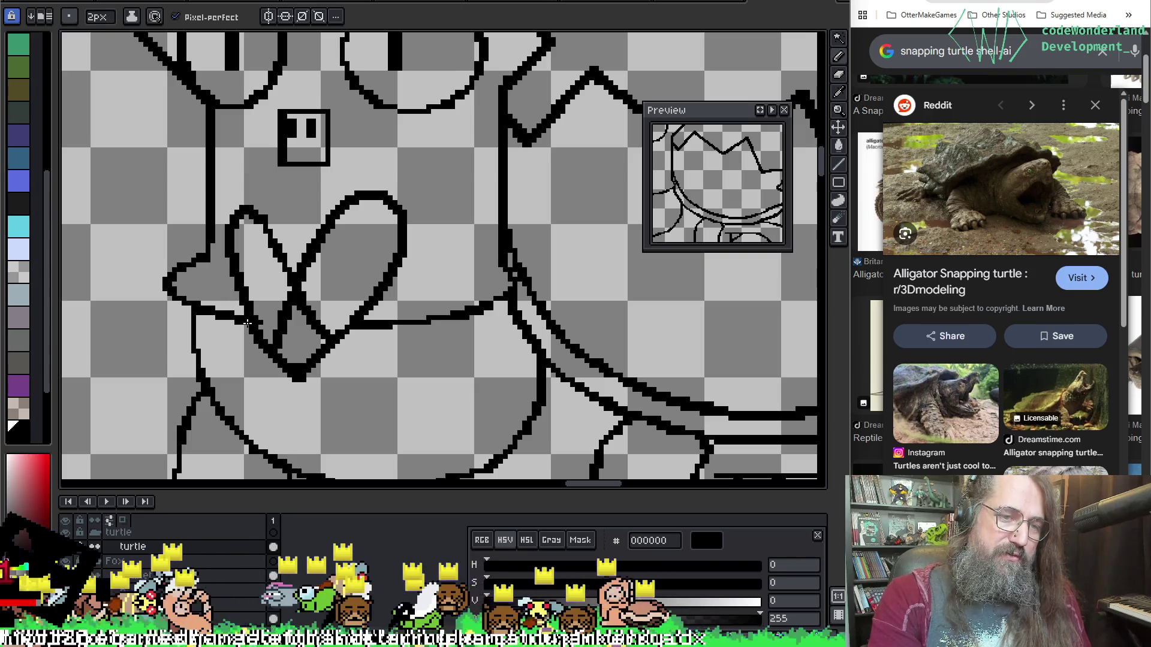
{"action": "key", "text": "b"}
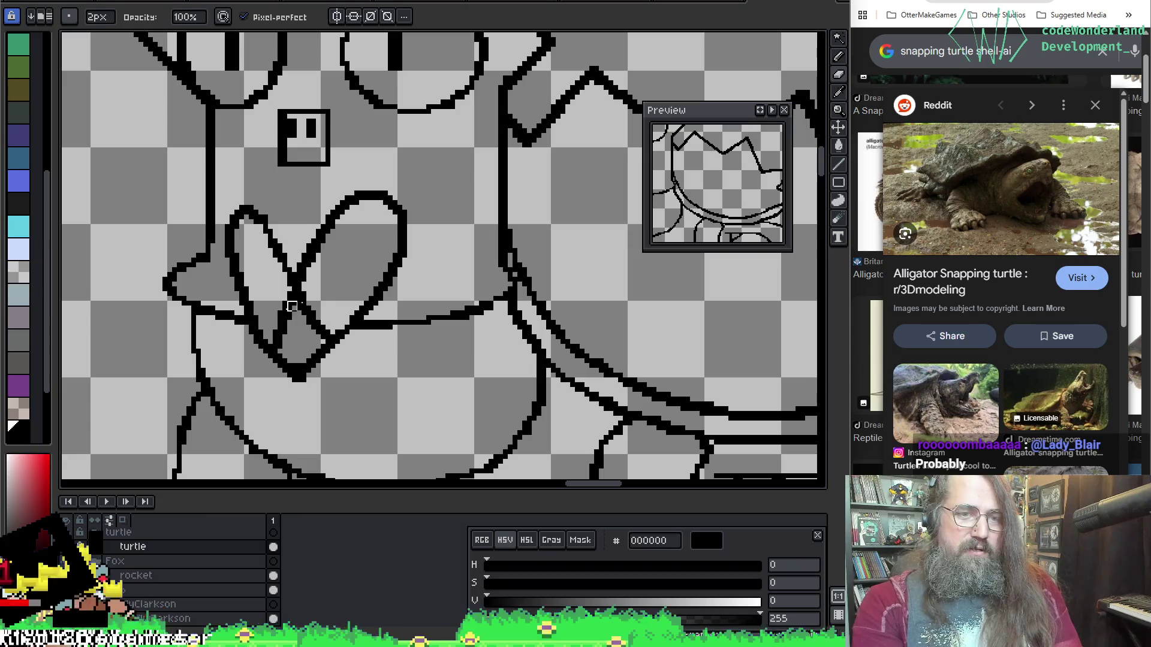
{"action": "scroll", "coordinate": [468, 310], "scroll_direction": "down", "scroll_amount": 2}
{"action": "mouse_move", "coordinate": [468, 310]}
{"action": "left_mouse_down"}
{"action": "mouse_move", "coordinate": [392, 315]}
{"action": "mouse_move", "coordinate": [398, 329]}
{"action": "mouse_move", "coordinate": [402, 307]}
{"action": "left_mouse_up"}
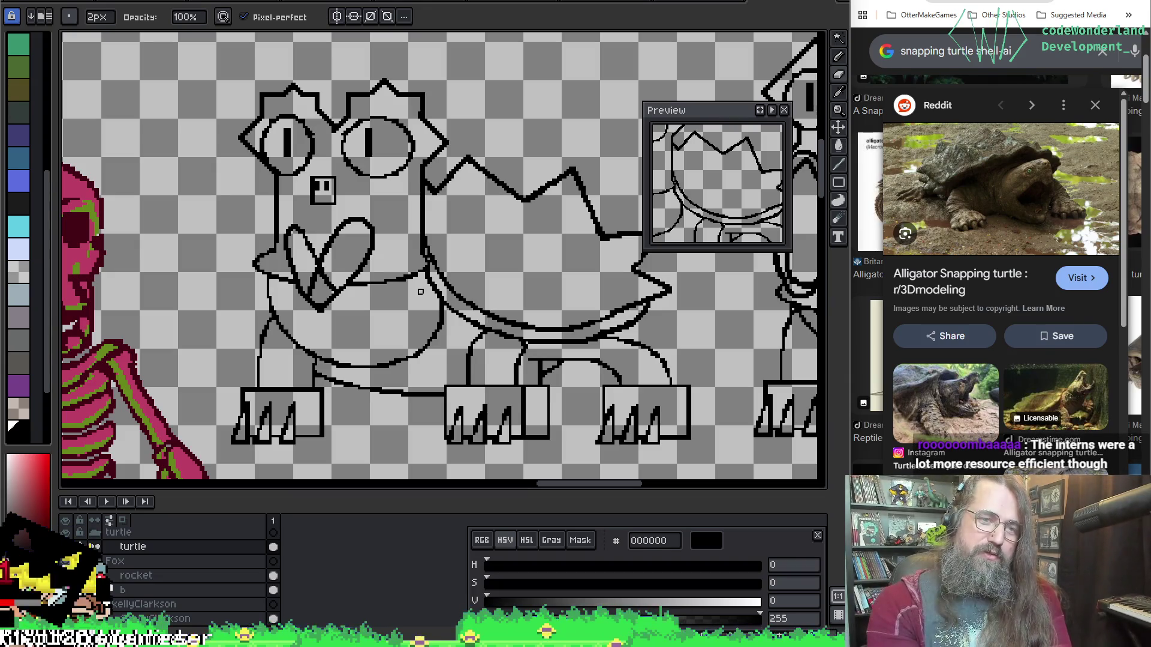
Pan along the open-mouthed turtle and the neighbouring spiky shell.
{"action": "left_click_drag", "start_coordinate": [644, 292], "coordinate": [571, 270]}
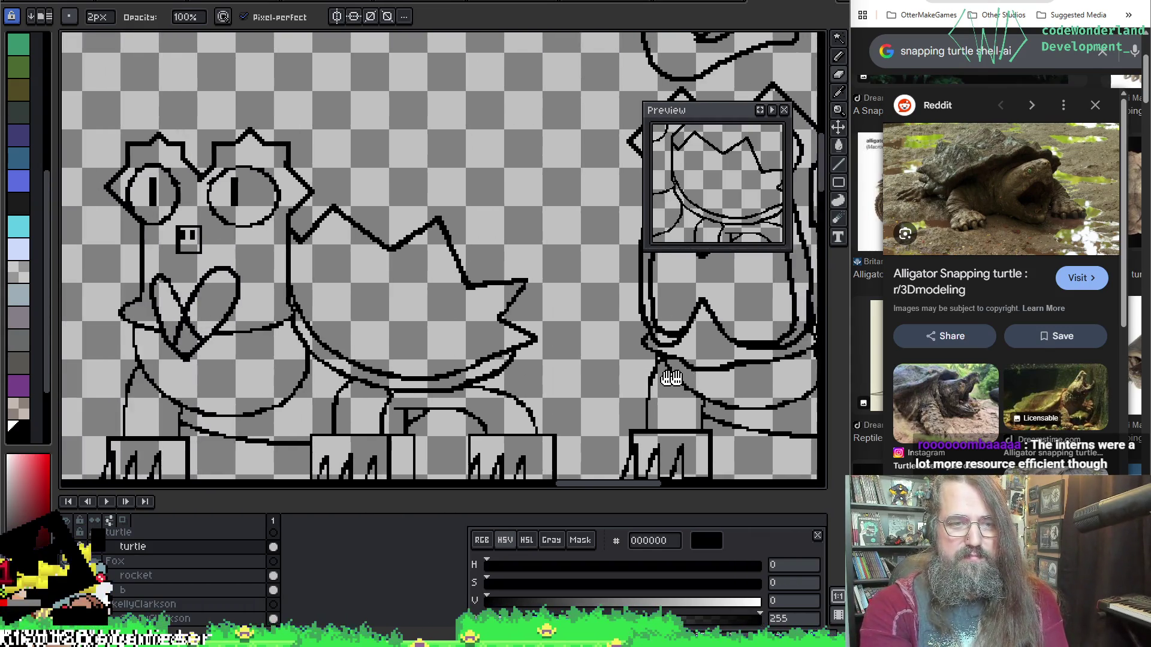
{"action": "mouse_move", "coordinate": [607, 265]}
{"action": "left_mouse_down"}
{"action": "mouse_move", "coordinate": [683, 378]}
{"action": "mouse_move", "coordinate": [496, 352]}
{"action": "left_mouse_up"}
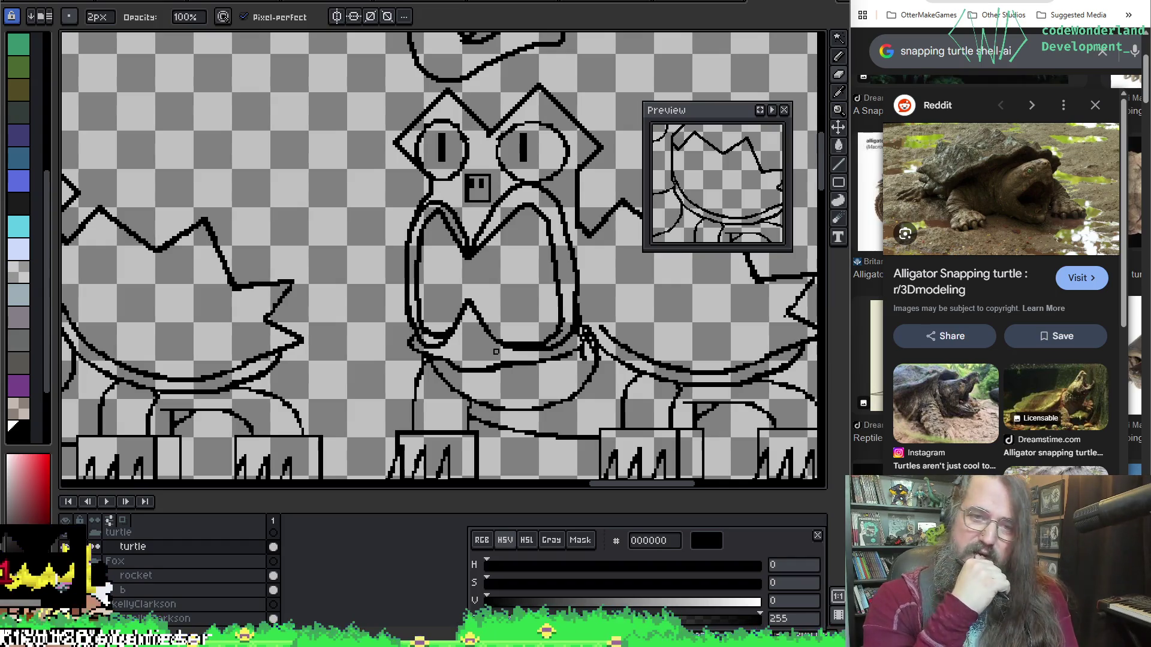
{"action": "mouse_move", "coordinate": [495, 351]}
{"action": "left_mouse_down"}
{"action": "mouse_move", "coordinate": [388, 274]}
{"action": "mouse_move", "coordinate": [397, 232]}
{"action": "left_mouse_up"}
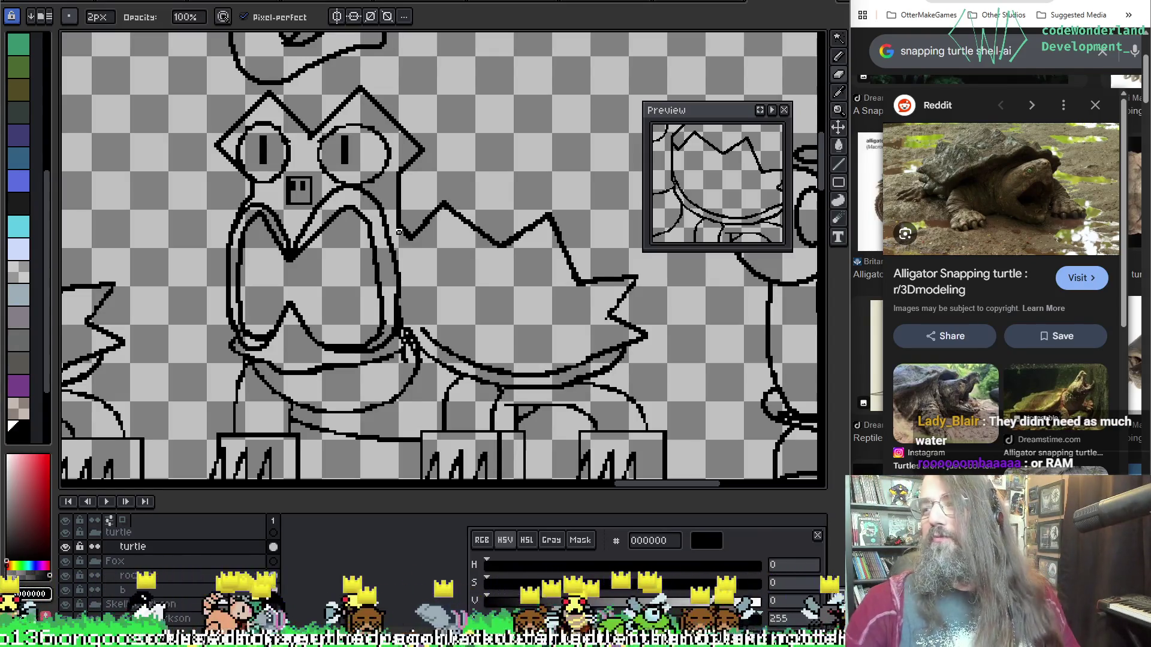
{"action": "mouse_move", "coordinate": [169, 145]}
{"action": "left_mouse_down"}
{"action": "mouse_move", "coordinate": [309, 206]}
{"action": "mouse_move", "coordinate": [386, 160]}
{"action": "mouse_move", "coordinate": [411, 92]}
{"action": "left_mouse_up"}
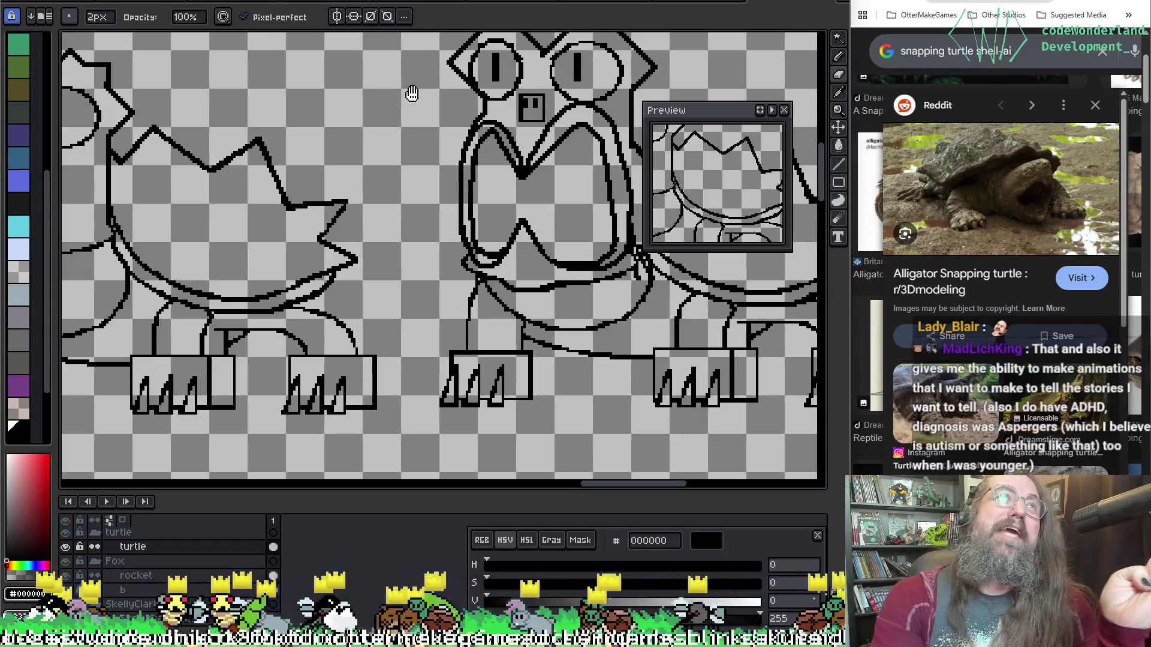
{"action": "mouse_move", "coordinate": [411, 94]}
{"action": "left_mouse_down"}
{"action": "mouse_move", "coordinate": [423, 90]}
{"action": "mouse_move", "coordinate": [415, 121]}
{"action": "left_mouse_up"}
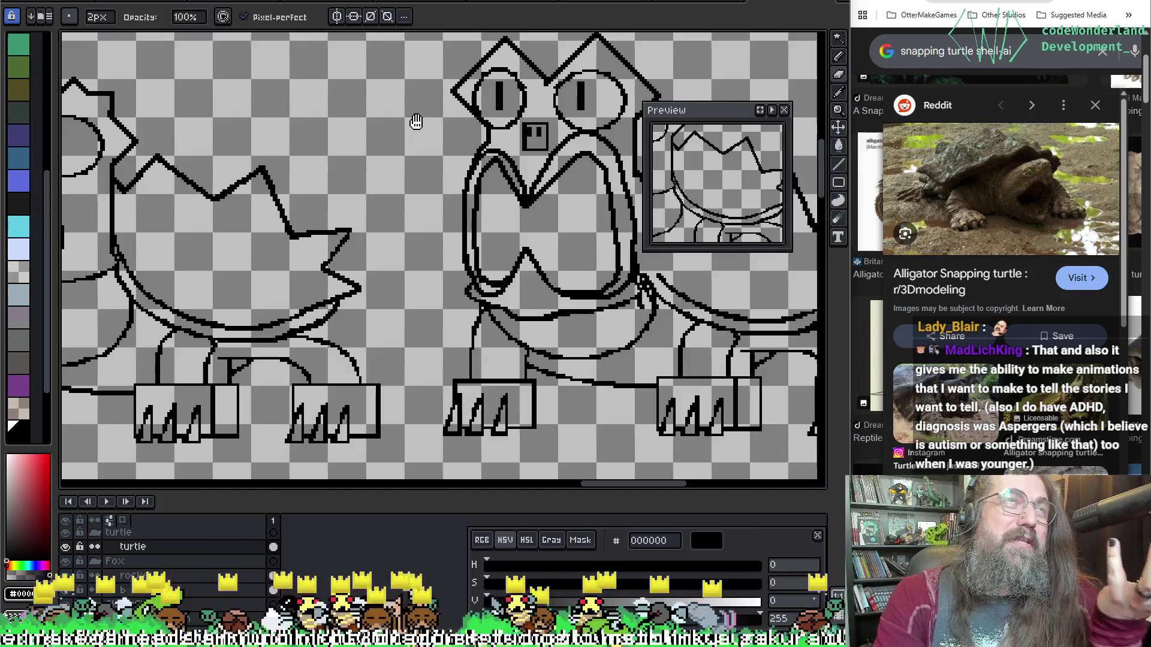
{"action": "left_click_drag", "start_coordinate": [415, 121], "coordinate": [423, 114]}
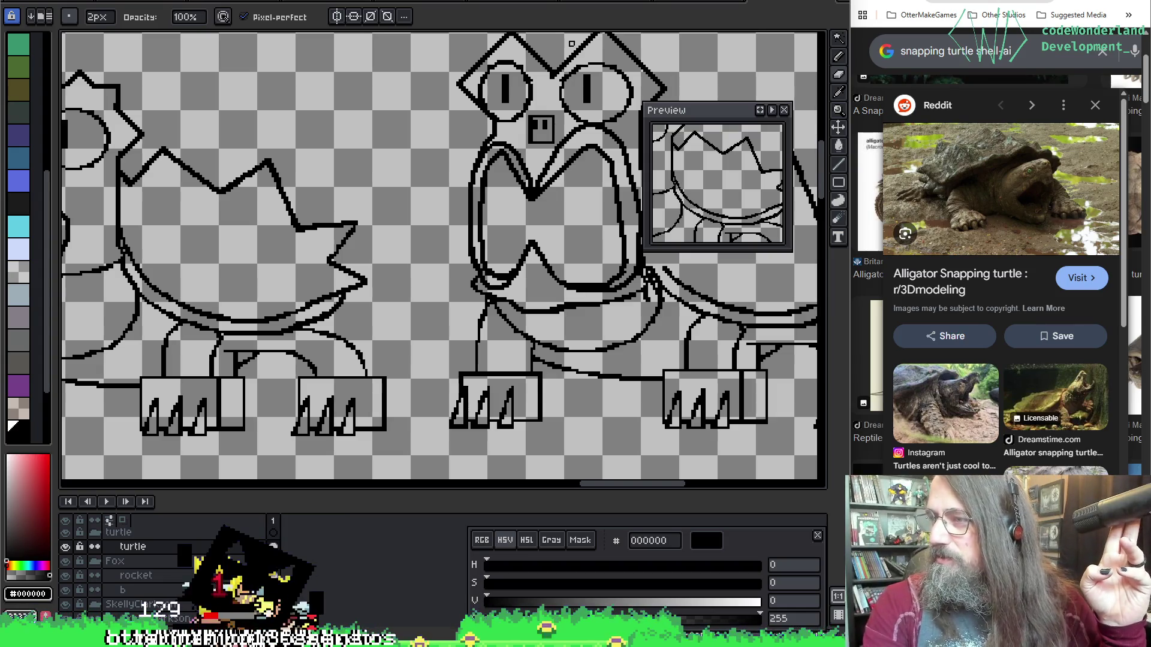
Bring the open-mouthed turtle's head into view and sample black for the pencil.
{"action": "mouse_move", "coordinate": [486, 310]}
{"action": "left_mouse_down"}
{"action": "mouse_move", "coordinate": [257, 300]}
{"action": "mouse_move", "coordinate": [290, 333]}
{"action": "left_mouse_up"}
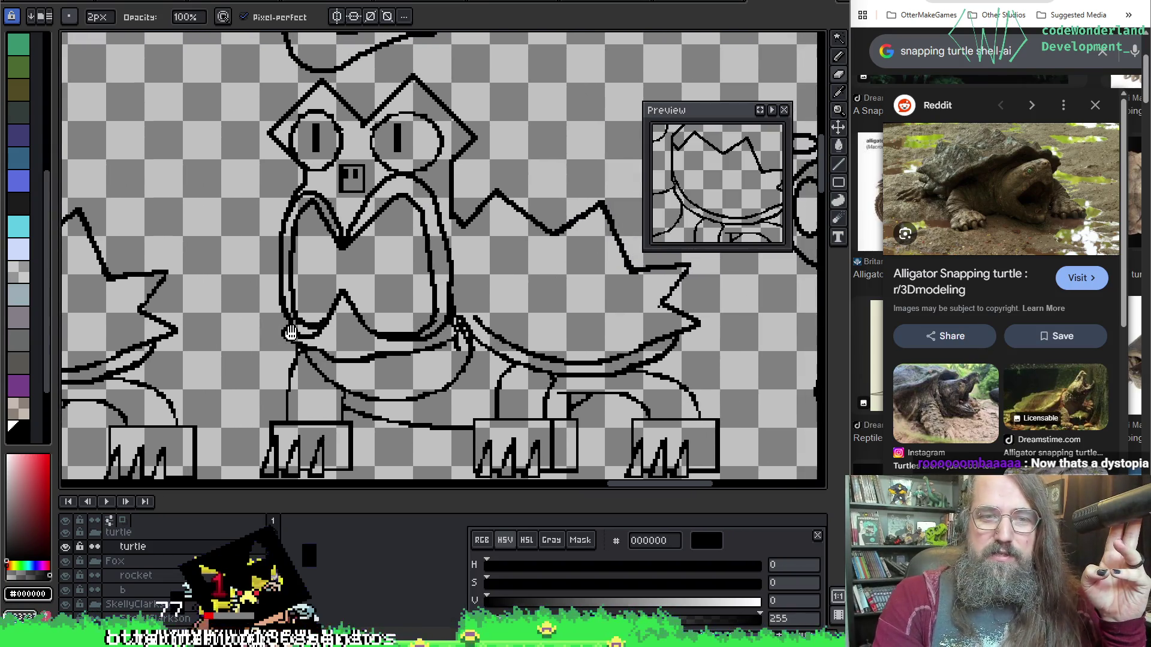
{"action": "left_click_drag", "start_coordinate": [555, 227], "coordinate": [508, 223]}
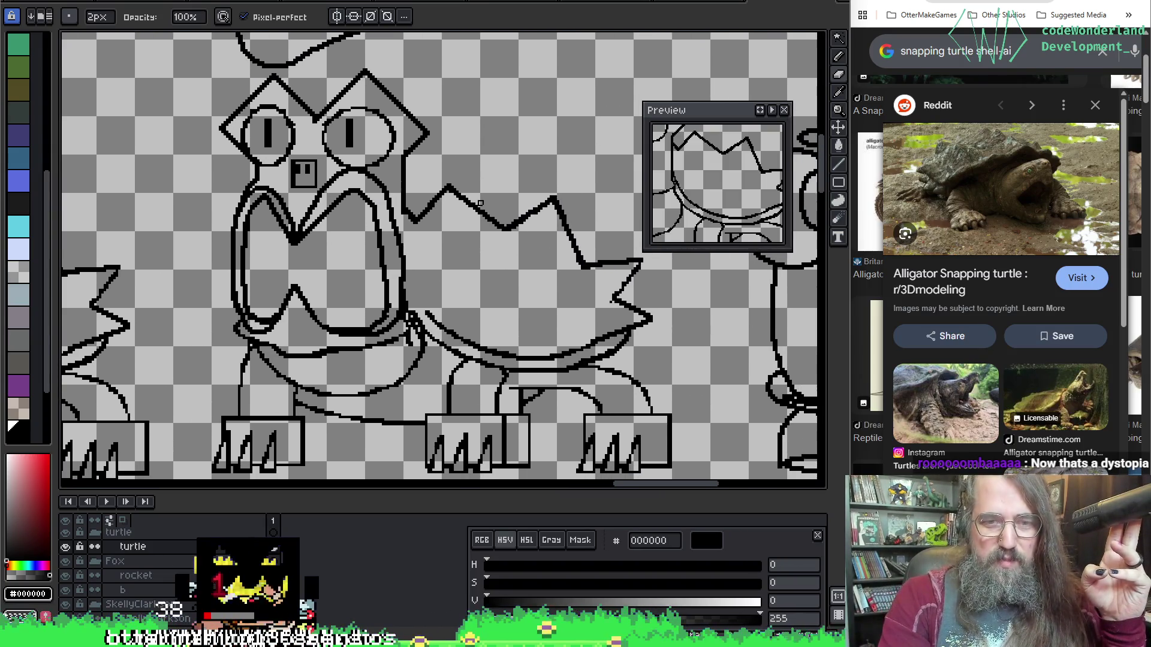
{"action": "key", "text": "i"}
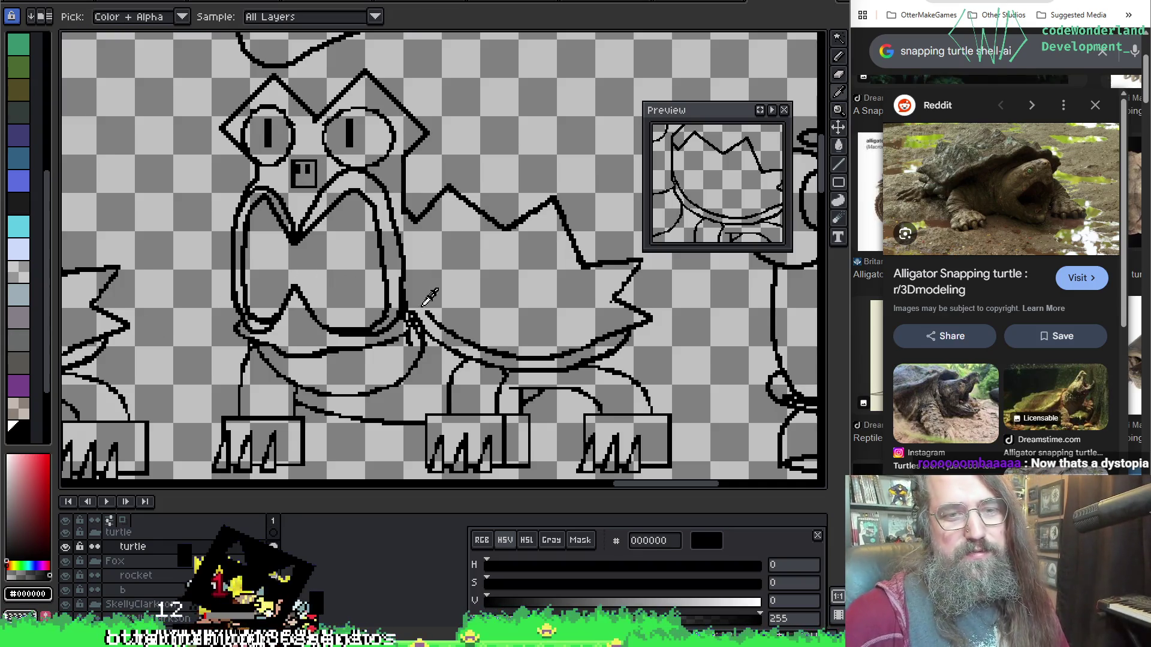
{"action": "key", "text": "b"}
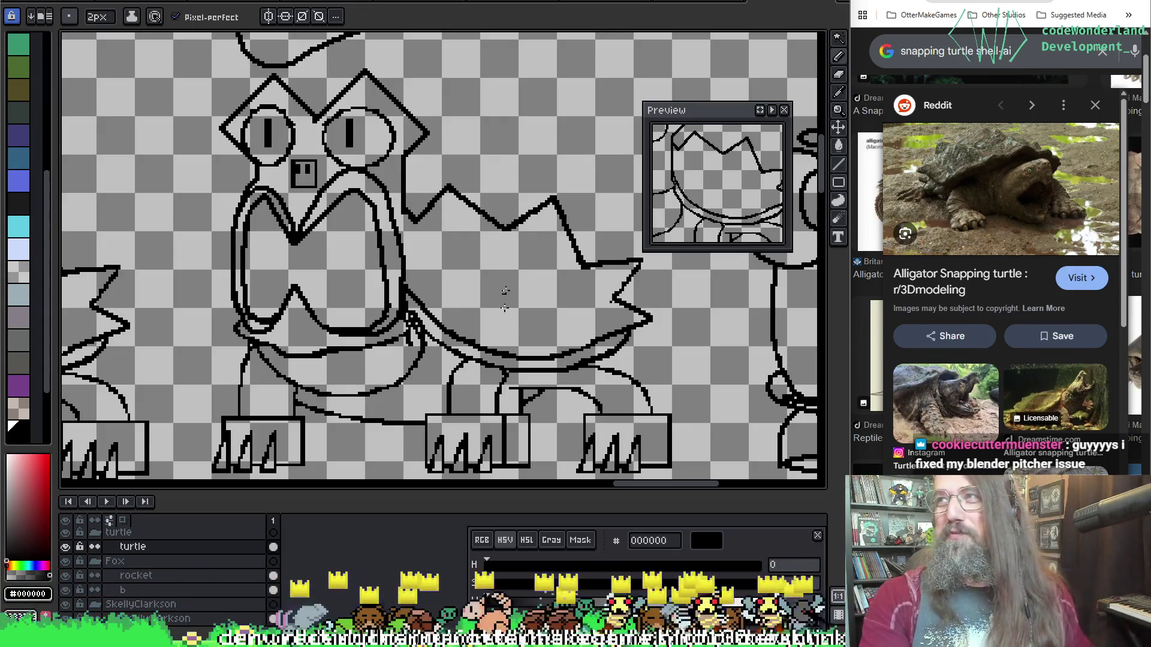
Sketch a heart on the heart-tongued turtle's shell, then undo it.
{"action": "mouse_move", "coordinate": [496, 314]}
{"action": "left_mouse_down"}
{"action": "mouse_move", "coordinate": [695, 360]}
{"action": "mouse_move", "coordinate": [454, 225]}
{"action": "left_mouse_up"}
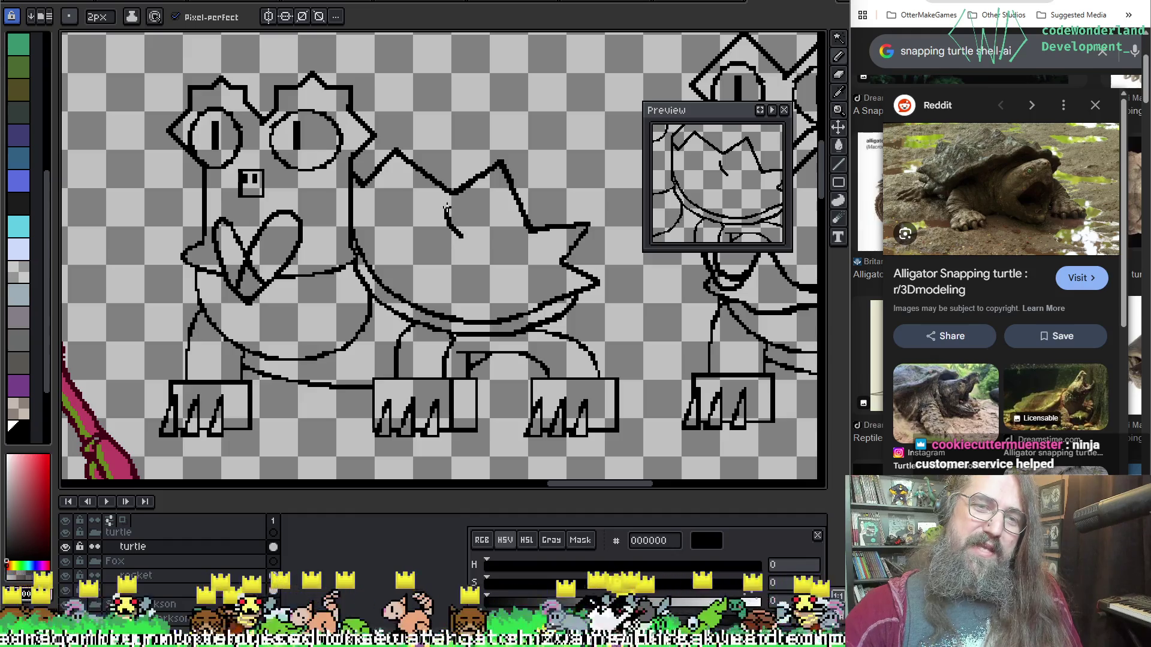
{"action": "left_click_drag", "start_coordinate": [482, 203], "coordinate": [510, 200]}
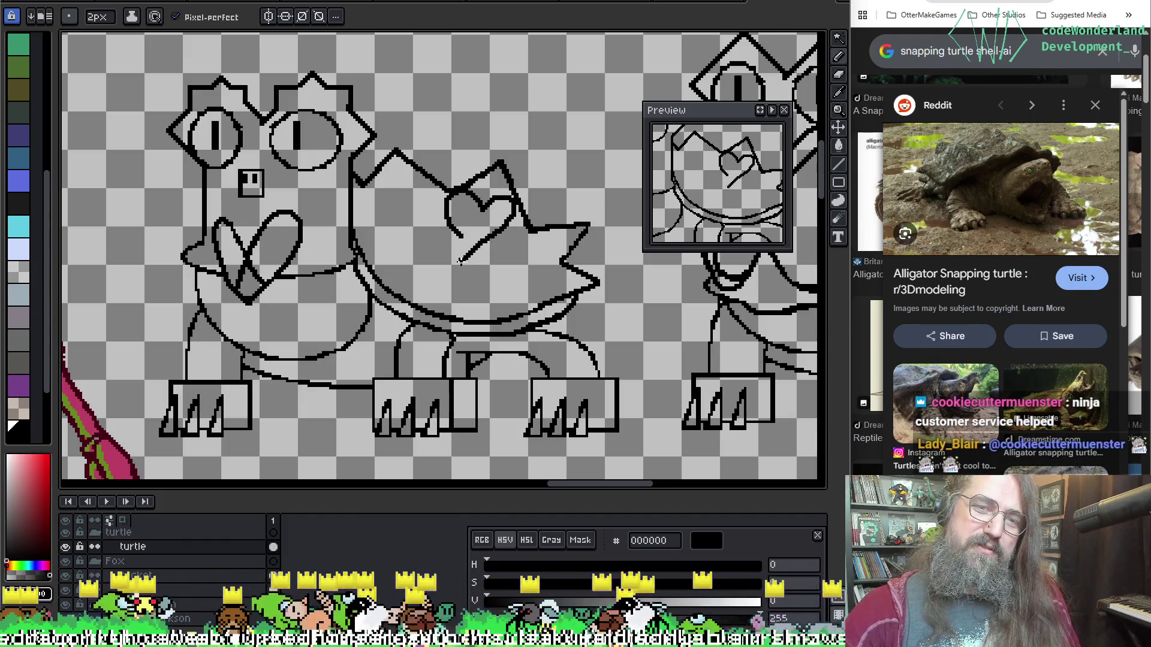
{"action": "key", "text": "ctrl+z"}
{"action": "key", "text": "ctrl+z"}
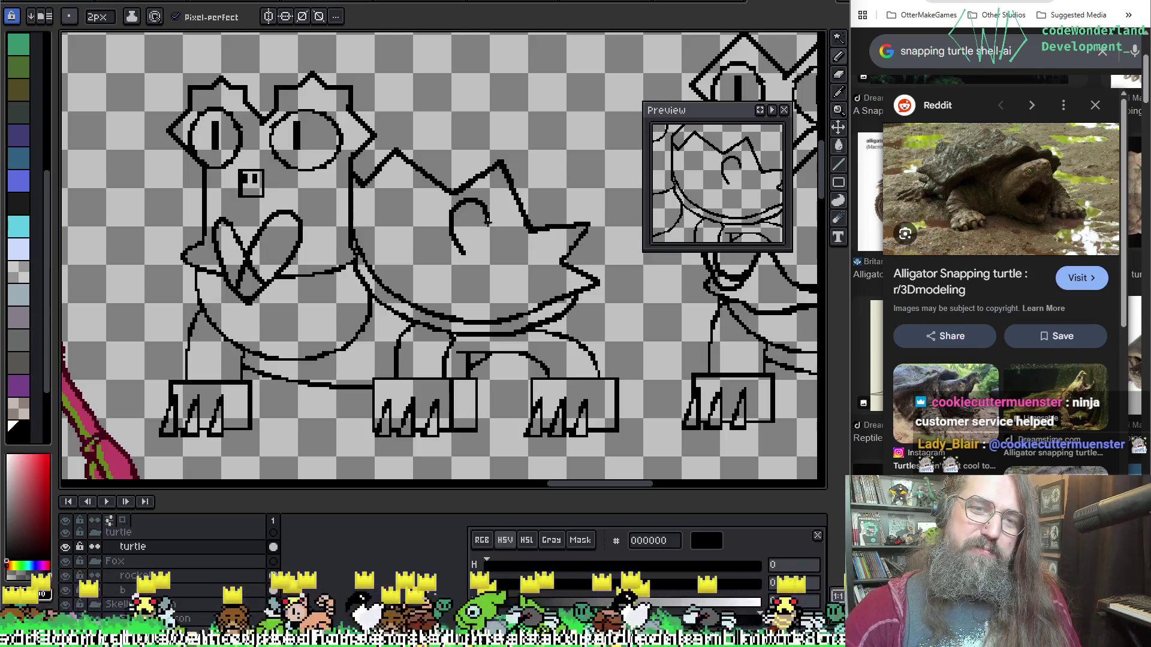
{"action": "key", "text": "ctrl+z"}
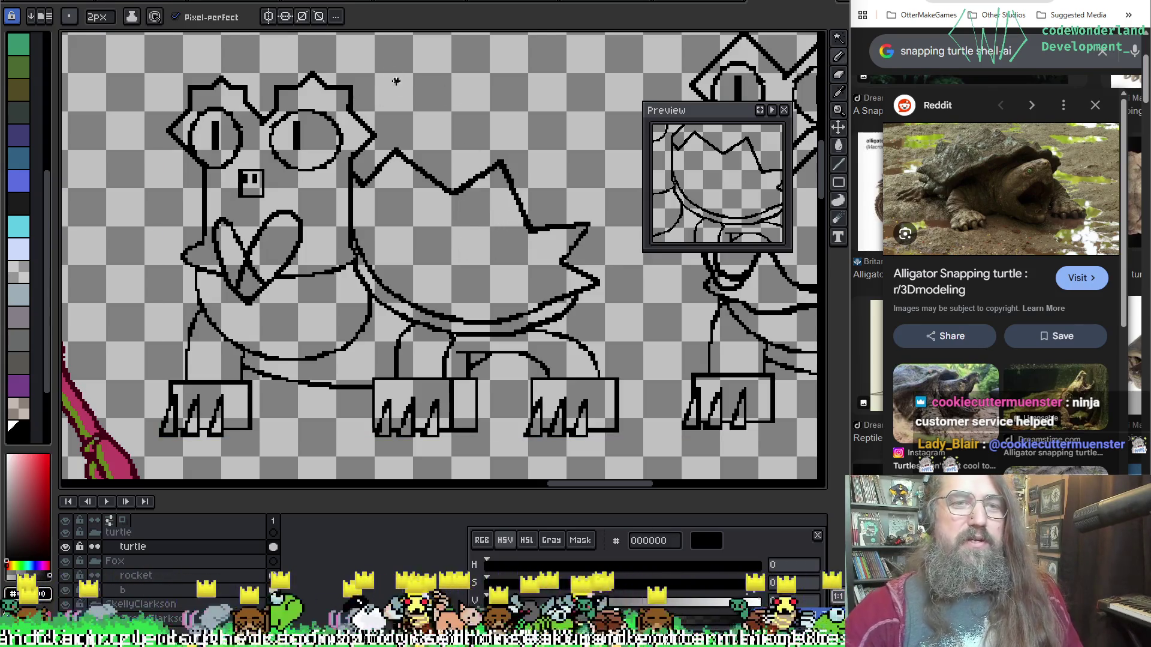
{"action": "scroll", "coordinate": [396, 81], "scroll_direction": "up", "scroll_amount": 2}
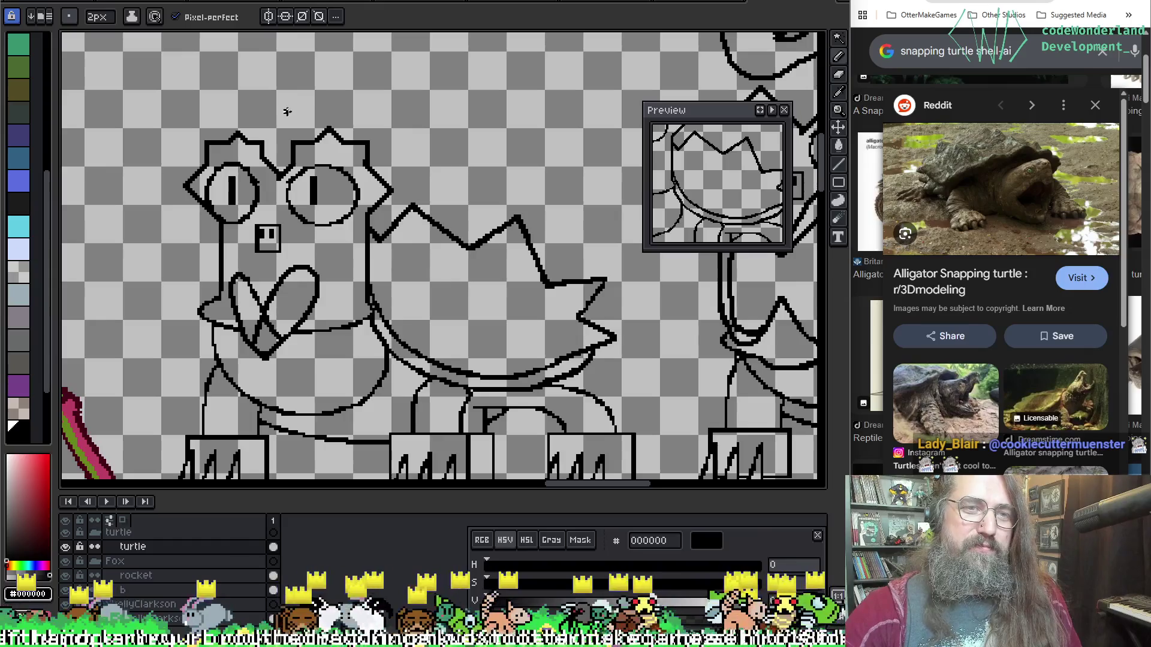
{"action": "key", "text": "ctrl+z"}
Doodle curved strokes above the turtle's head with the pencil, undoing each.
{"action": "key", "text": "w"}
{"action": "left_click", "coordinate": [331, 91]}
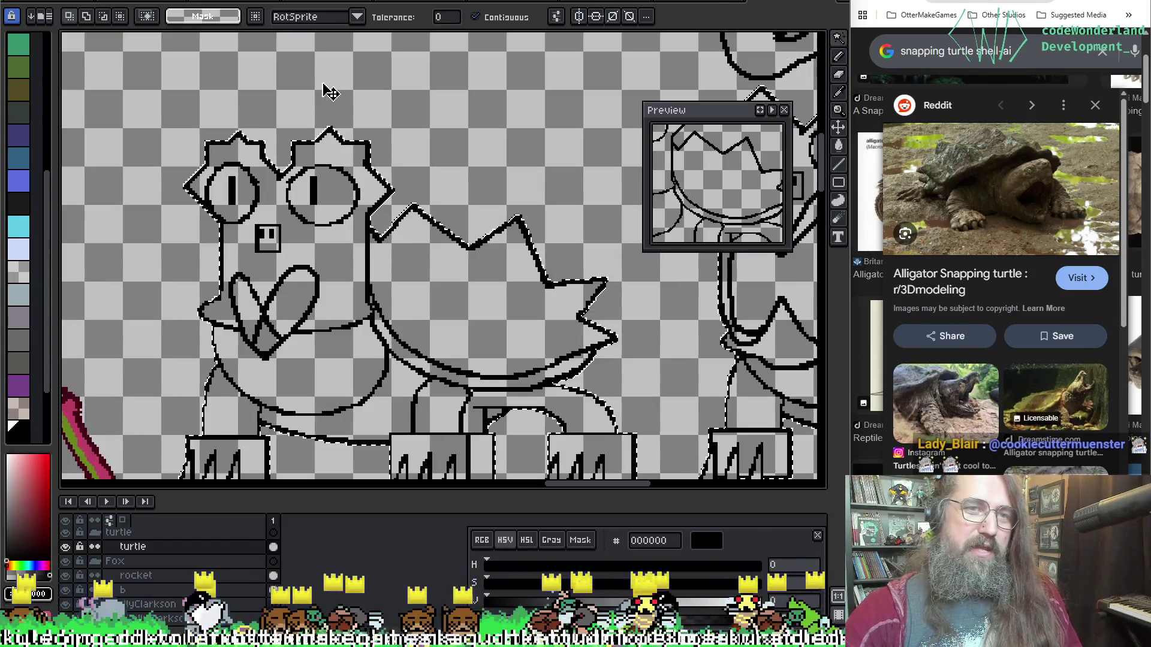
{"action": "key", "text": "b"}
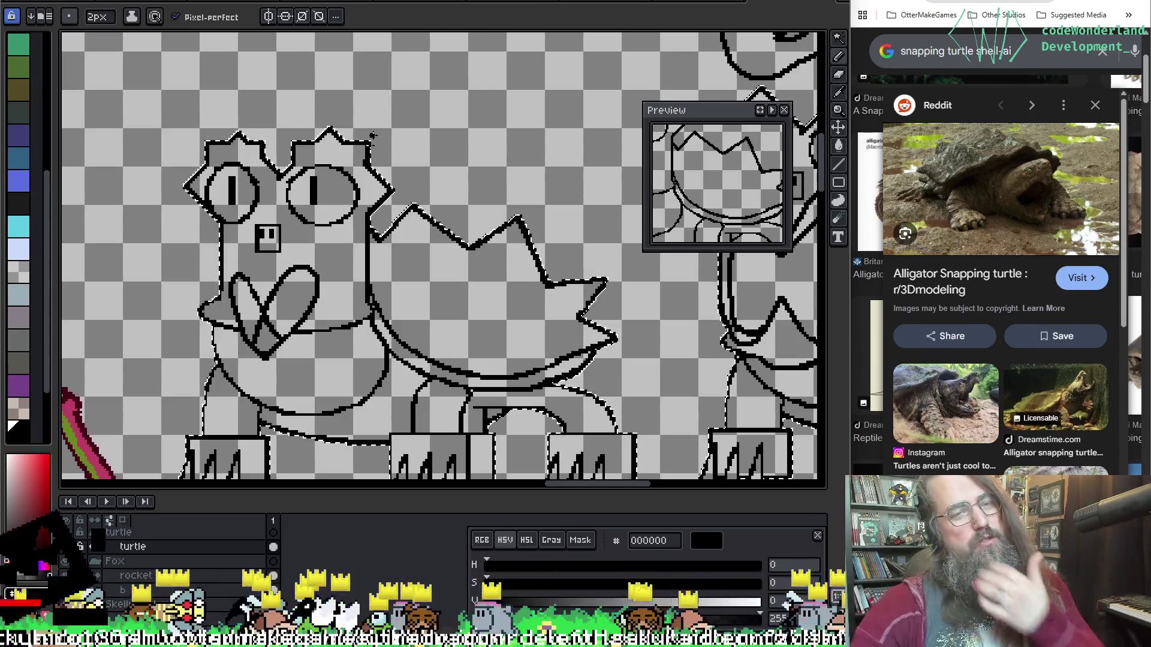
{"action": "left_click_drag", "start_coordinate": [305, 109], "coordinate": [459, 216]}
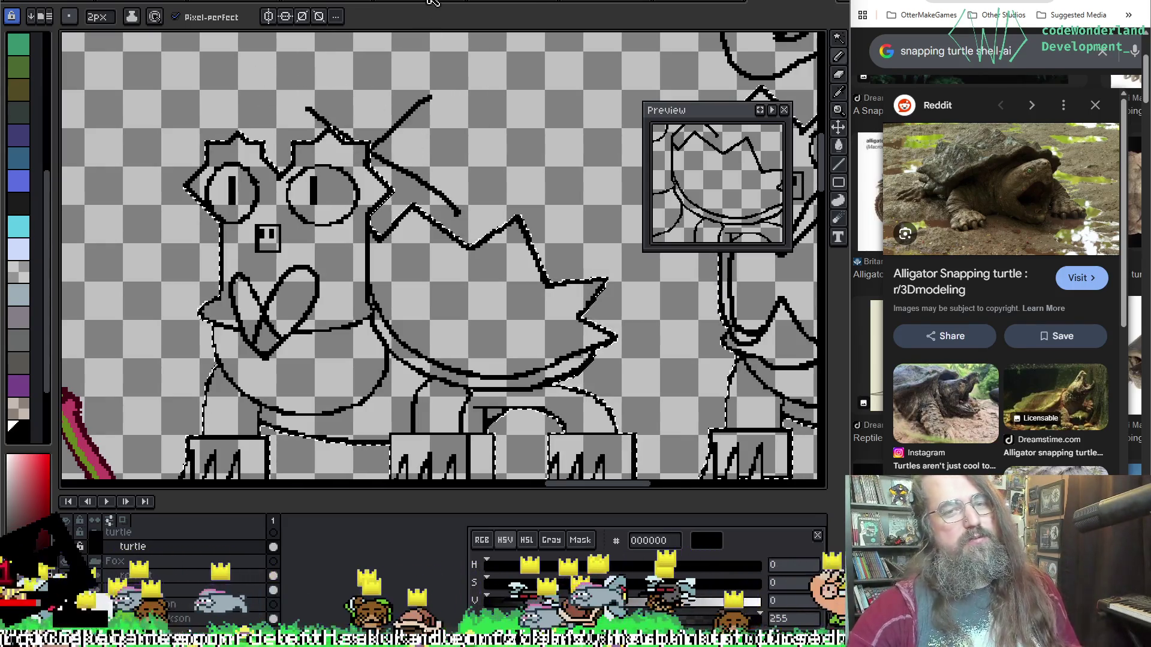
{"action": "key", "text": "ctrl+z"}
{"action": "mouse_move", "coordinate": [301, 101]}
{"action": "left_mouse_down"}
{"action": "mouse_move", "coordinate": [364, 135]}
{"action": "mouse_move", "coordinate": [396, 172]}
{"action": "left_mouse_up"}
{"action": "key", "text": "ctrl+z"}
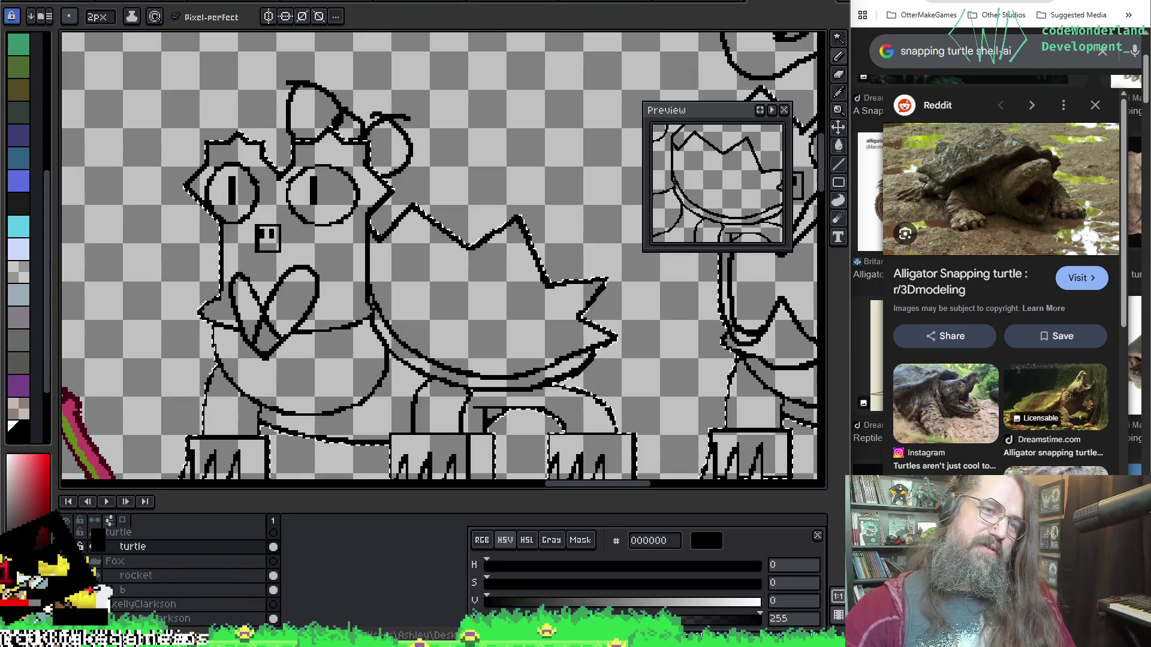
{"action": "key", "text": "ctrl+z"}
{"action": "key", "text": "ctrl+z"}
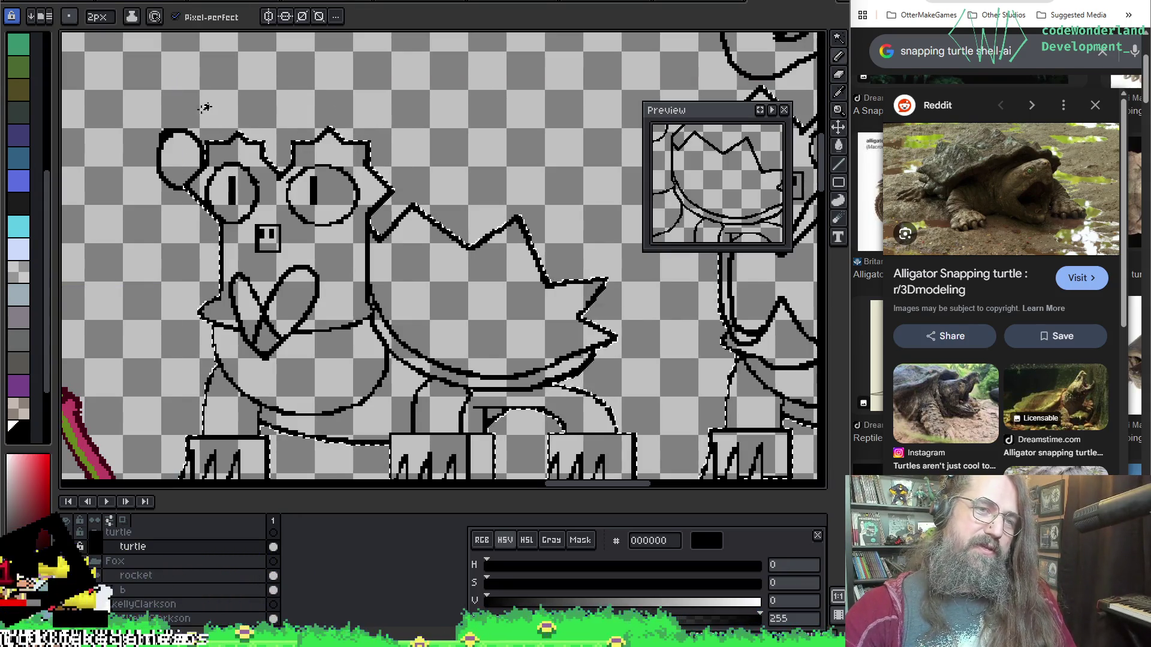
Undo the bubble and loop strokes, leaving a bow-like curl above the head.
{"action": "key", "text": "ctrl+z"}
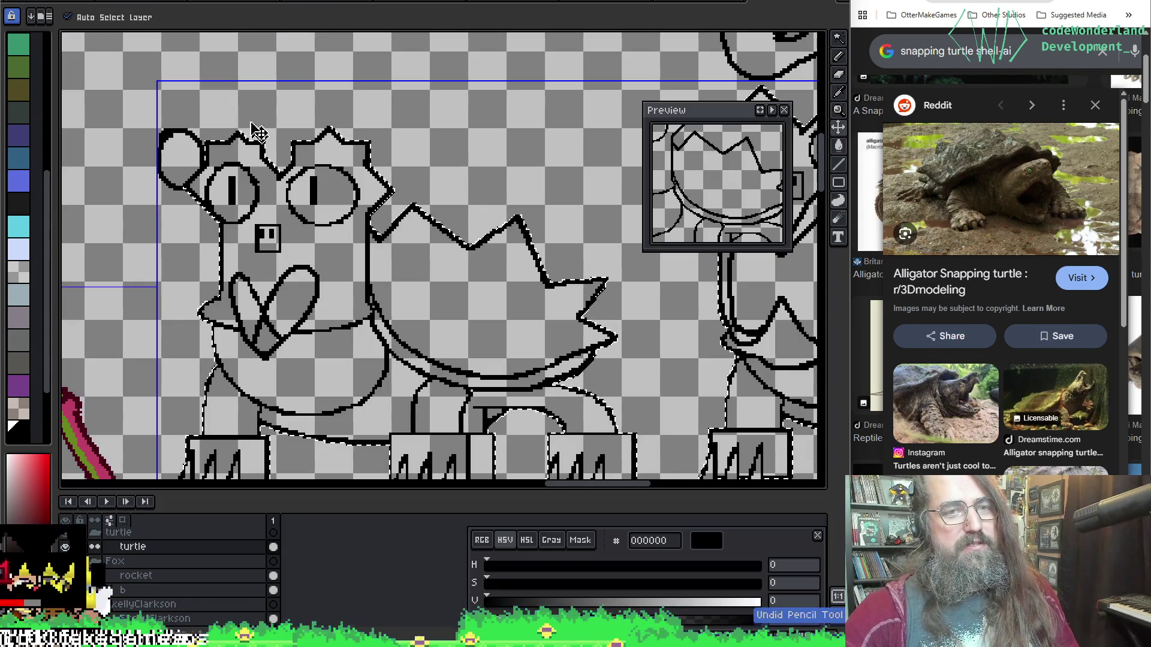
{"action": "key", "text": "ctrl+z"}
{"action": "key", "text": "b"}
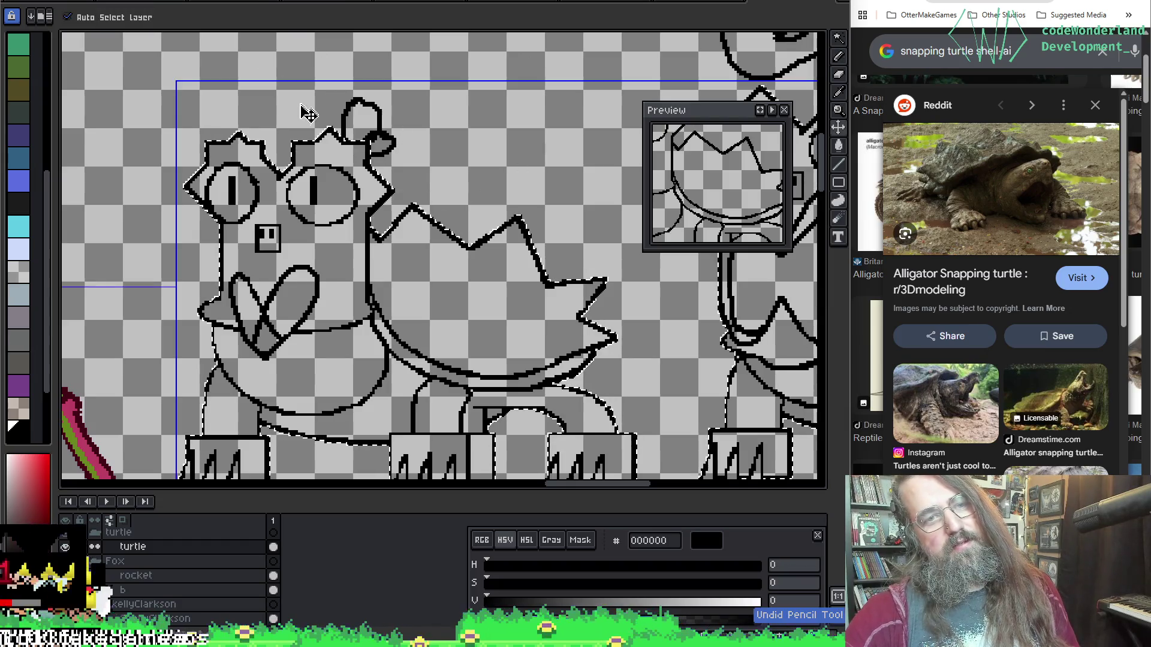
{"action": "left_click_drag", "start_coordinate": [362, 161], "coordinate": [412, 129]}
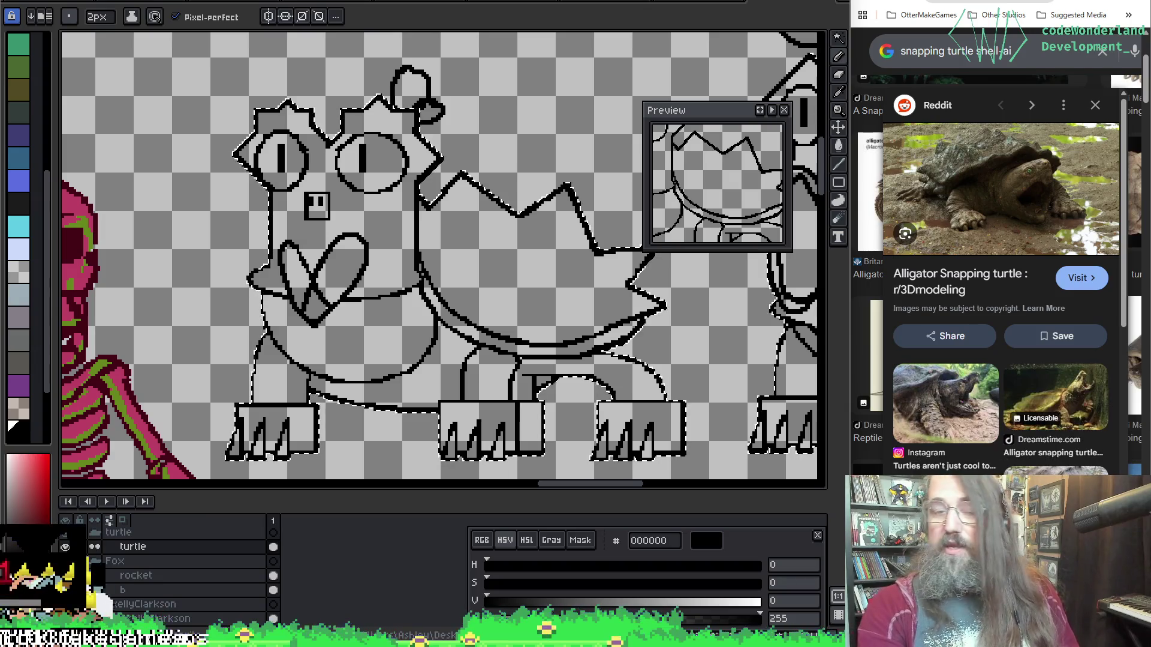
Undo the curl above the turtle's right eye and drop the selection.
{"action": "left_click_drag", "start_coordinate": [385, 113], "coordinate": [452, 177]}
{"action": "key", "text": "ctrl+z"}
{"action": "key", "text": "b"}
{"action": "key", "text": "ctrl+d"}
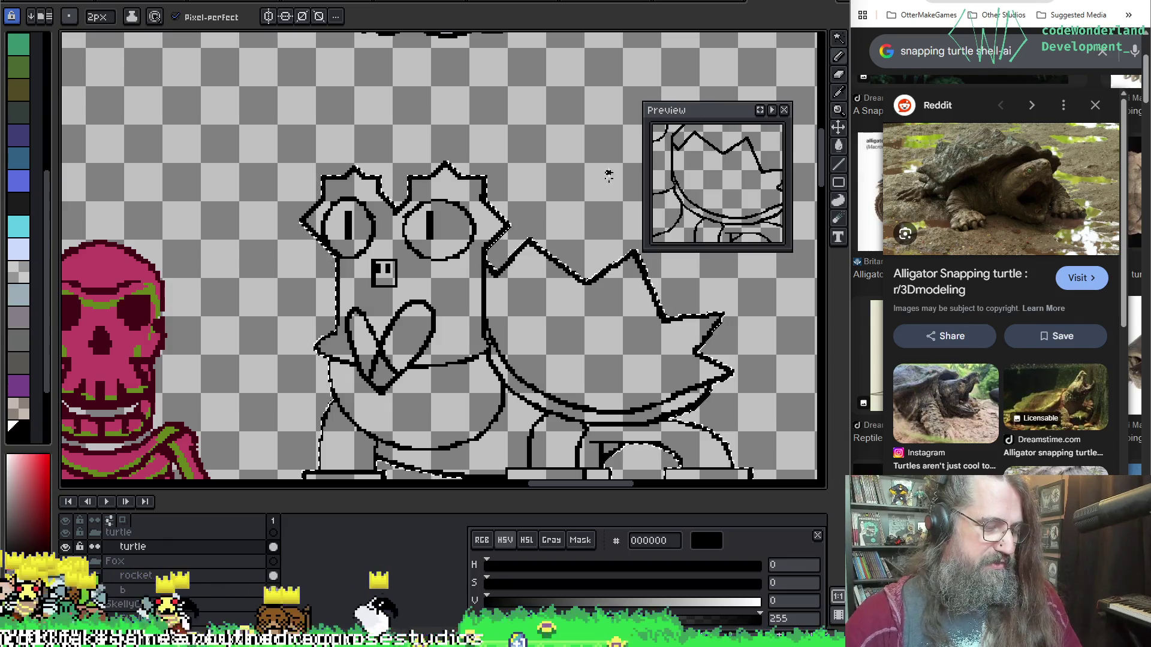
Try a filled circle and then a circle outline above the head, undoing each.
{"action": "key", "text": "shift+u"}
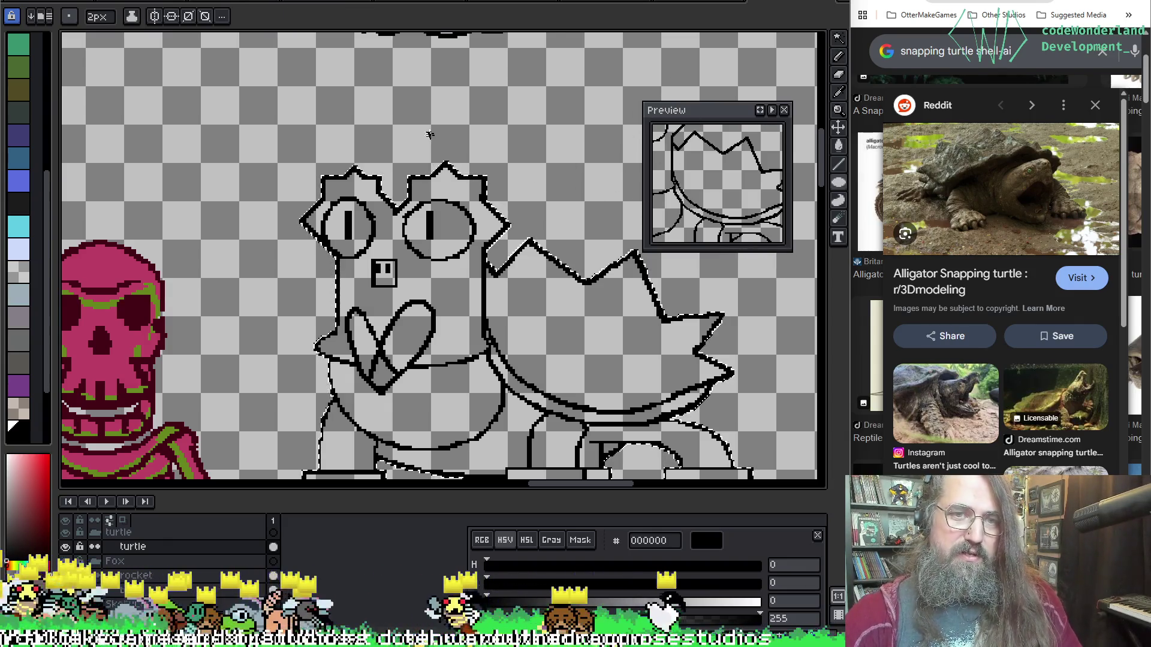
{"action": "left_click_drag", "start_coordinate": [430, 137], "coordinate": [478, 158]}
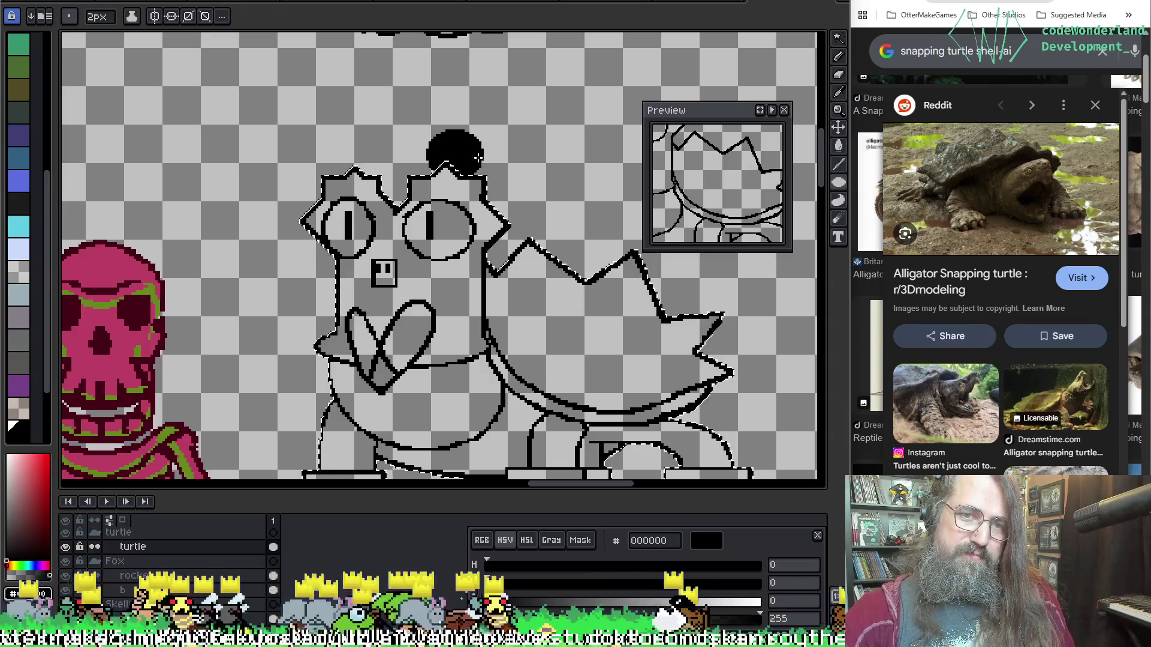
{"action": "key", "text": "ctrl+z"}
{"action": "left_click_drag", "start_coordinate": [408, 113], "coordinate": [477, 171]}
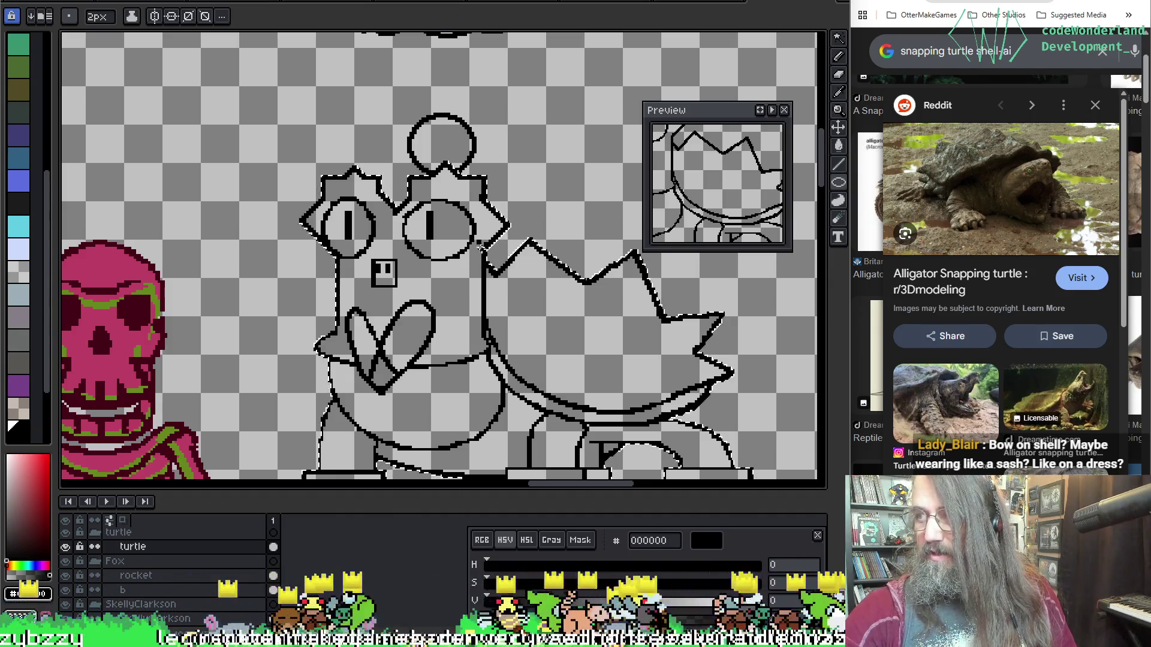
{"action": "mouse_move", "coordinate": [477, 245]}
{"action": "left_mouse_down"}
{"action": "mouse_move", "coordinate": [334, 227]}
{"action": "mouse_move", "coordinate": [289, 160]}
{"action": "left_mouse_up"}
{"action": "key", "text": "ctrl+z"}
Try two small circles near the head, undo them, then draw a small circle at a shell spike tip.
{"action": "left_click_drag", "start_coordinate": [355, 200], "coordinate": [359, 189]}
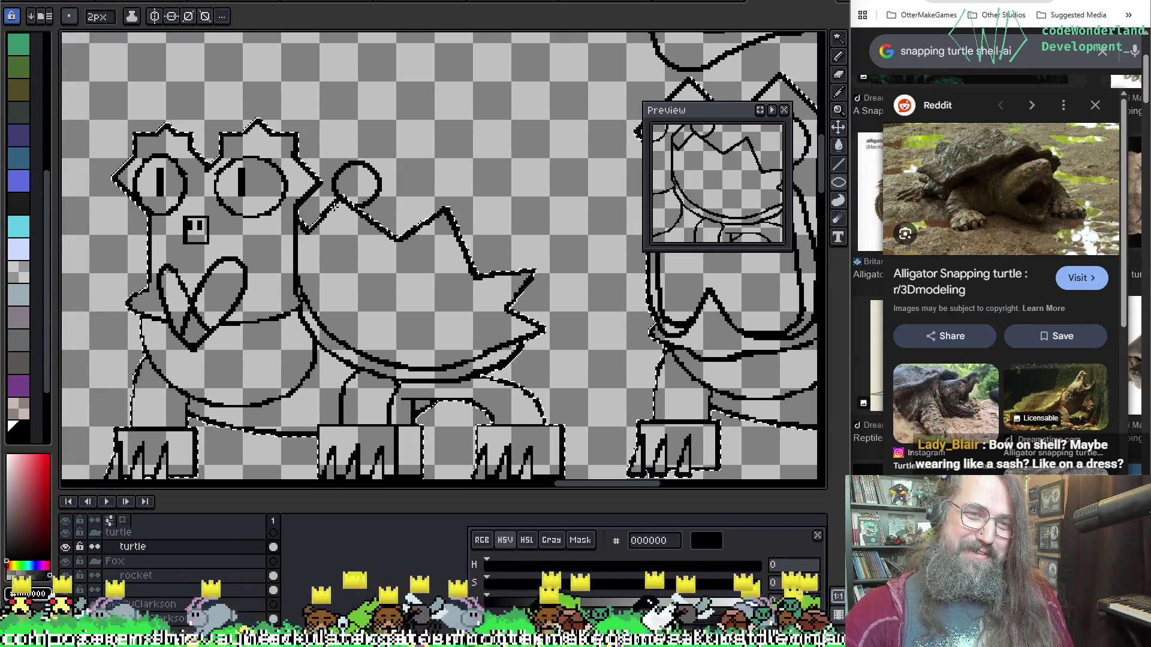
{"action": "mouse_move", "coordinate": [389, 191]}
{"action": "left_mouse_down"}
{"action": "mouse_move", "coordinate": [364, 214]}
{"action": "mouse_move", "coordinate": [378, 239]}
{"action": "left_mouse_up"}
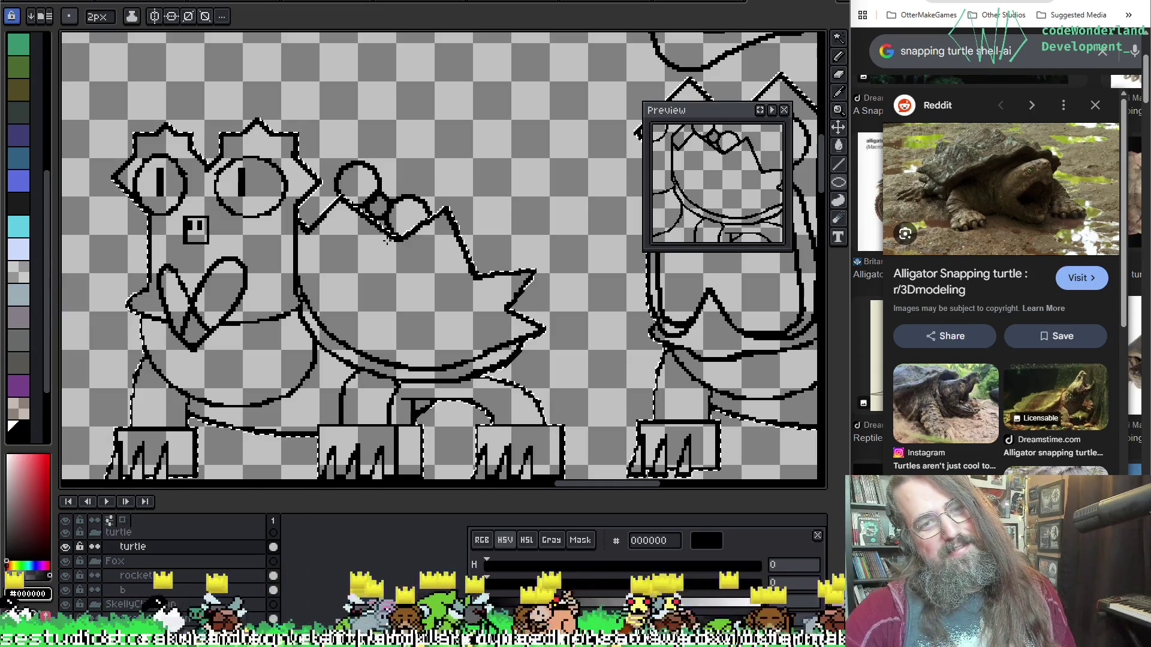
{"action": "key", "text": "ctrl+z"}
{"action": "key", "text": "ctrl+z"}
{"action": "key", "text": "ctrl+d"}
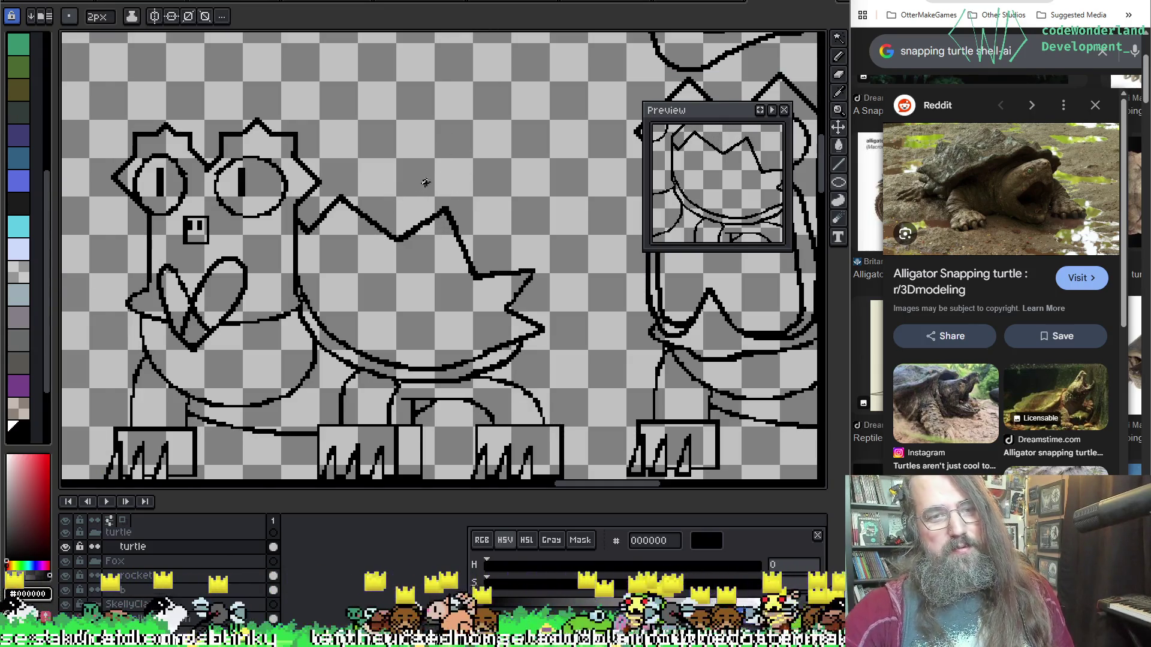
{"action": "left_click", "coordinate": [423, 185]}
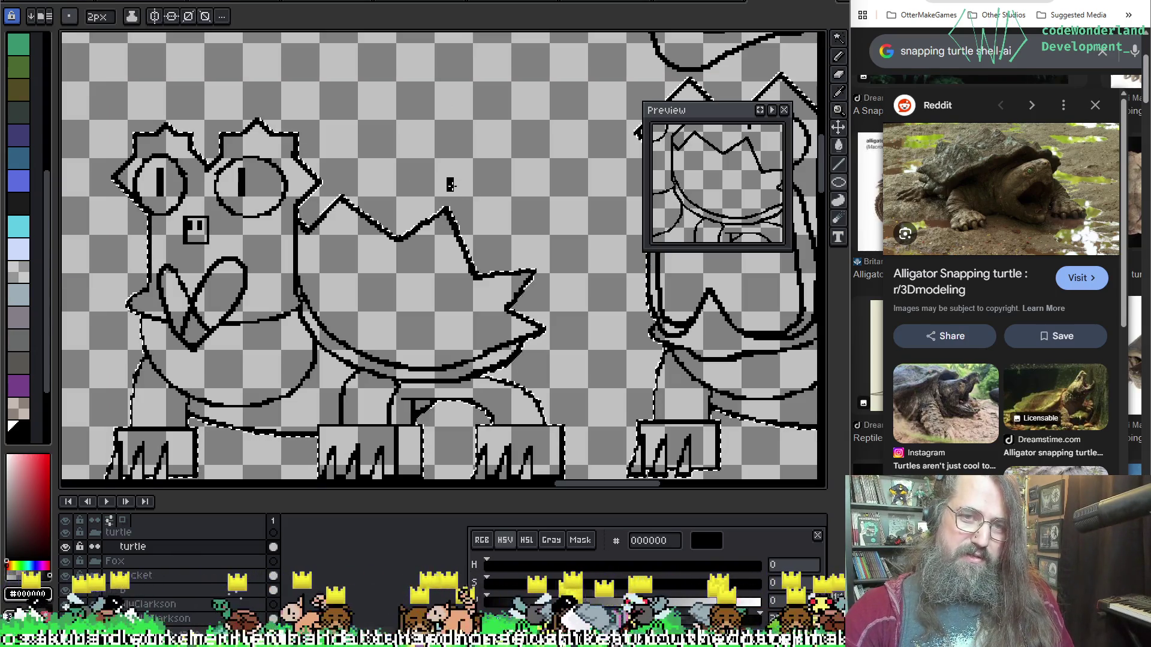
{"action": "left_click_drag", "start_coordinate": [428, 185], "coordinate": [465, 209]}
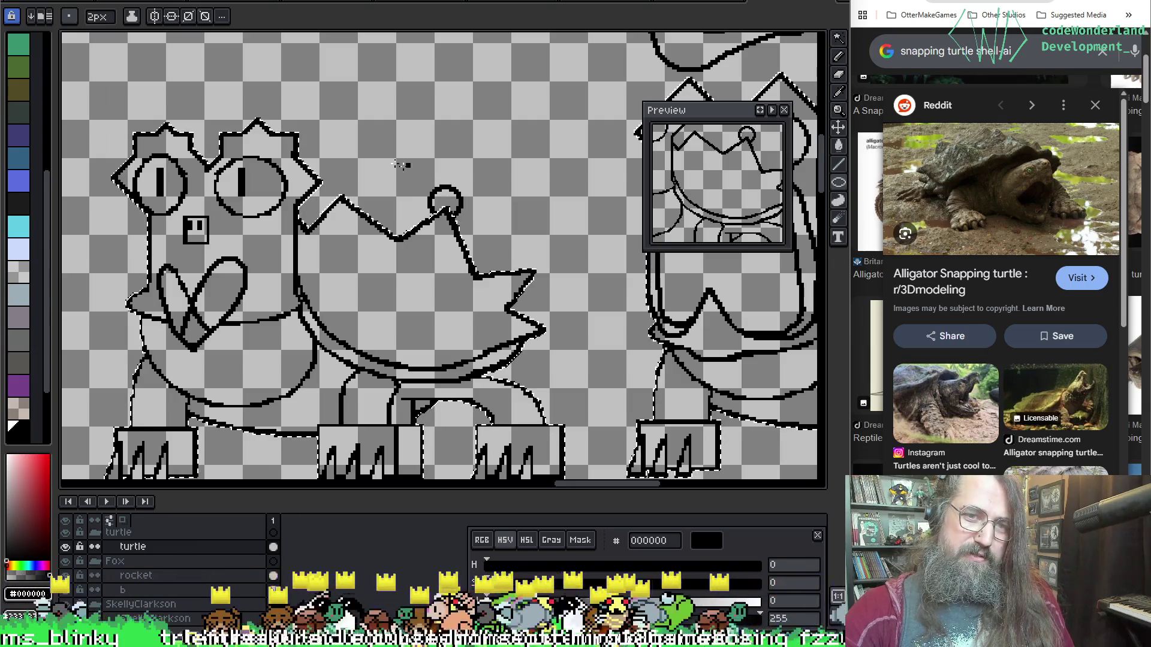
Try larger loops beside the spike-tip circle, then undo them and the spike-tip circle itself.
{"action": "left_click_drag", "start_coordinate": [385, 162], "coordinate": [435, 201]}
{"action": "key", "text": "ctrl+z"}
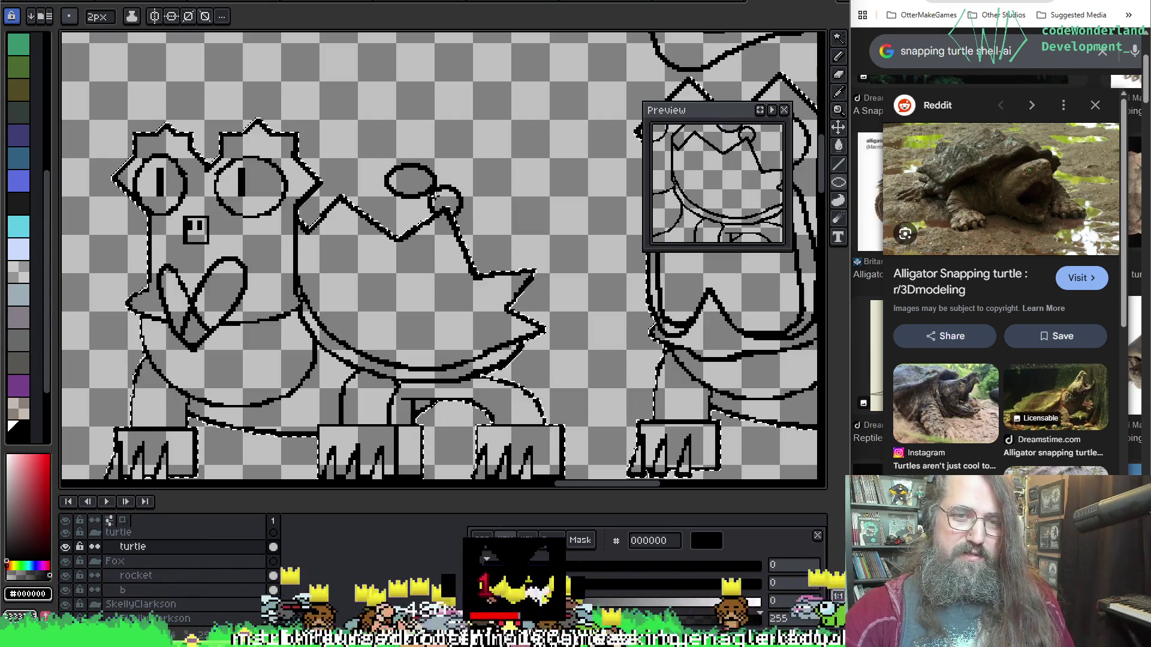
{"action": "left_click_drag", "start_coordinate": [389, 146], "coordinate": [445, 203]}
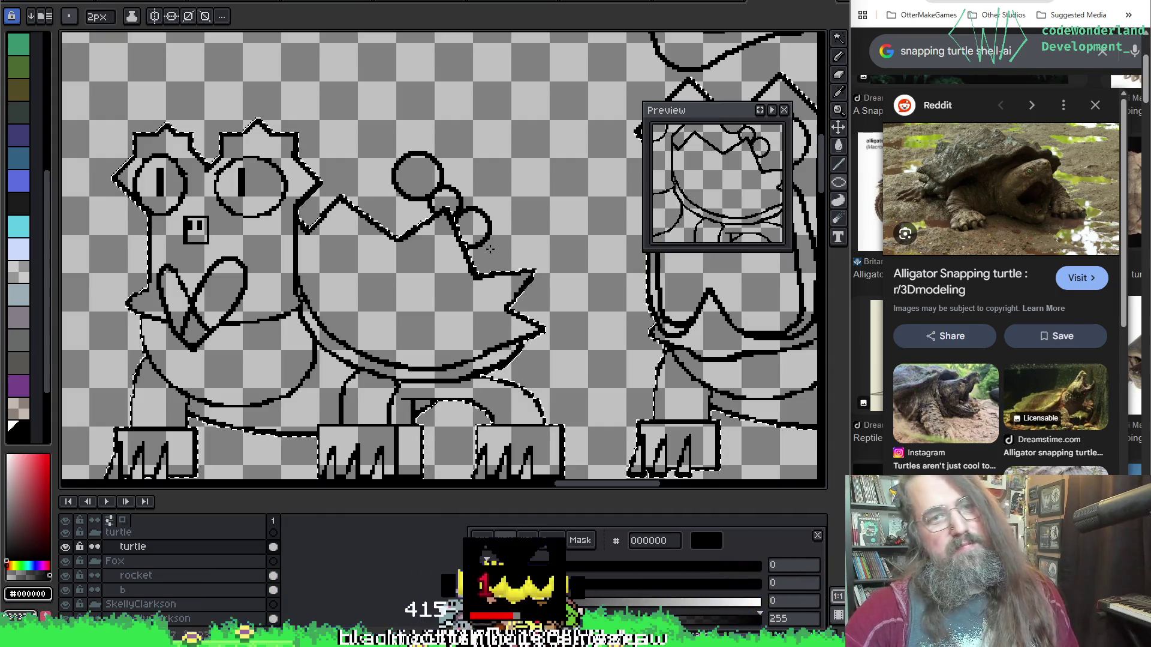
{"action": "key", "text": "ctrl+z"}
{"action": "key", "text": "v"}
{"action": "key", "text": "ctrl+z"}
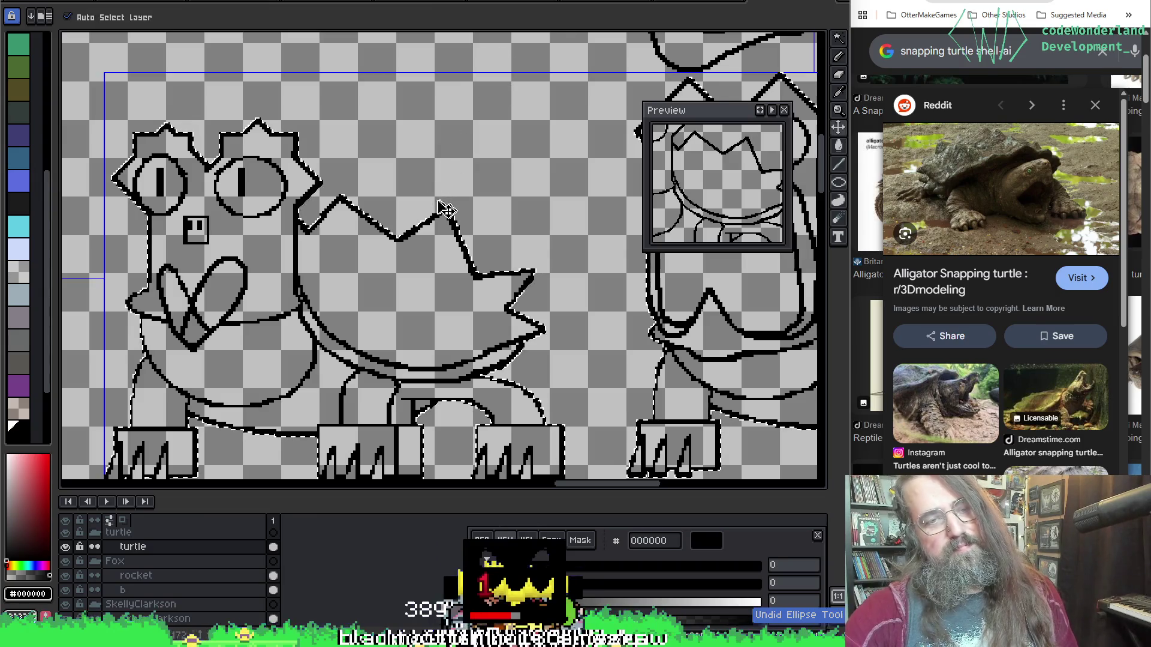
{"action": "key", "text": "b"}
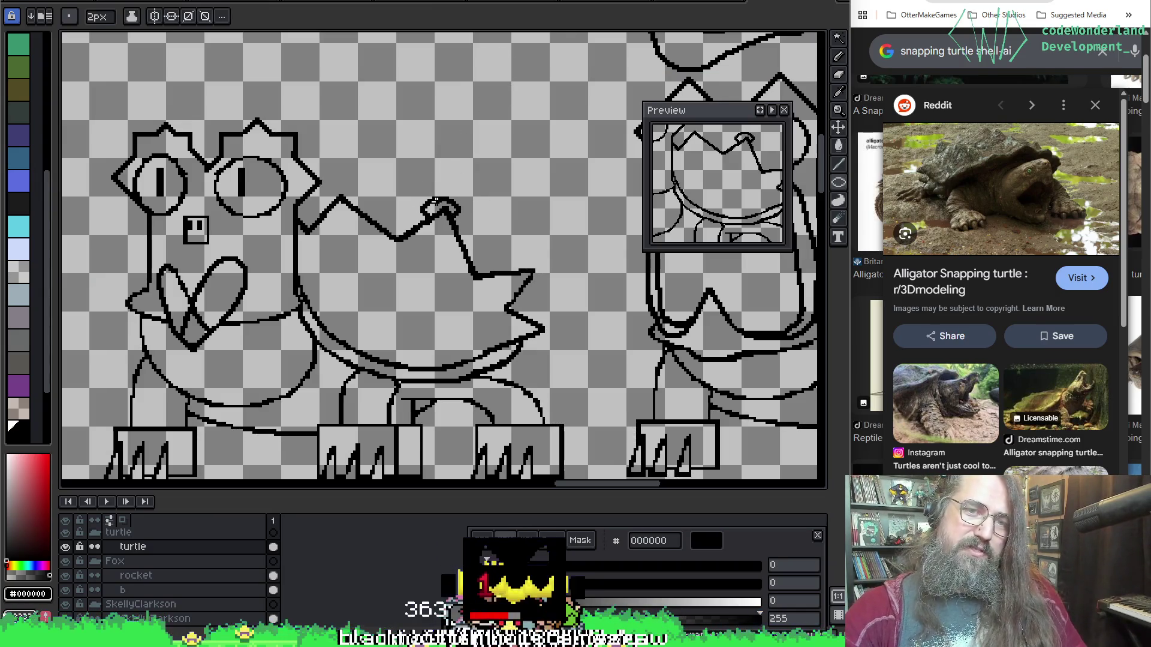
{"action": "key", "text": "ctrl"}
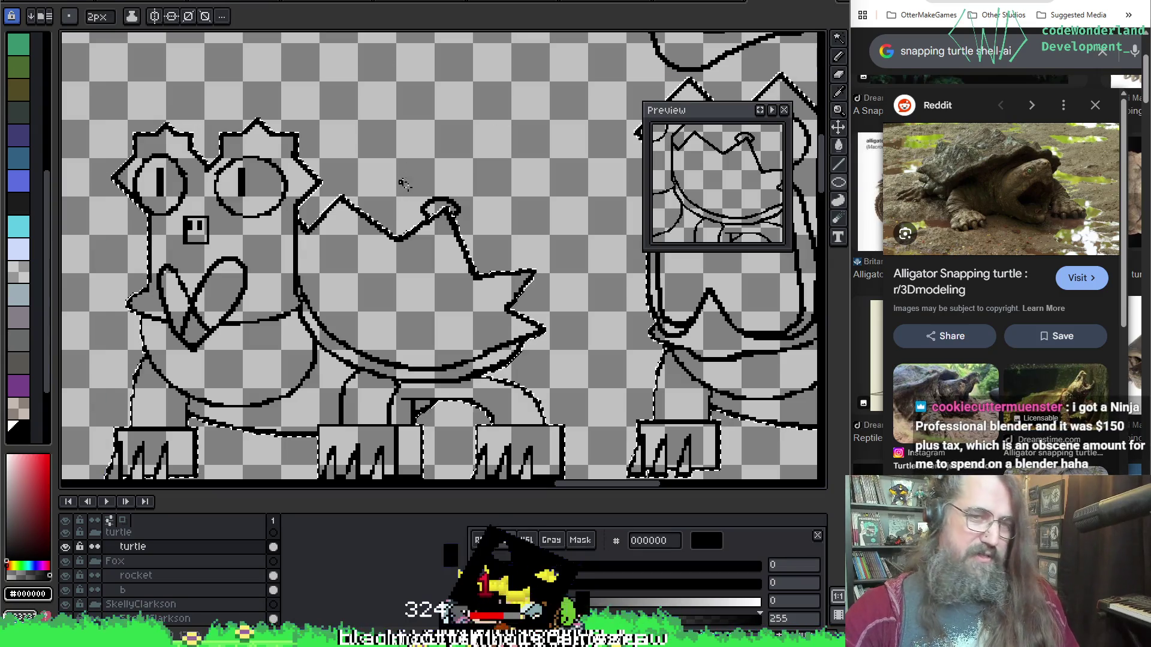
{"action": "key", "text": "ctrl+z"}
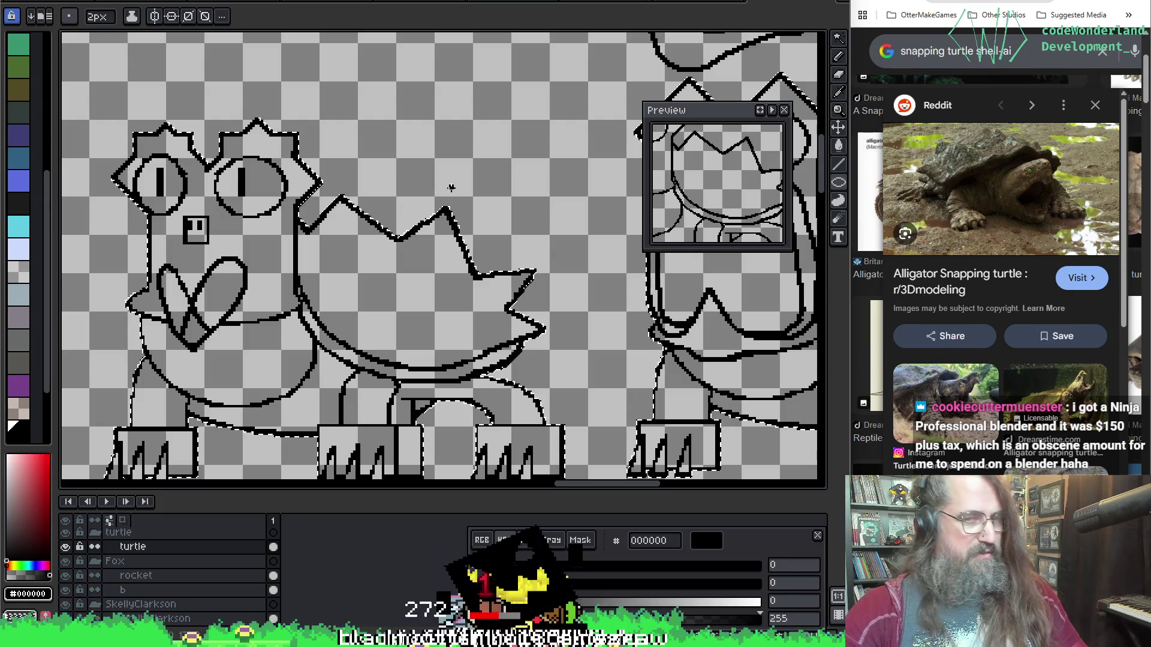
{"action": "key", "text": "ctrl"}
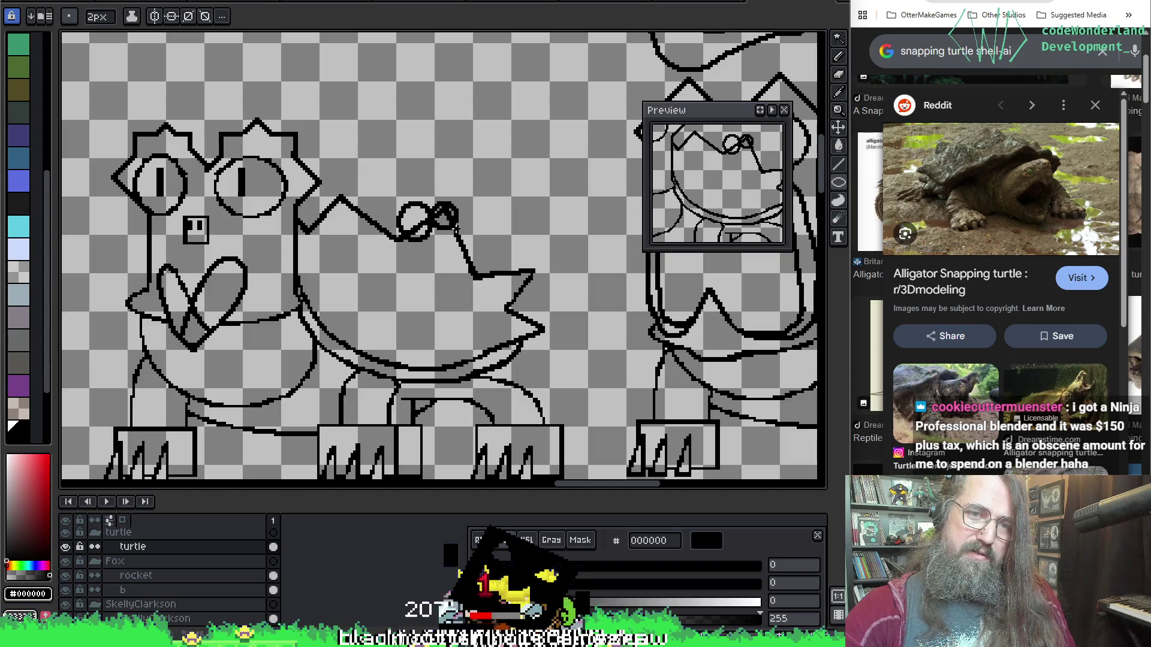
Rework the bow circles on the shell, trying a larger circle and undoing the attempts.
{"action": "left_click_drag", "start_coordinate": [489, 225], "coordinate": [484, 223]}
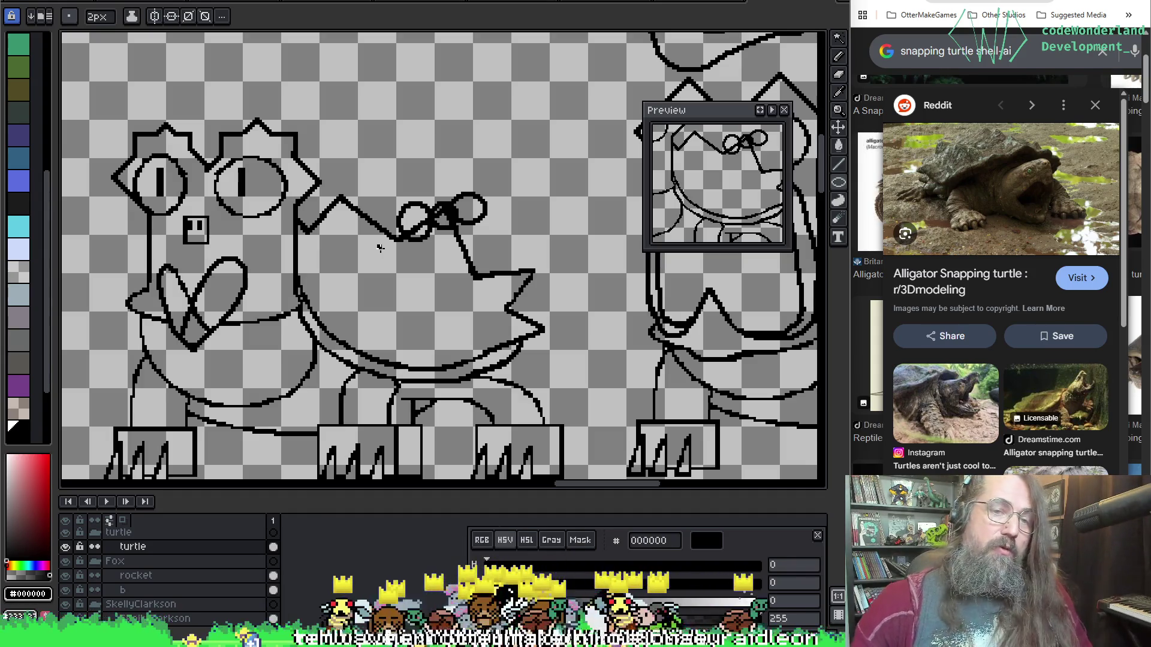
{"action": "key", "text": "space"}
{"action": "left_click_drag", "start_coordinate": [493, 263], "coordinate": [554, 254]}
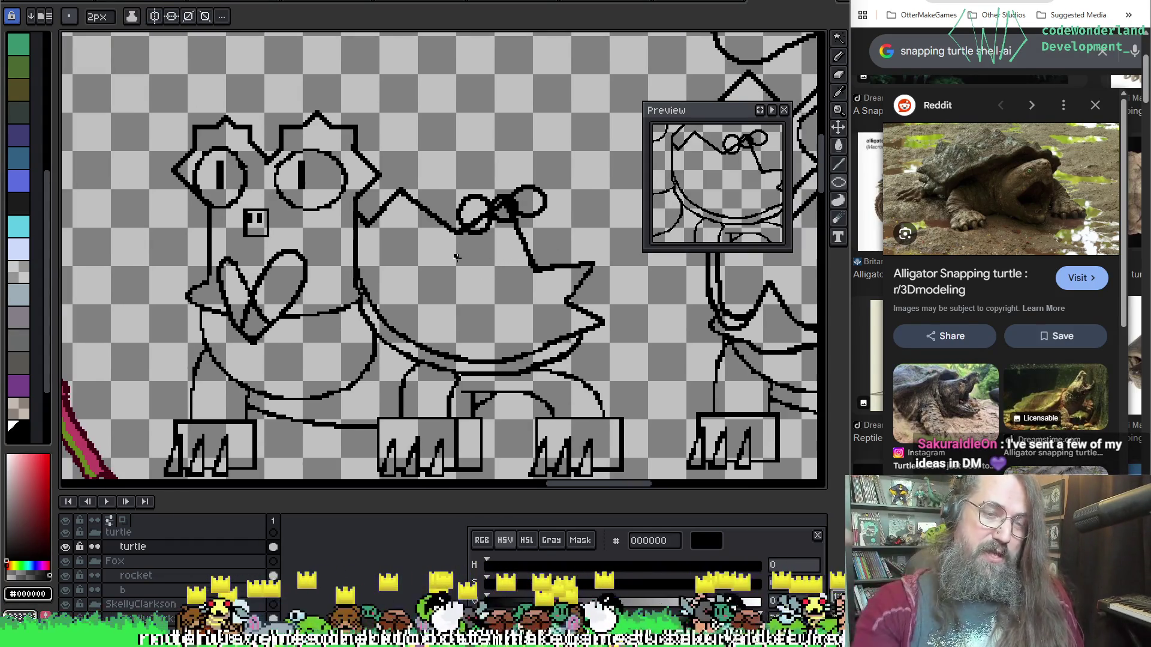
{"action": "left_click_drag", "start_coordinate": [460, 259], "coordinate": [491, 254]}
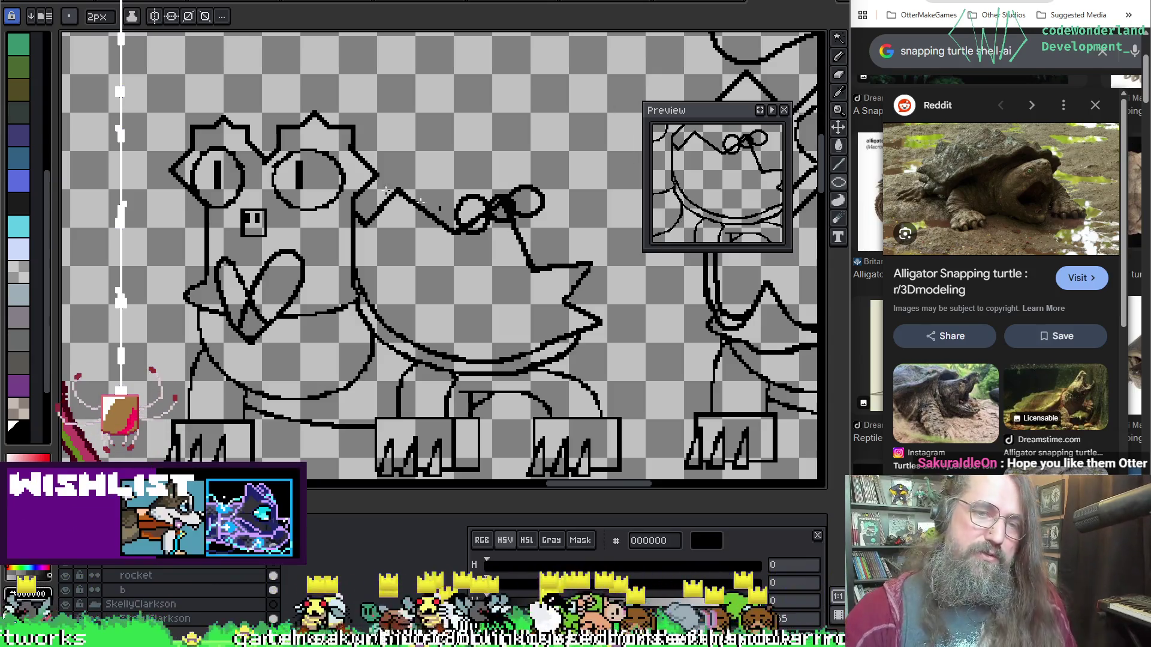
{"action": "key", "text": "ctrl+z"}
{"action": "key", "text": "u"}
{"action": "mouse_move", "coordinate": [440, 176]}
{"action": "left_mouse_down"}
{"action": "mouse_move", "coordinate": [486, 217]}
{"action": "mouse_move", "coordinate": [558, 241]}
{"action": "left_mouse_up"}
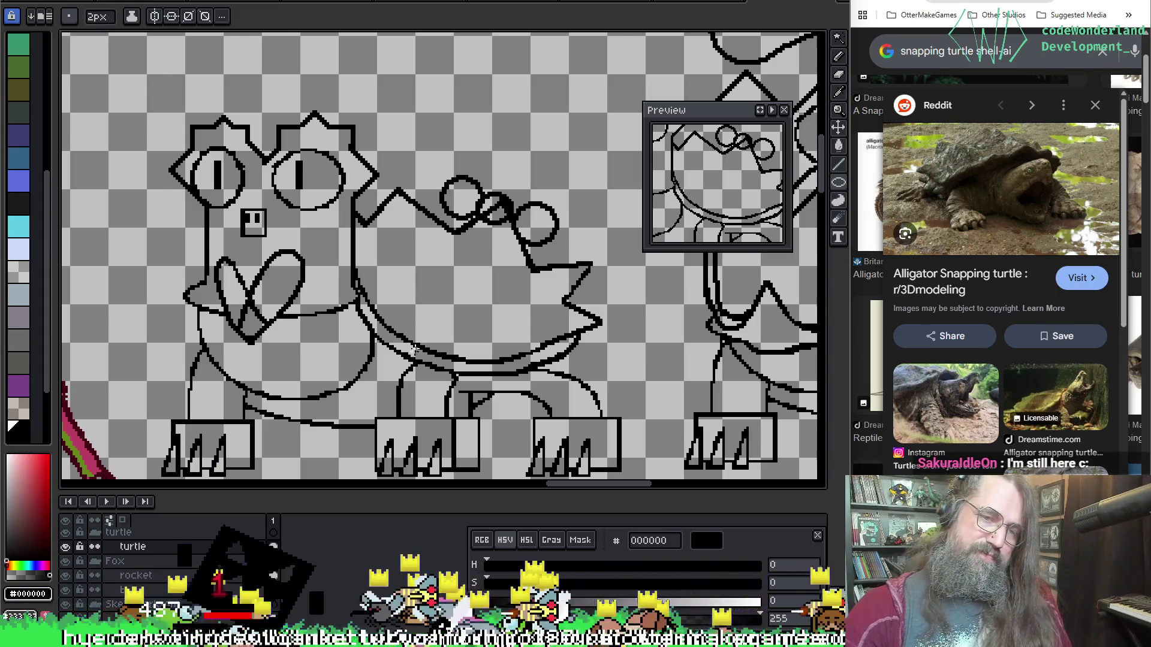
{"action": "key", "text": "ctrl+z"}
{"action": "key", "text": "ctrl+z"}
{"action": "key", "text": "ctrl+z"}
Draw a circle on the shell, shift it up-right, and bring the snapping-turtle image results back.
{"action": "mouse_move", "coordinate": [372, 280]}
{"action": "left_mouse_down"}
{"action": "mouse_move", "coordinate": [418, 334]}
{"action": "mouse_move", "coordinate": [423, 261]}
{"action": "left_mouse_up"}
{"action": "key", "text": "ctrl+z"}
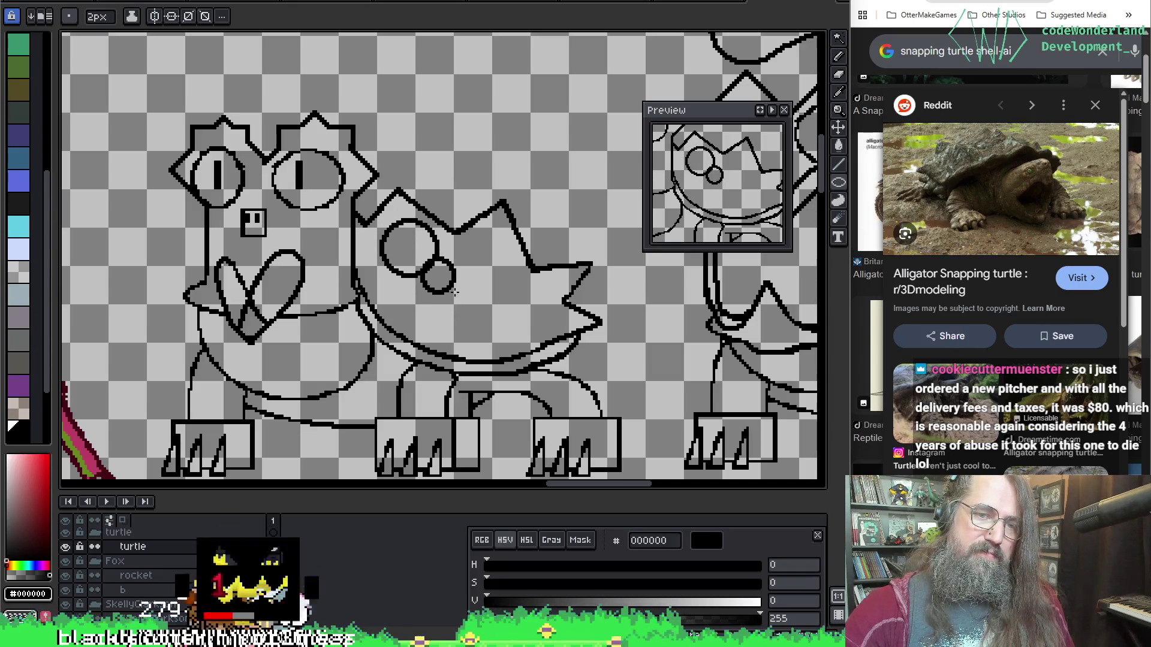
{"action": "left_click_drag", "start_coordinate": [496, 333], "coordinate": [504, 312]}
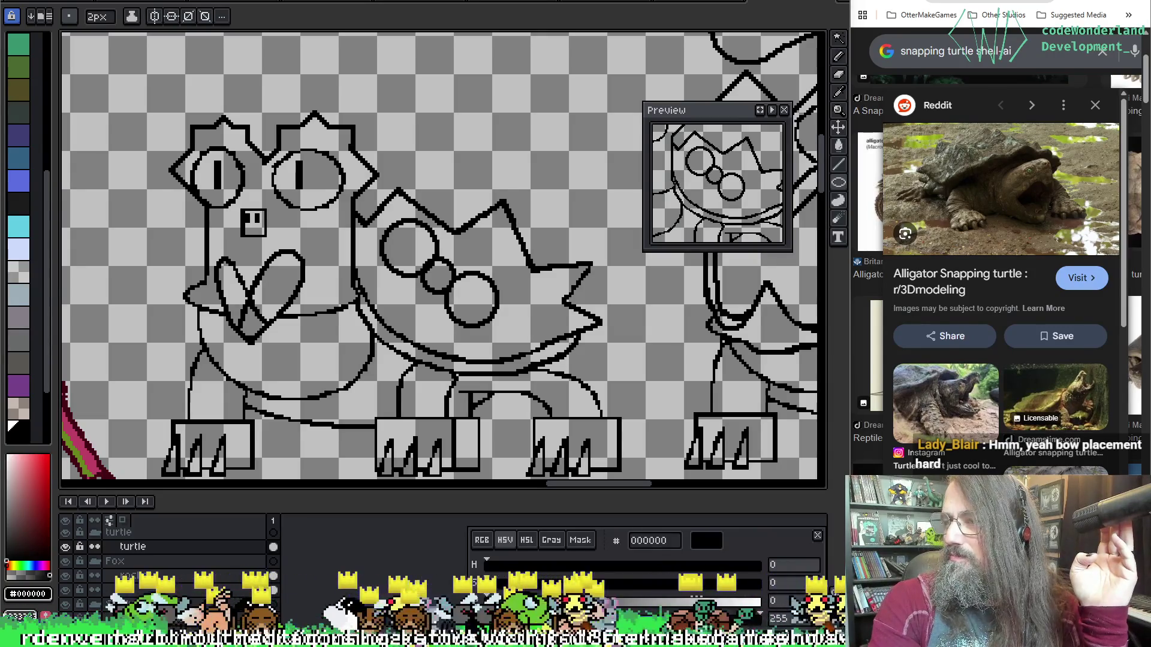
{"action": "left_click_drag", "start_coordinate": [441, 256], "coordinate": [465, 225]}
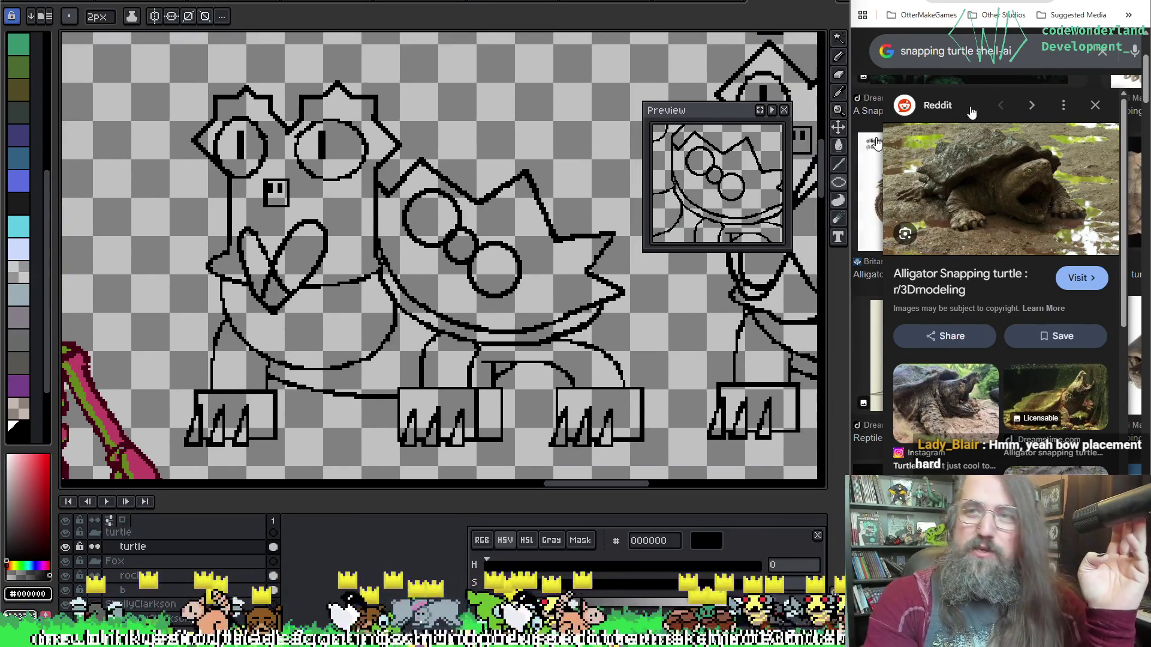
{"action": "key", "text": "ctrl+w"}
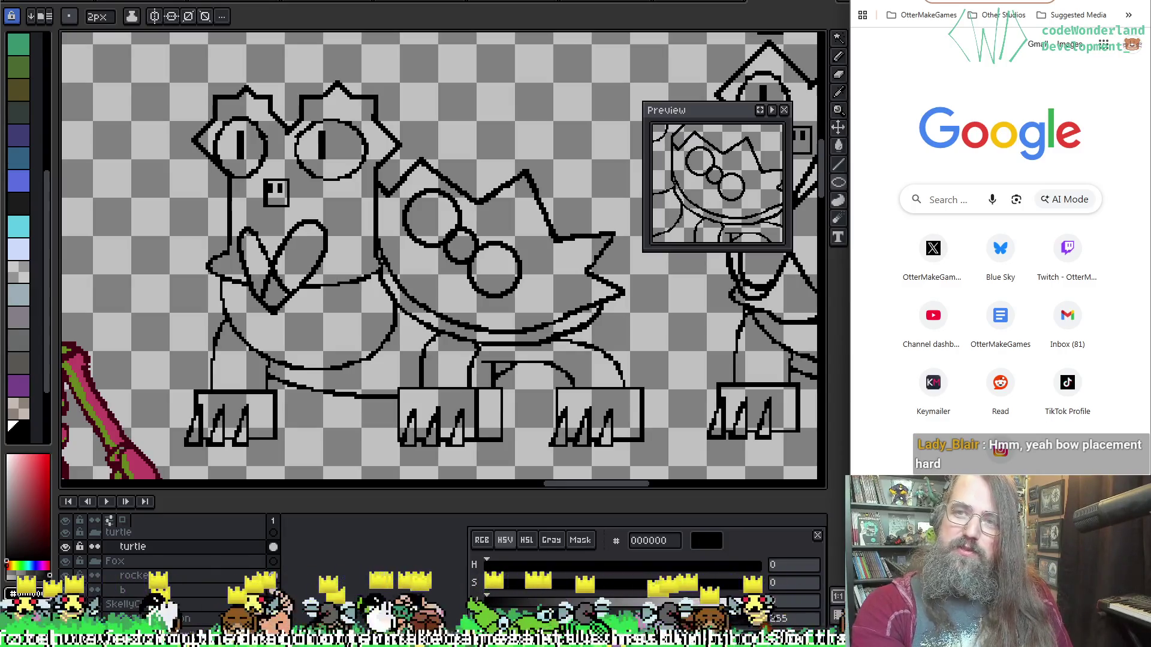
{"action": "key", "text": "ctrl+shift+t"}
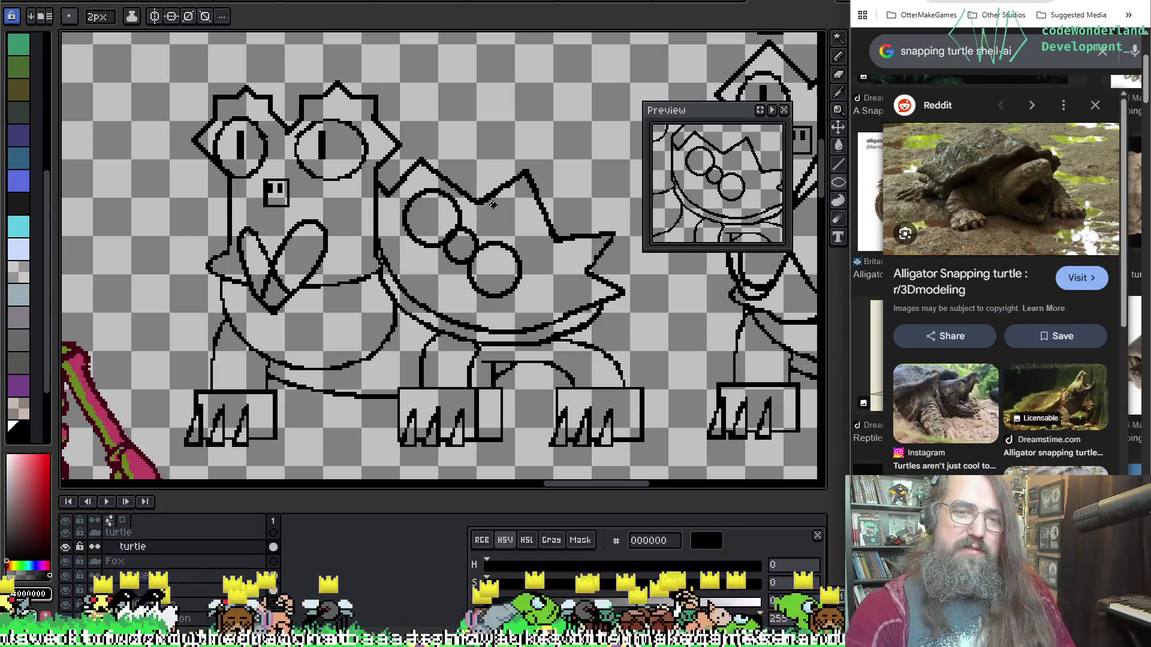
Sketch a small trial oval on the shell and undo it.
{"action": "left_click_drag", "start_coordinate": [524, 308], "coordinate": [529, 291]}
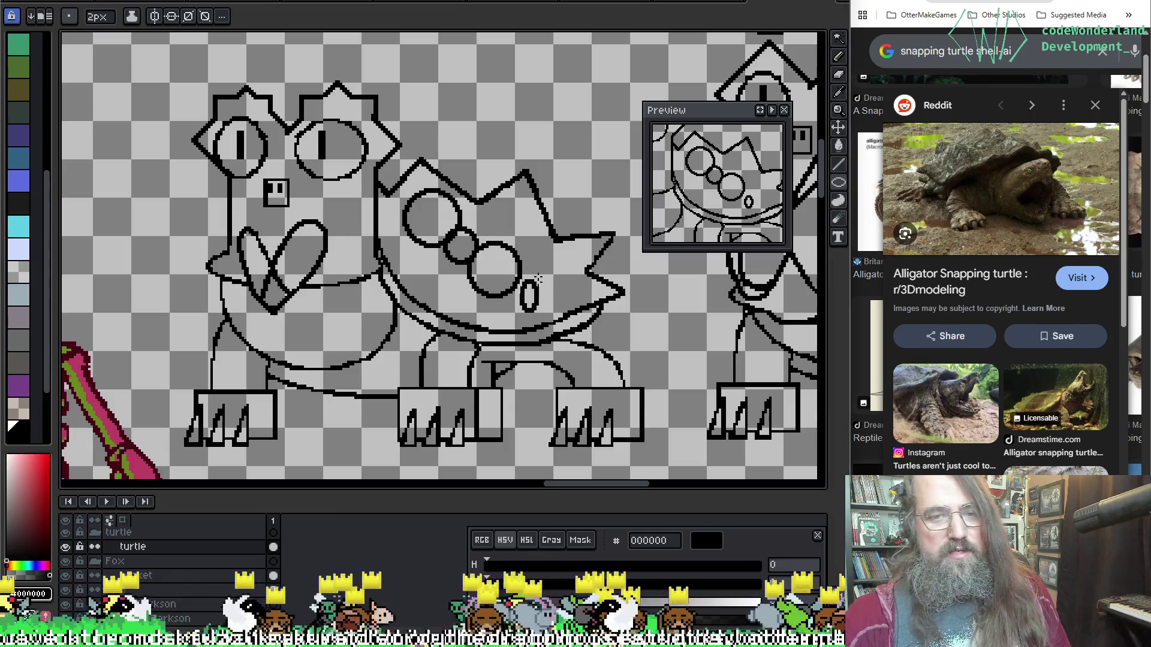
{"action": "key", "text": "ctrl+z"}
{"action": "key", "text": "m"}
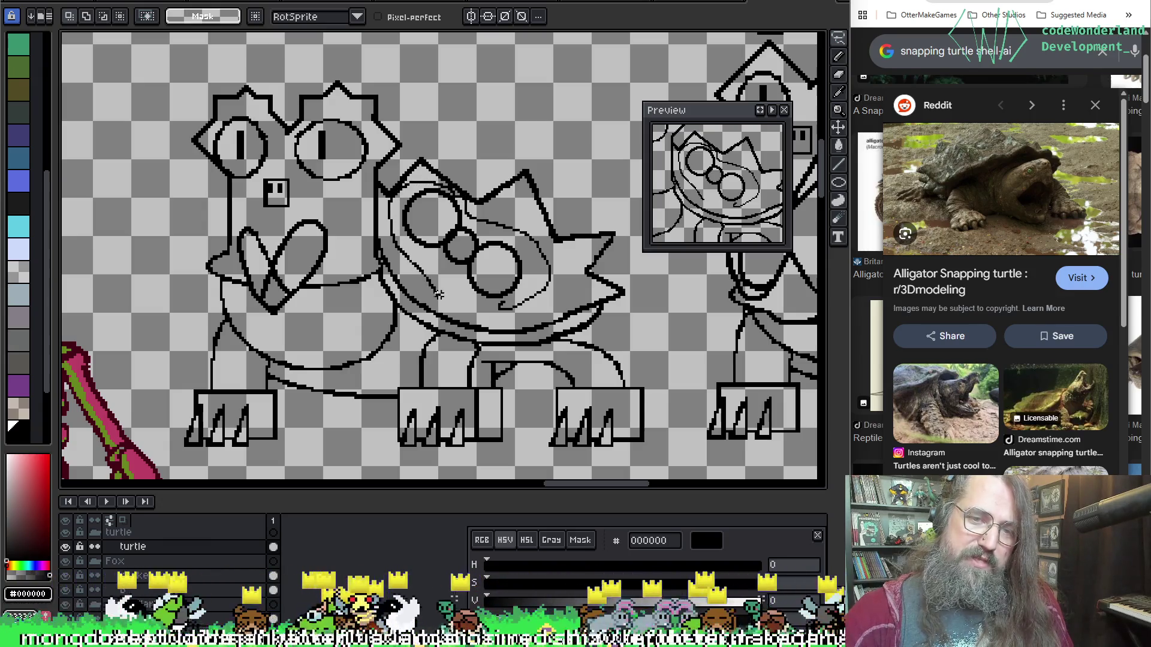
Lasso the bow circles on the shell and start moving them.
{"action": "left_click_drag", "start_coordinate": [438, 294], "coordinate": [505, 307]}
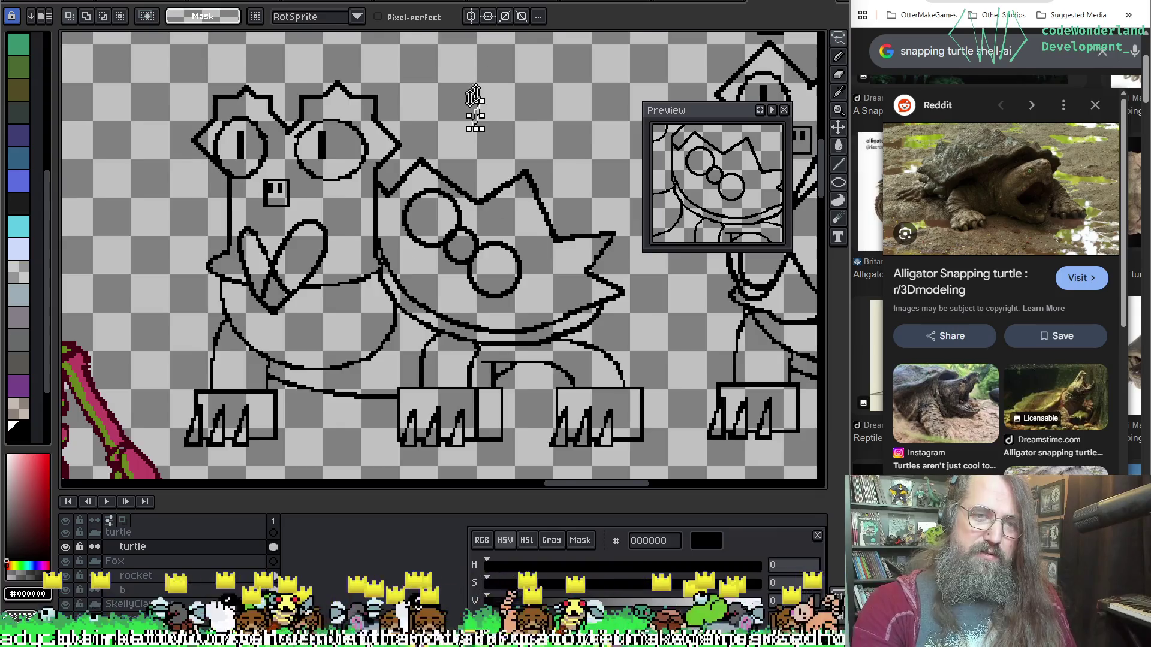
{"action": "scroll", "coordinate": [476, 101], "scroll_direction": "up", "scroll_amount": 2}
{"action": "scroll", "coordinate": [486, 207], "scroll_direction": "up", "scroll_amount": 1}
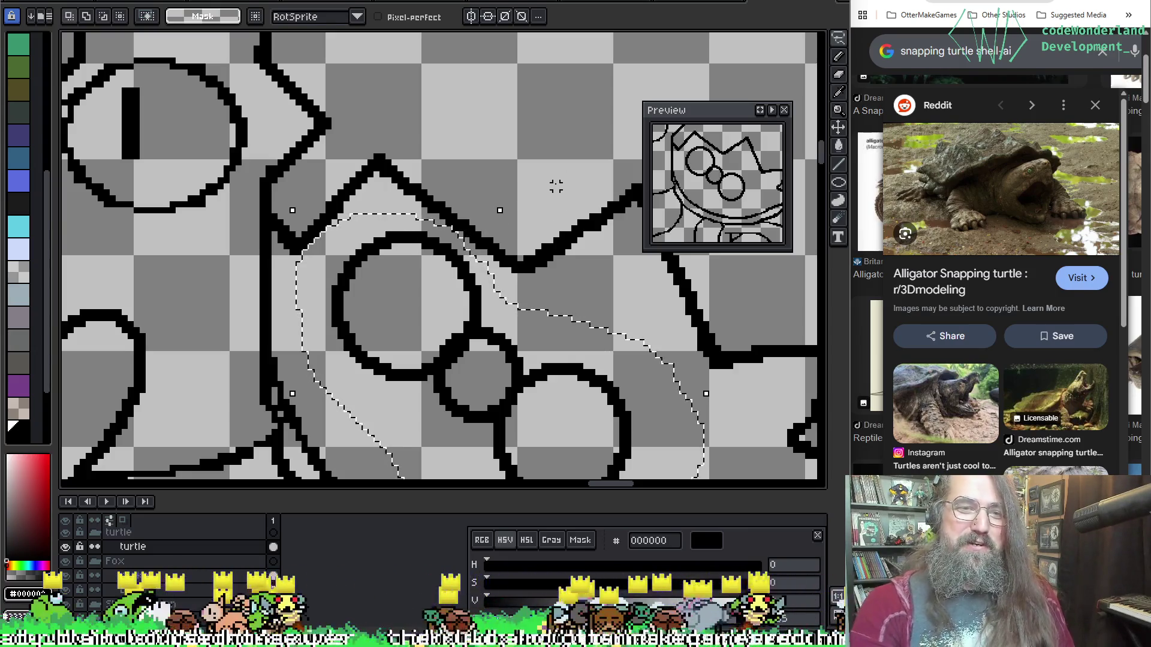
{"action": "mouse_move", "coordinate": [304, 277]}
{"action": "left_mouse_down"}
{"action": "mouse_move", "coordinate": [341, 175]}
{"action": "mouse_move", "coordinate": [298, 172]}
{"action": "left_mouse_up"}
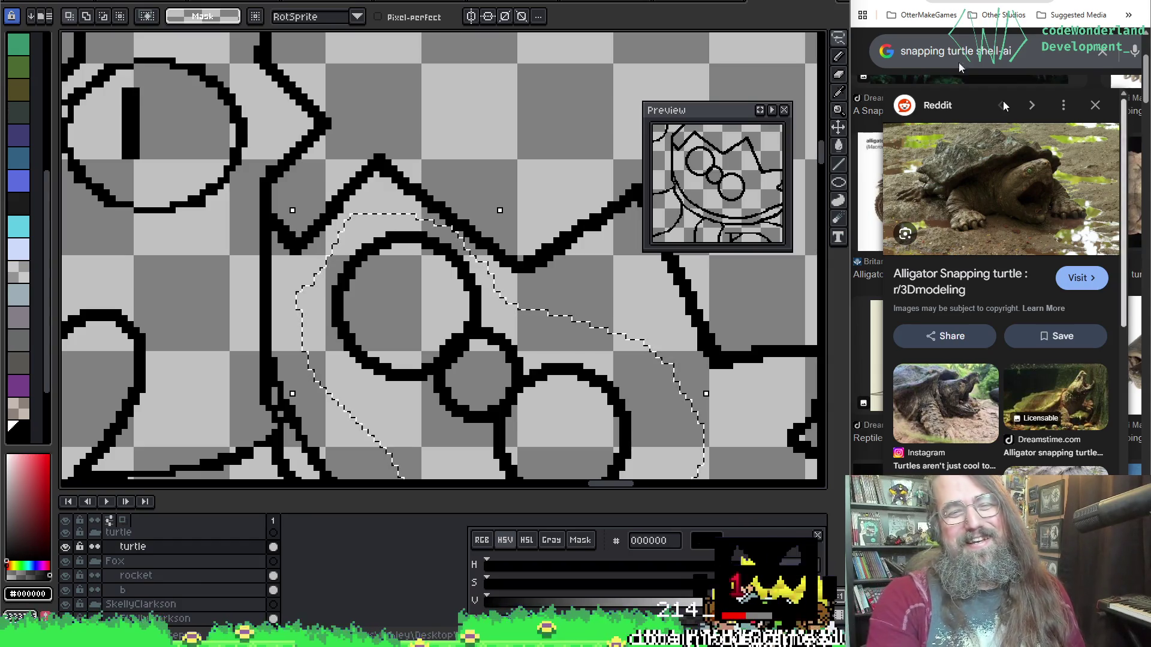
{"action": "scroll", "coordinate": [372, 285], "scroll_direction": "down", "scroll_amount": 1}
{"action": "scroll", "coordinate": [379, 264], "scroll_direction": "down", "scroll_amount": 1}
{"action": "scroll", "coordinate": [450, 333], "scroll_direction": "down", "scroll_amount": 1}
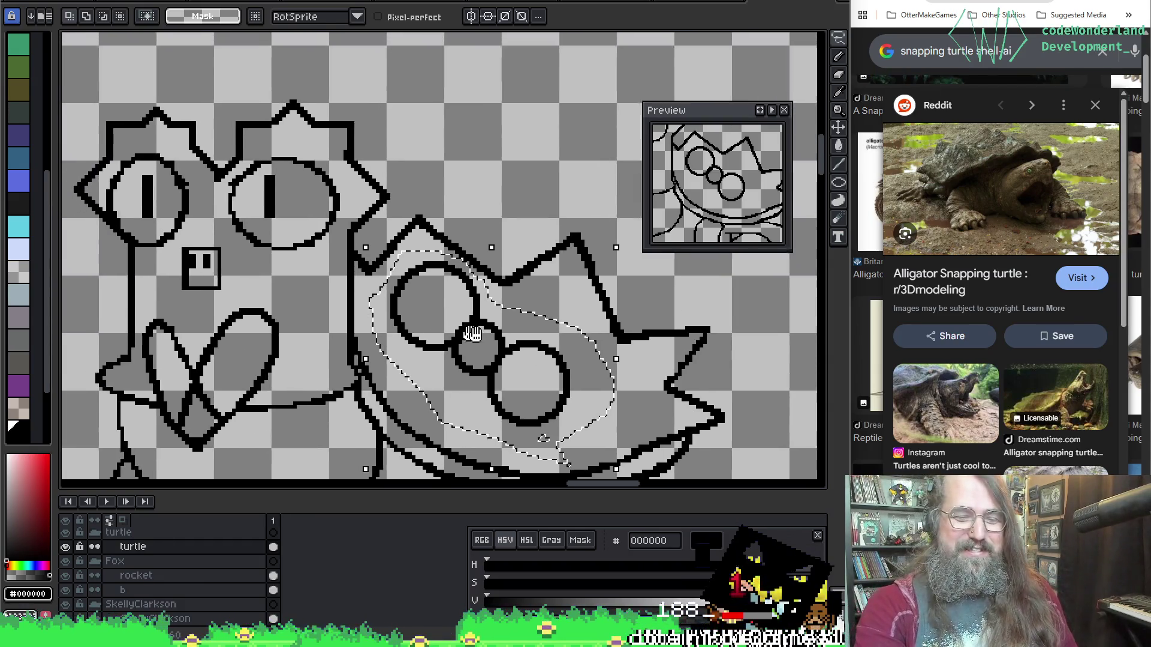
{"action": "key", "text": "v"}
{"action": "mouse_move", "coordinate": [481, 359]}
{"action": "left_mouse_down"}
{"action": "mouse_move", "coordinate": [527, 372]}
{"action": "mouse_move", "coordinate": [660, 264]}
{"action": "mouse_move", "coordinate": [637, 249]}
{"action": "mouse_move", "coordinate": [634, 268]}
{"action": "mouse_move", "coordinate": [486, 243]}
{"action": "mouse_move", "coordinate": [389, 104]}
{"action": "mouse_move", "coordinate": [389, 153]}
{"action": "left_mouse_up"}
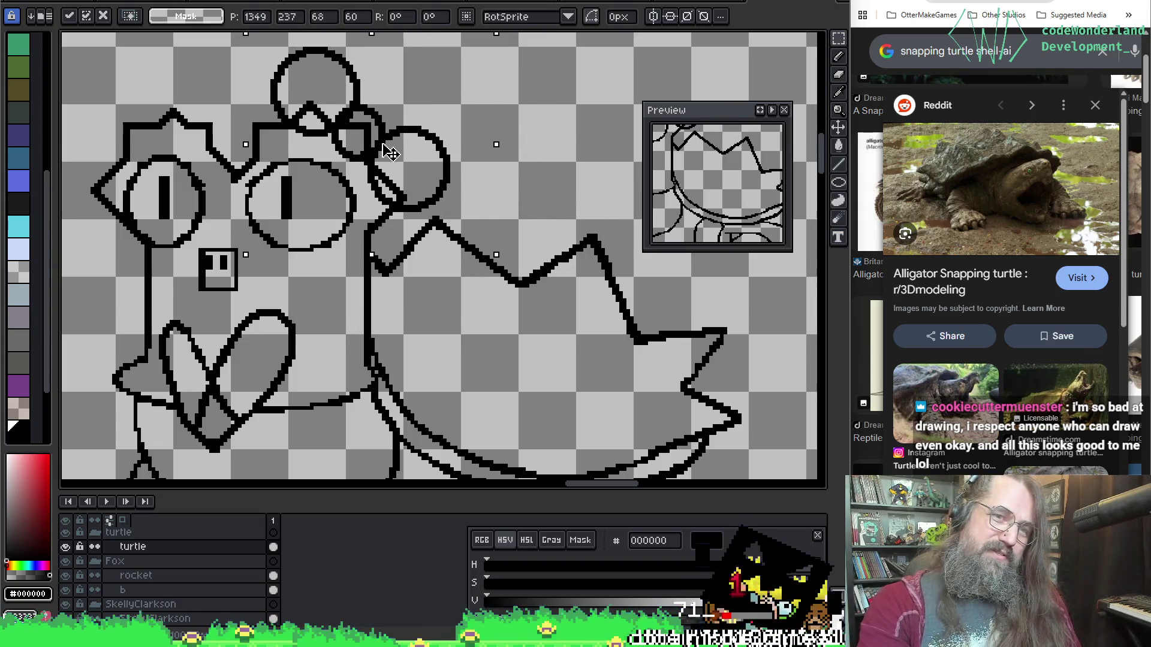
Drag the bow circles around the head and back onto the rear shell, committing the position.
{"action": "mouse_move", "coordinate": [318, 282]}
{"action": "left_mouse_down"}
{"action": "mouse_move", "coordinate": [470, 327]}
{"action": "mouse_move", "coordinate": [344, 303]}
{"action": "left_mouse_up"}
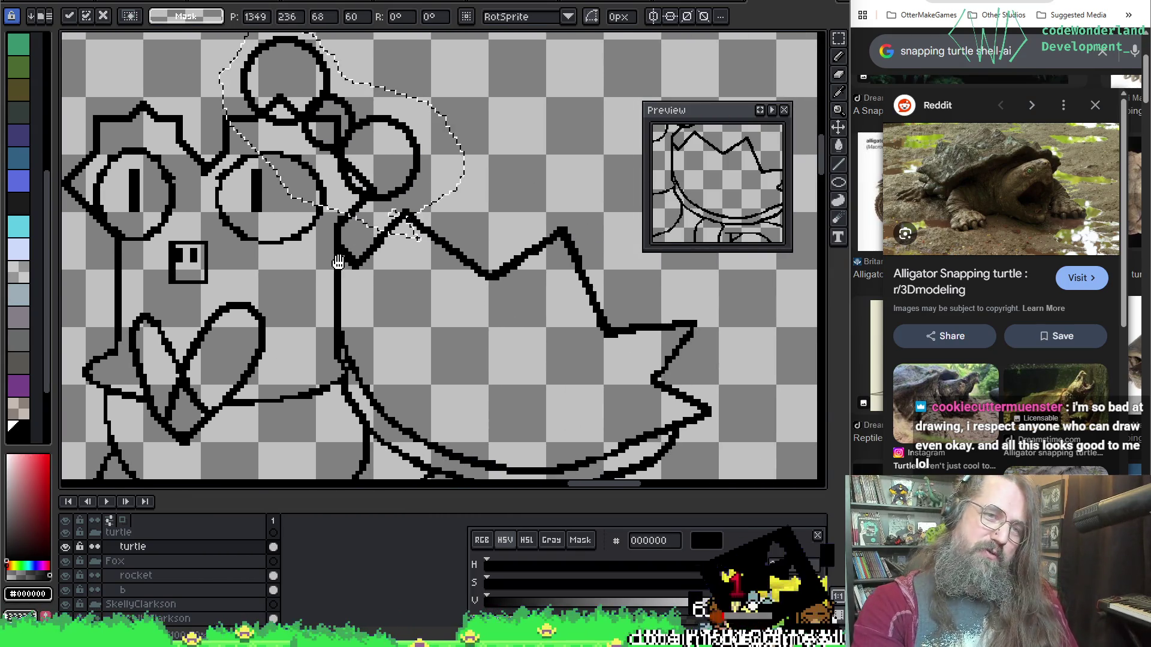
{"action": "mouse_move", "coordinate": [365, 143]}
{"action": "left_mouse_down"}
{"action": "mouse_move", "coordinate": [380, 116]}
{"action": "mouse_move", "coordinate": [380, 141]}
{"action": "mouse_move", "coordinate": [303, 93]}
{"action": "mouse_move", "coordinate": [577, 236]}
{"action": "mouse_move", "coordinate": [513, 326]}
{"action": "mouse_move", "coordinate": [513, 257]}
{"action": "mouse_move", "coordinate": [463, 258]}
{"action": "mouse_move", "coordinate": [503, 317]}
{"action": "mouse_move", "coordinate": [699, 329]}
{"action": "mouse_move", "coordinate": [386, 410]}
{"action": "mouse_move", "coordinate": [540, 365]}
{"action": "mouse_move", "coordinate": [553, 297]}
{"action": "left_mouse_up"}
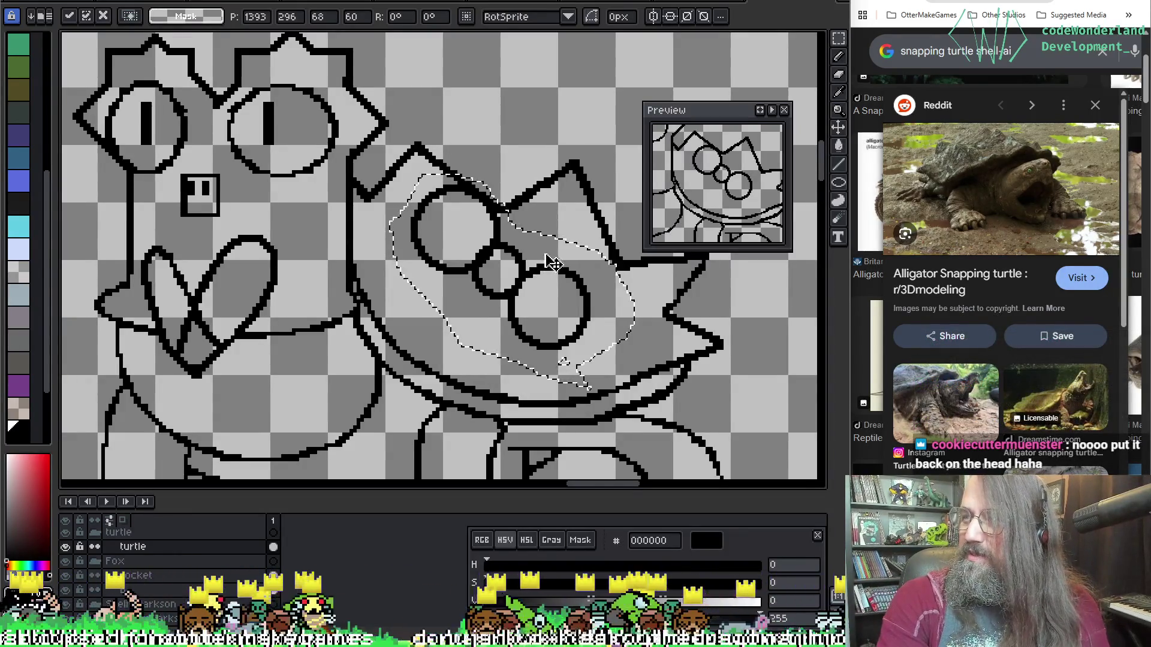
{"action": "mouse_move", "coordinate": [482, 256]}
{"action": "left_mouse_down"}
{"action": "mouse_move", "coordinate": [557, 280]}
{"action": "mouse_move", "coordinate": [600, 261]}
{"action": "mouse_move", "coordinate": [582, 266]}
{"action": "left_mouse_up"}
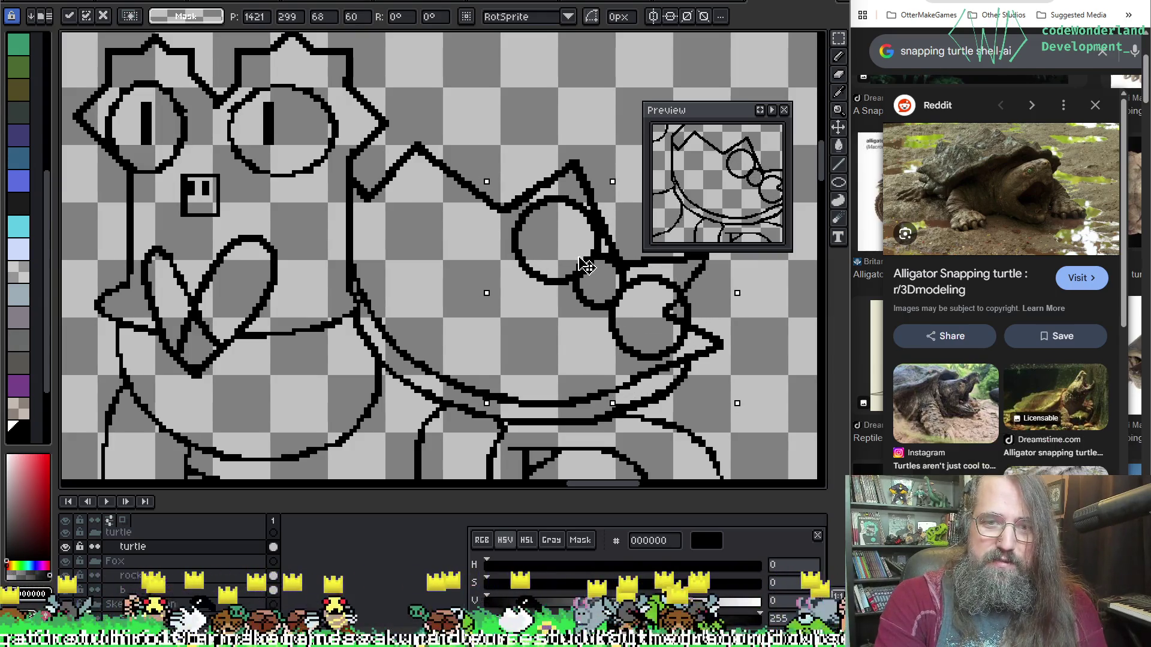
{"action": "scroll", "coordinate": [584, 266], "scroll_direction": "down", "scroll_amount": 2}
{"action": "key", "text": "Return"}
{"action": "left_click_drag", "start_coordinate": [409, 236], "coordinate": [513, 236]}
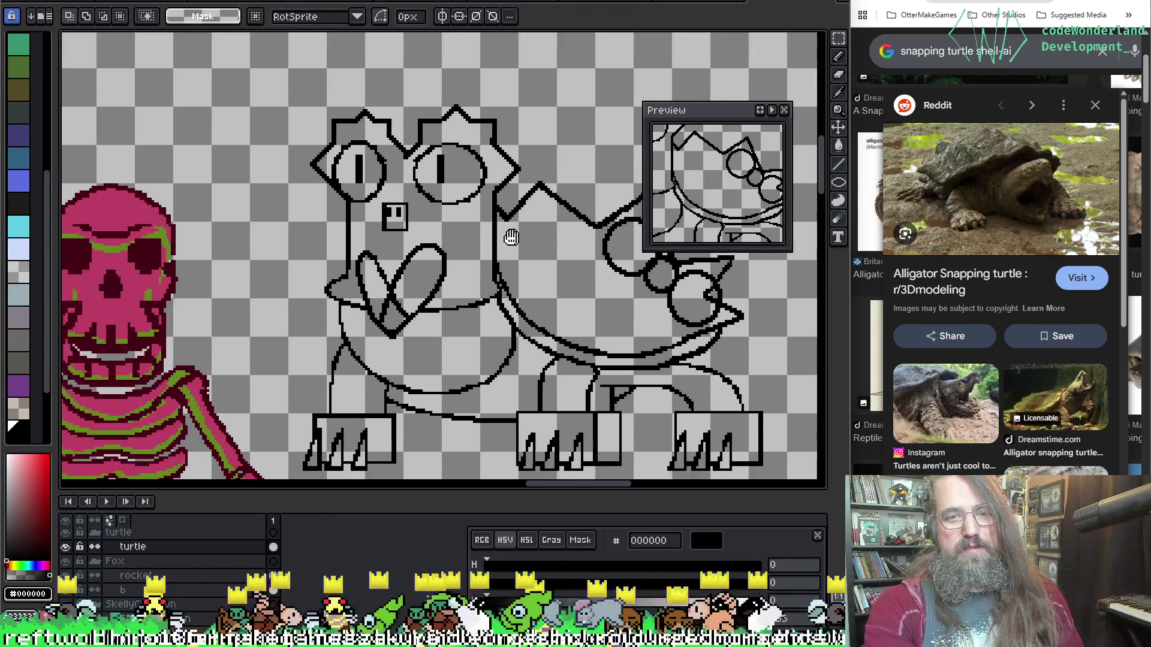
{"action": "scroll", "coordinate": [513, 237], "scroll_direction": "up", "scroll_amount": 2}
Slide the bow circles along the shell and scale them down slightly.
{"action": "left_click_drag", "start_coordinate": [692, 351], "coordinate": [612, 333]}
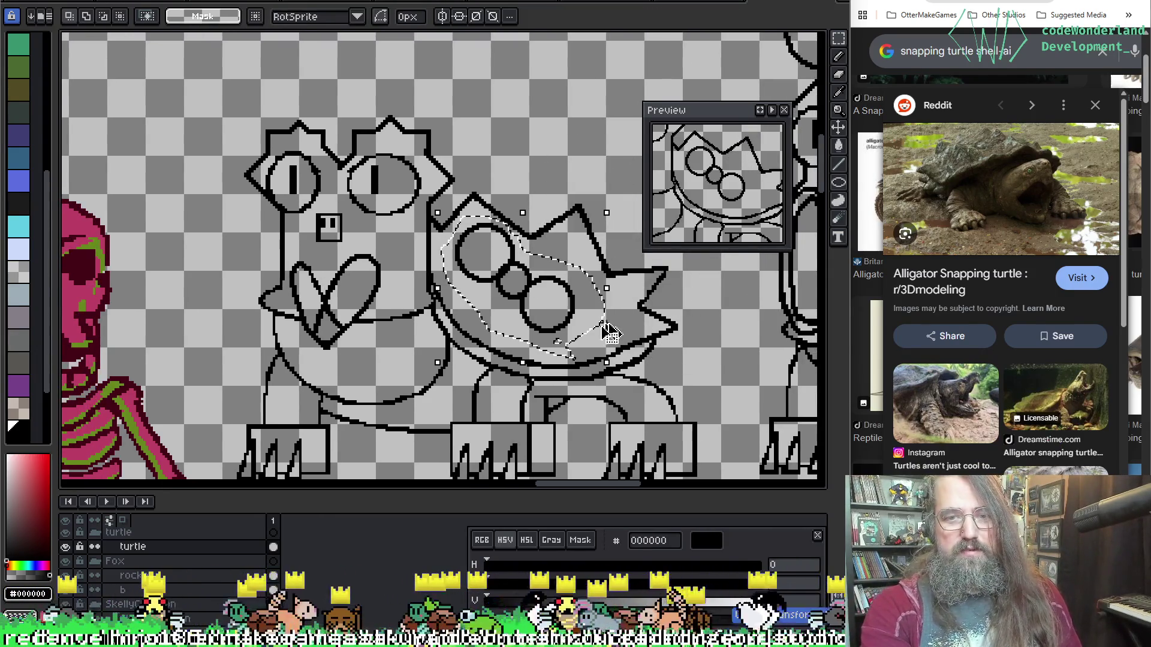
{"action": "mouse_move", "coordinate": [530, 312]}
{"action": "left_mouse_down"}
{"action": "mouse_move", "coordinate": [650, 291]}
{"action": "mouse_move", "coordinate": [674, 302]}
{"action": "mouse_move", "coordinate": [662, 355]}
{"action": "mouse_move", "coordinate": [595, 334]}
{"action": "mouse_move", "coordinate": [617, 314]}
{"action": "mouse_move", "coordinate": [607, 307]}
{"action": "mouse_move", "coordinate": [607, 318]}
{"action": "left_mouse_up"}
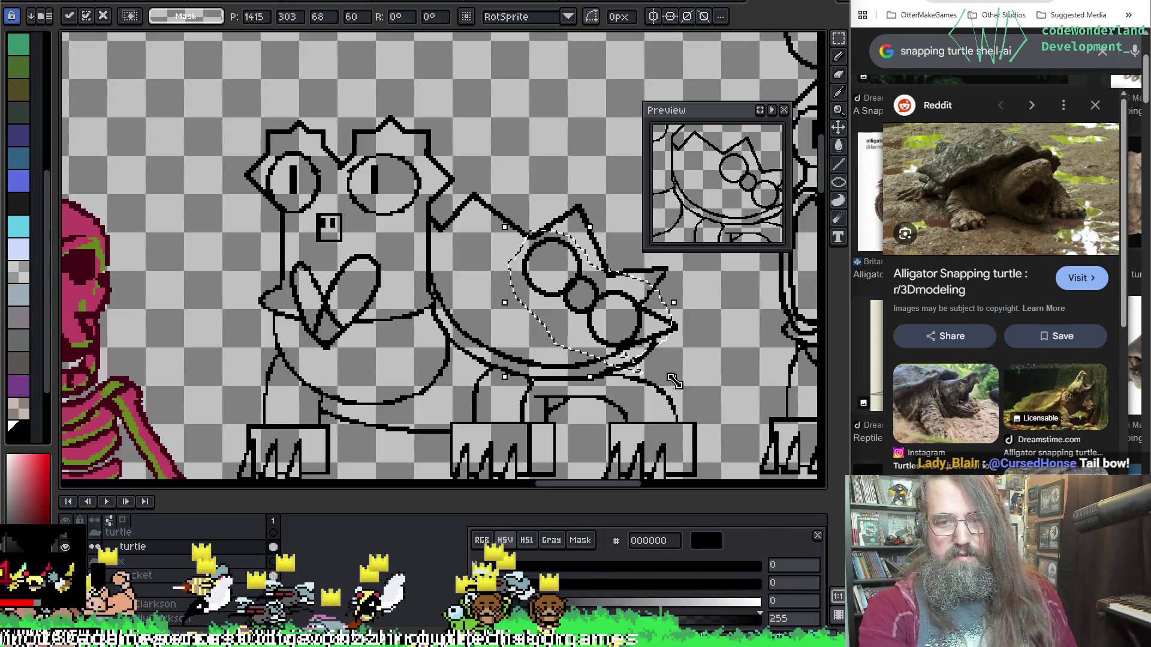
{"action": "mouse_move", "coordinate": [673, 376]}
{"action": "left_mouse_down"}
{"action": "mouse_move", "coordinate": [644, 363]}
{"action": "mouse_move", "coordinate": [652, 373]}
{"action": "left_mouse_up"}
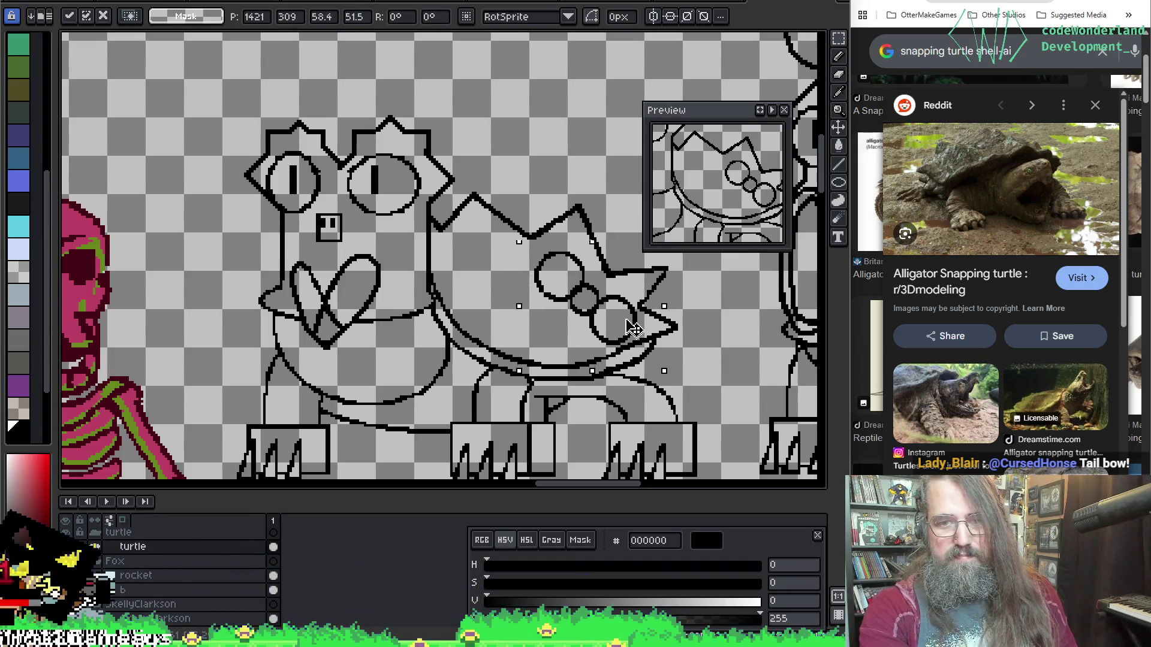
{"action": "left_click_drag", "start_coordinate": [632, 331], "coordinate": [632, 322]}
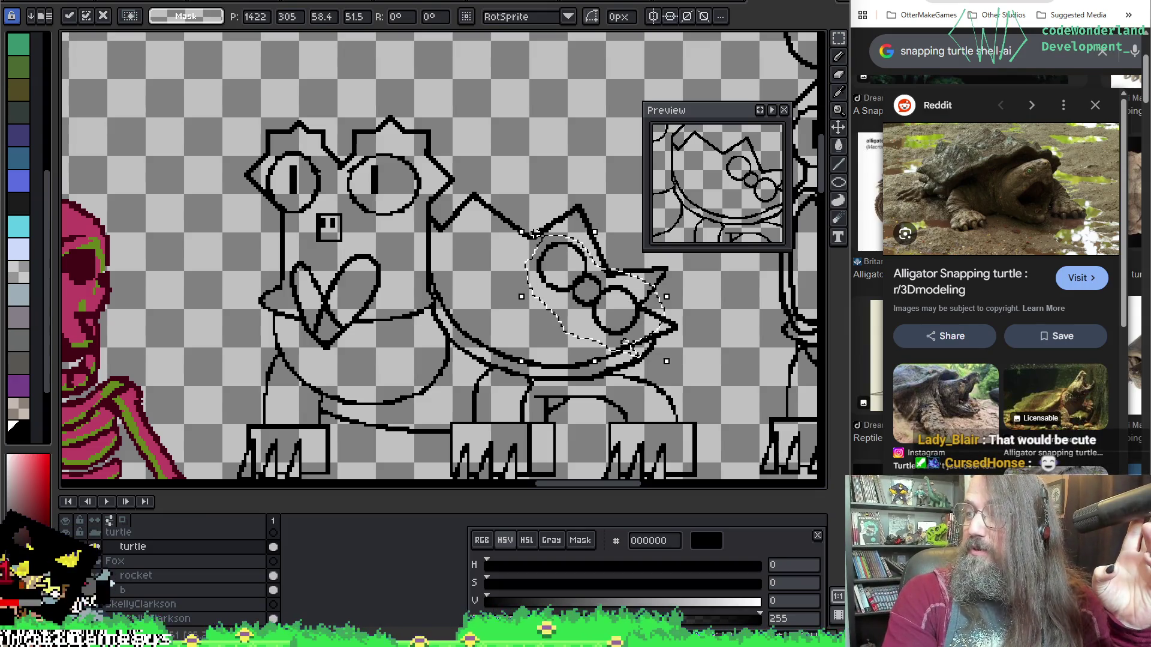
Move the bow up above the turtle's head and deselect it there.
{"action": "mouse_move", "coordinate": [560, 276]}
{"action": "left_mouse_down"}
{"action": "mouse_move", "coordinate": [410, 147]}
{"action": "mouse_move", "coordinate": [467, 90]}
{"action": "mouse_move", "coordinate": [422, 151]}
{"action": "mouse_move", "coordinate": [463, 123]}
{"action": "mouse_move", "coordinate": [412, 153]}
{"action": "left_mouse_up"}
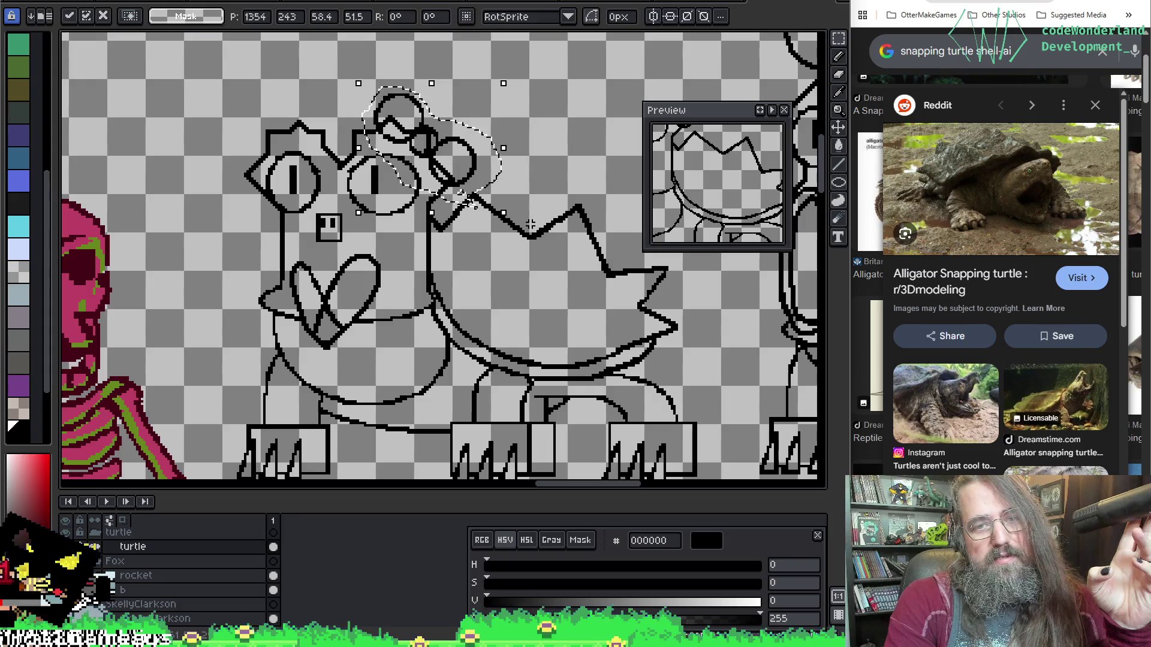
{"action": "left_click_drag", "start_coordinate": [448, 165], "coordinate": [463, 158]}
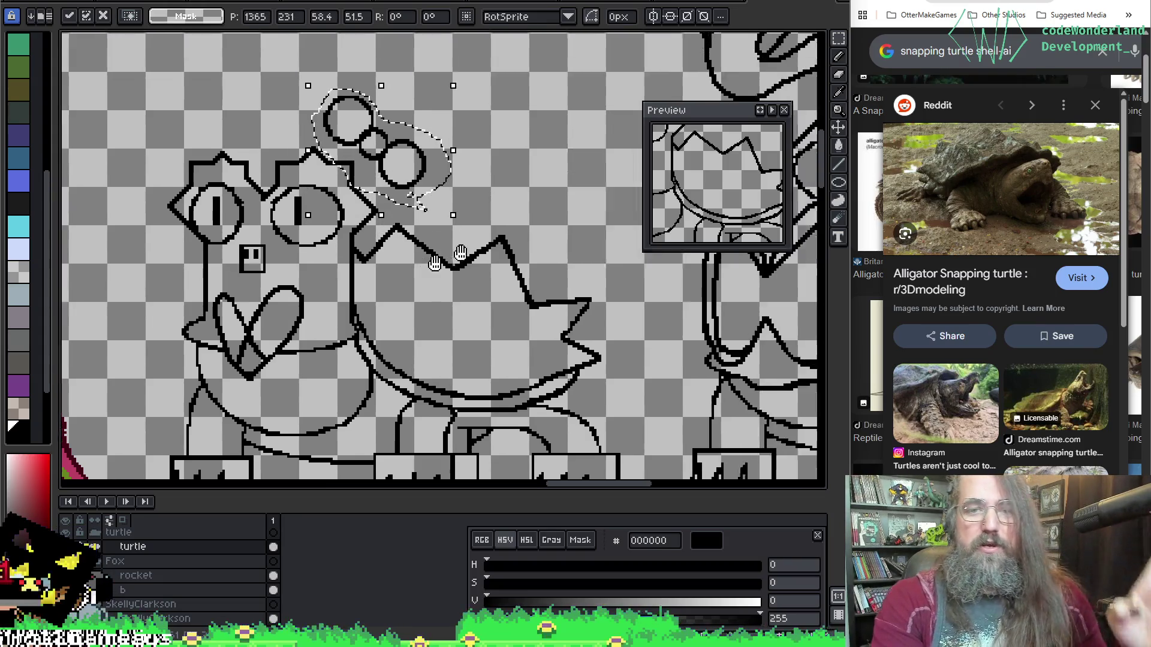
{"action": "left_click_drag", "start_coordinate": [569, 238], "coordinate": [399, 275]}
{"action": "key", "text": "ctrl+d"}
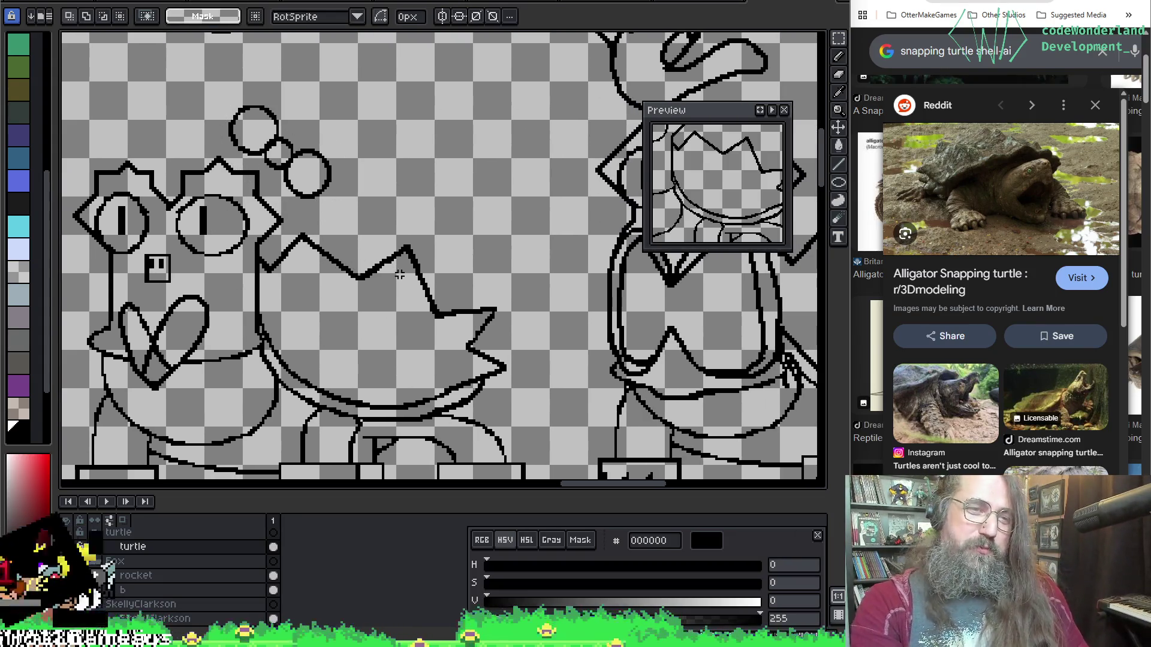
Pick a colour from the canvas and search the browser for snapping turtle tail images.
{"action": "left_click_drag", "start_coordinate": [504, 299], "coordinate": [689, 267]}
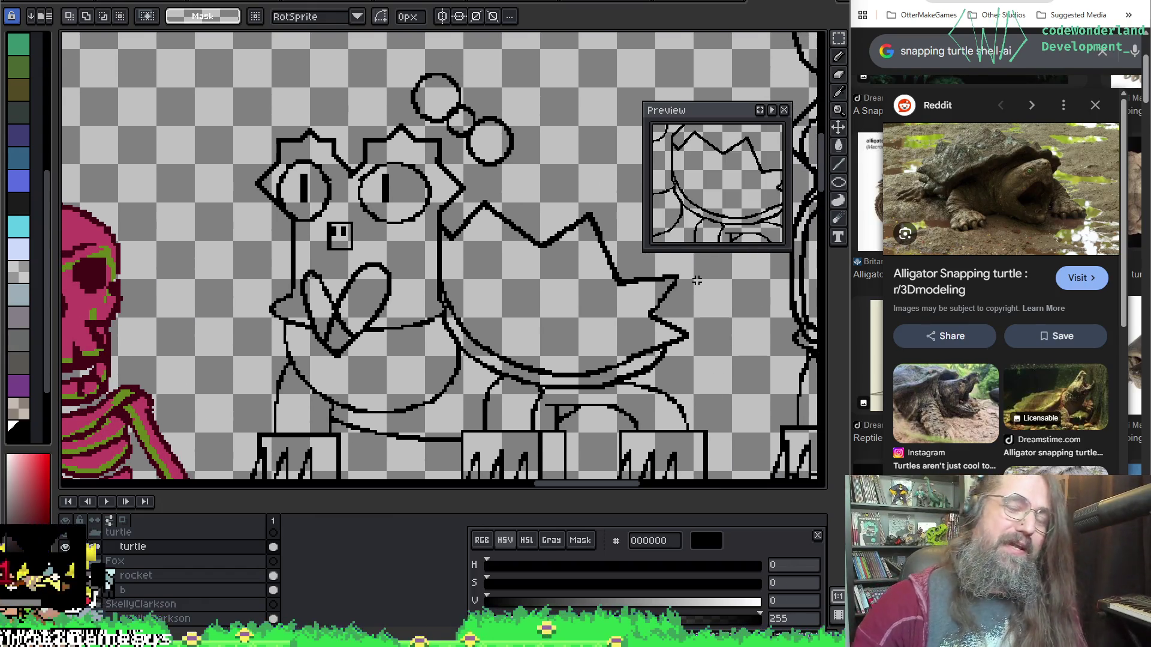
{"action": "key", "text": "i"}
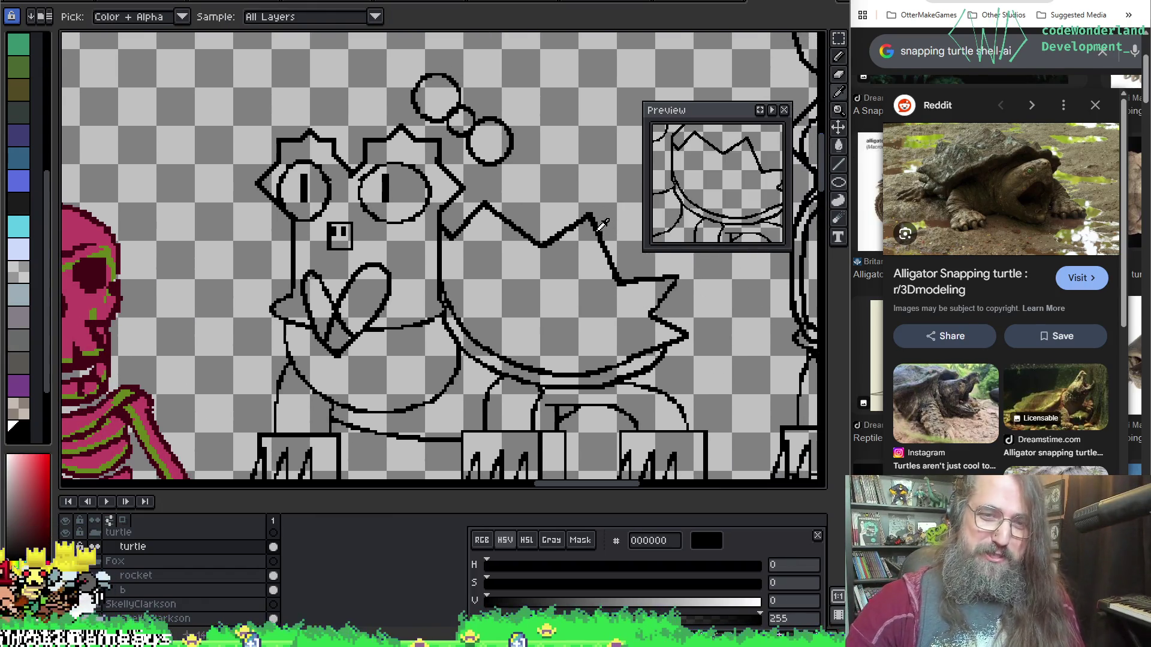
{"action": "key", "text": "b"}
{"action": "left_click_drag", "start_coordinate": [601, 224], "coordinate": [580, 120]}
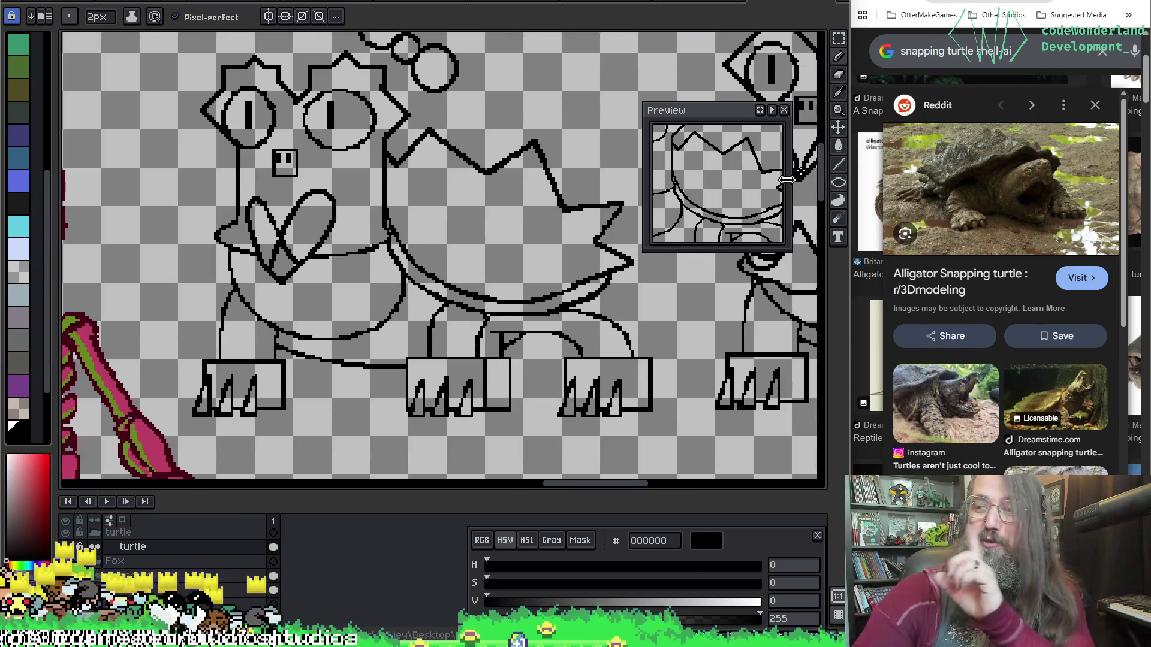
{"action": "scroll", "coordinate": [989, 269], "scroll_direction": "down", "scroll_amount": 3}
{"action": "scroll", "coordinate": [989, 270], "scroll_direction": "down", "scroll_amount": 3}
{"action": "scroll", "coordinate": [989, 270], "scroll_direction": "up", "scroll_amount": 6}
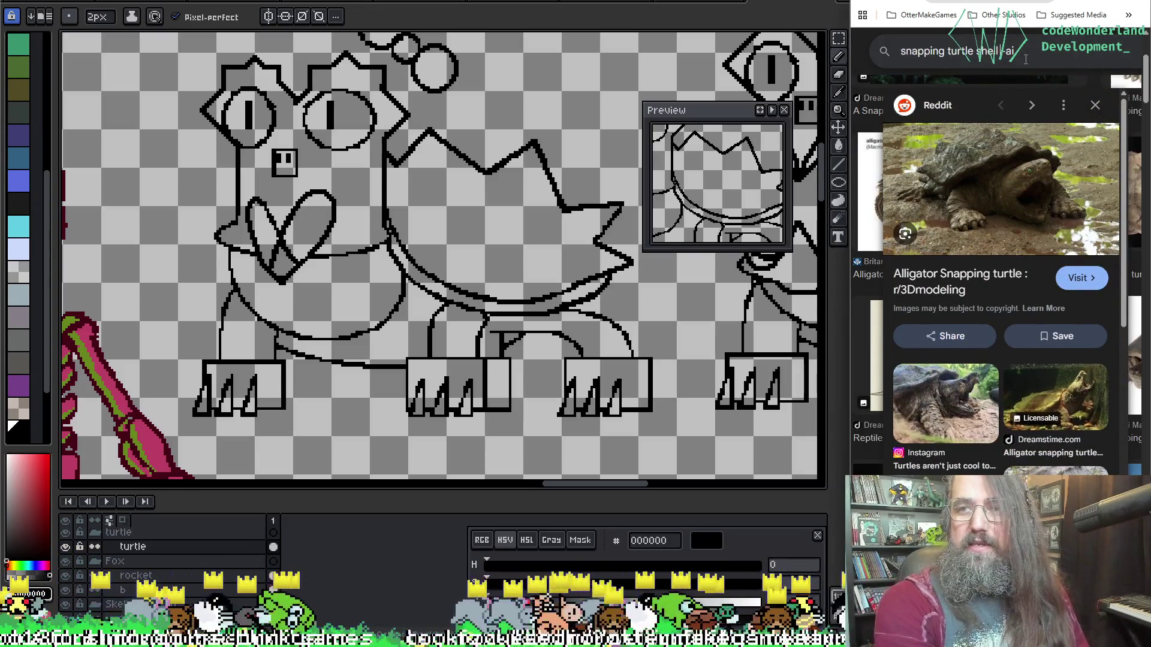
{"action": "type", "text": "tail"}
{"action": "key", "text": "Return"}
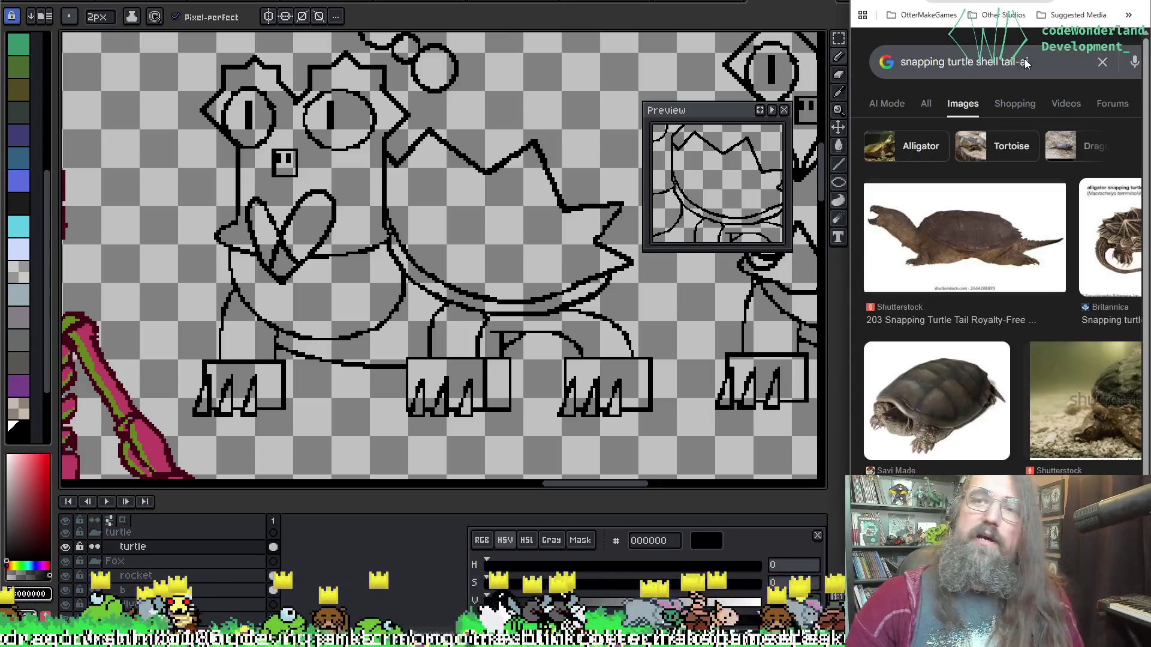
{"action": "scroll", "coordinate": [1023, 59], "scroll_direction": "down", "scroll_amount": 3}
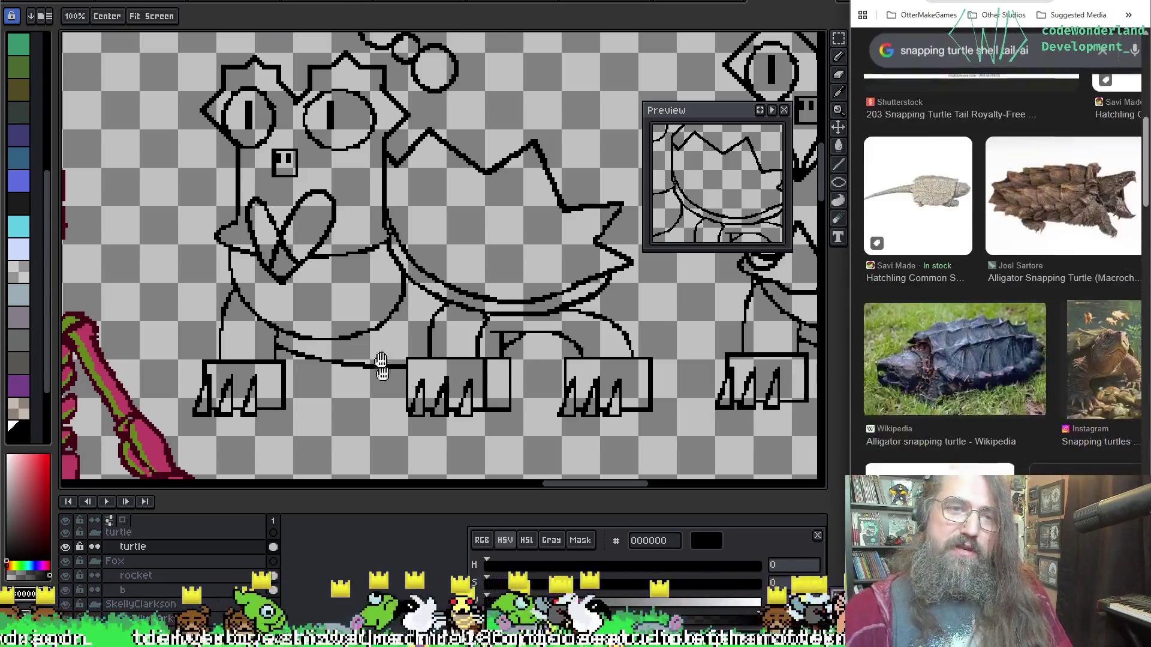
{"action": "left_click_drag", "start_coordinate": [490, 144], "coordinate": [368, 187]}
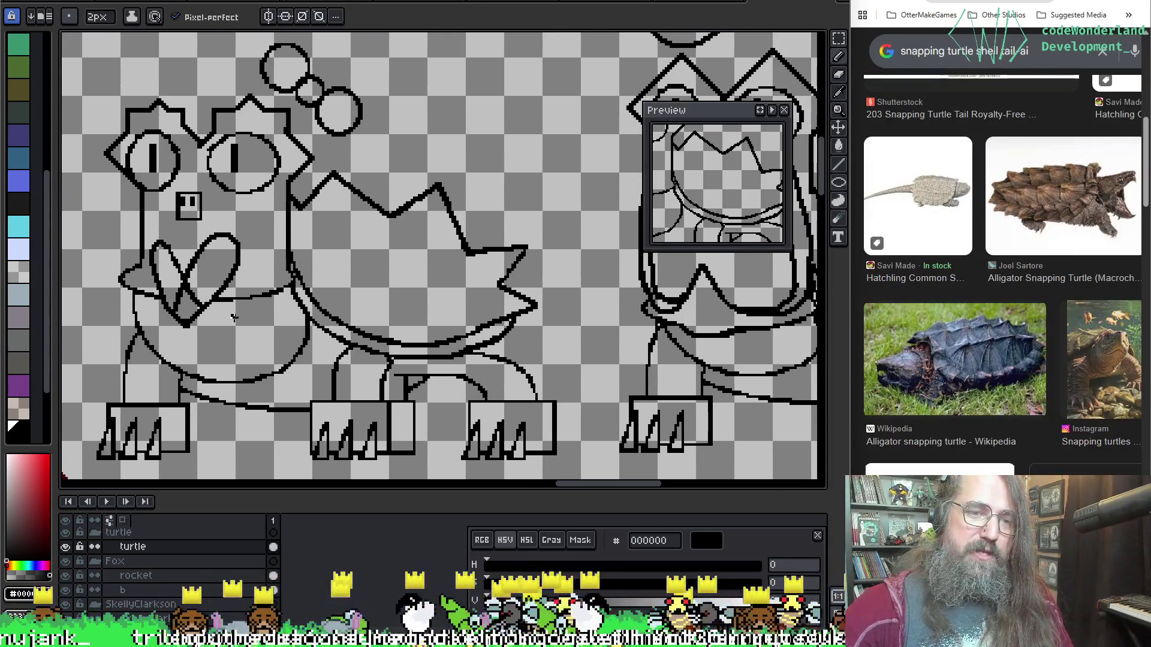
Draw trial strokes at the tail tip and undo all of them.
{"action": "left_click_drag", "start_coordinate": [408, 387], "coordinate": [440, 387]}
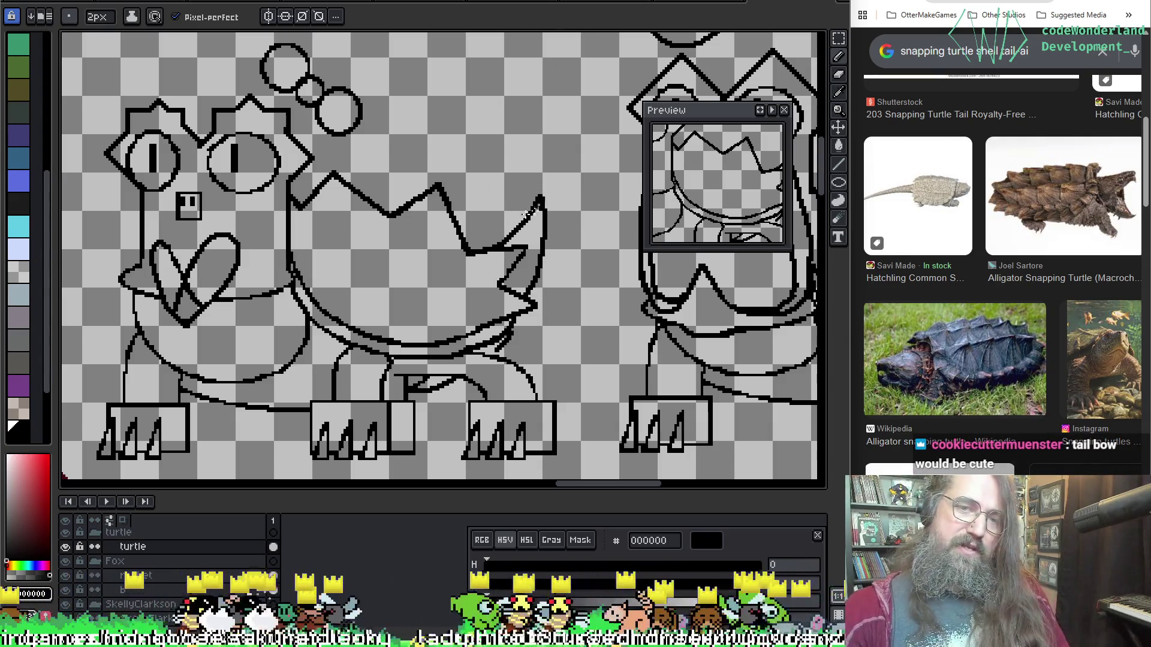
{"action": "key", "text": "ctrl+z"}
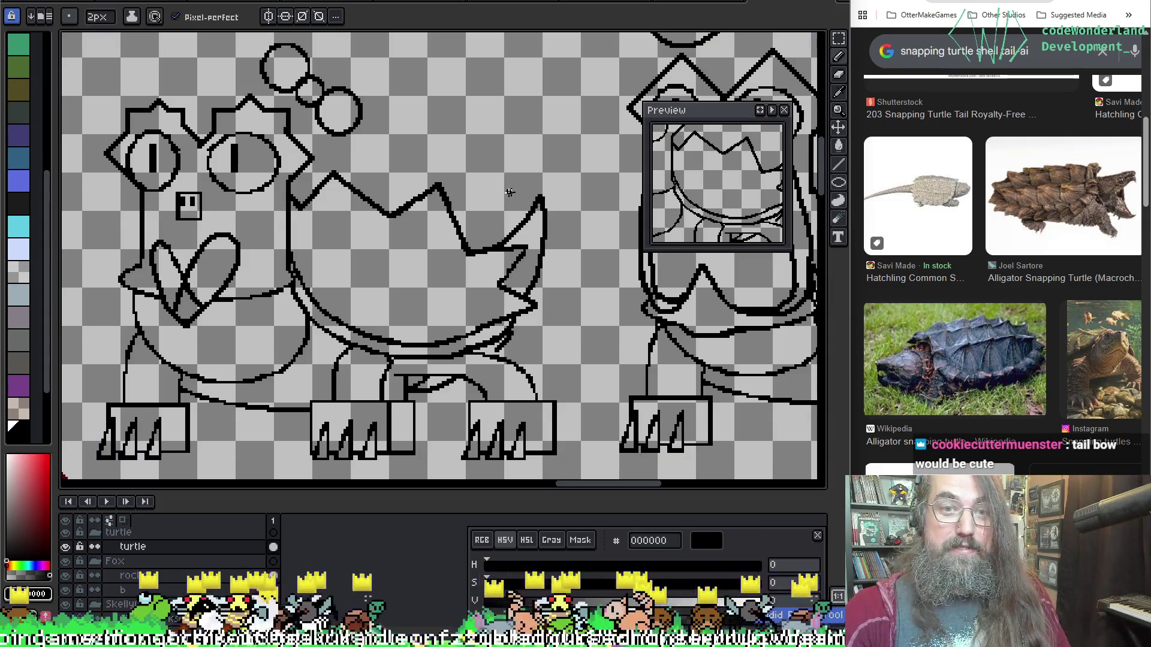
{"action": "key", "text": "ctrl+z"}
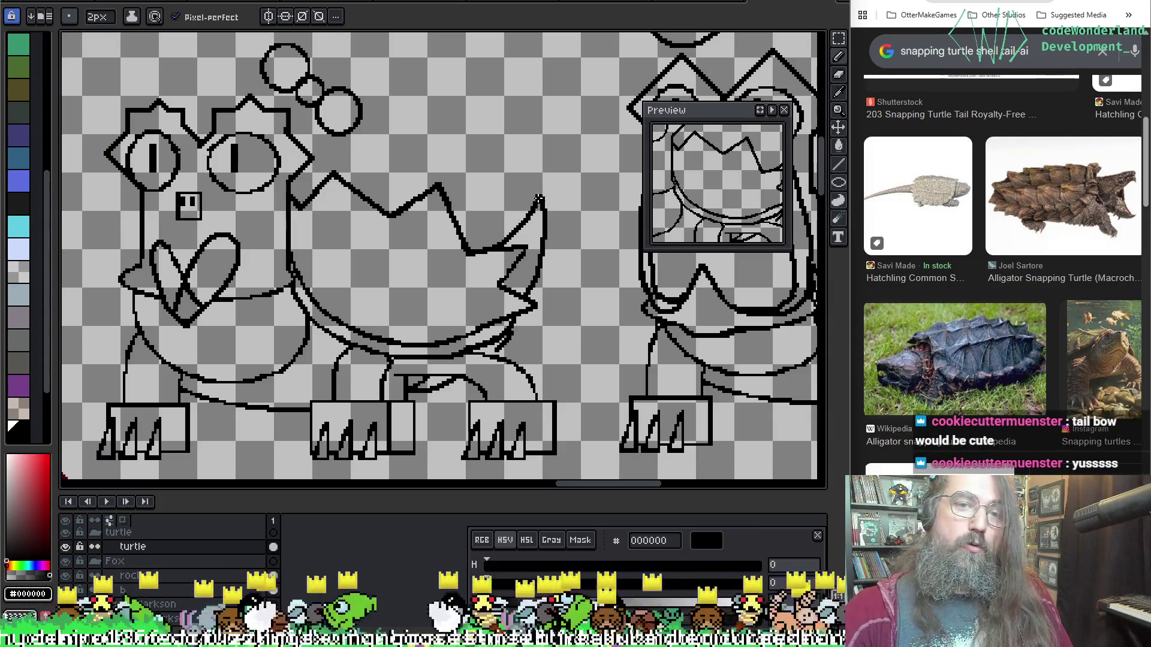
{"action": "key", "text": "ctrl+z"}
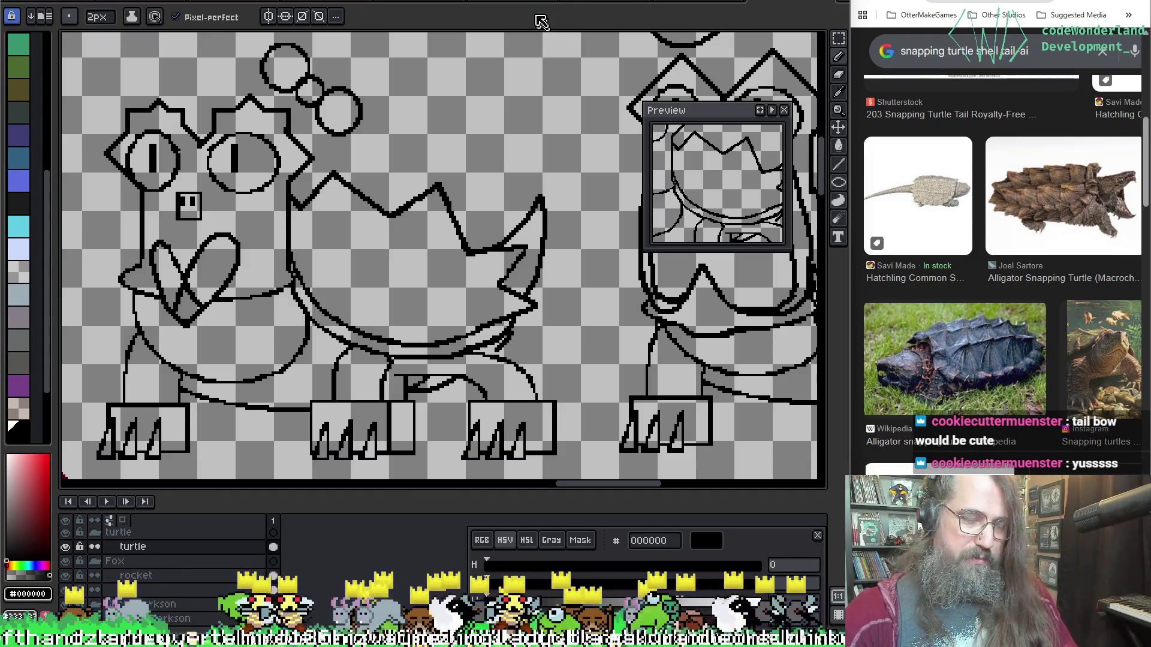
{"action": "key", "text": "q"}
{"action": "mouse_move", "coordinate": [250, 42]}
{"action": "left_mouse_down"}
{"action": "mouse_move", "coordinate": [389, 113]}
{"action": "mouse_move", "coordinate": [266, 90]}
{"action": "left_mouse_up"}
{"action": "mouse_move", "coordinate": [339, 101]}
{"action": "left_mouse_down"}
{"action": "mouse_move", "coordinate": [570, 213]}
{"action": "mouse_move", "coordinate": [564, 227]}
{"action": "left_mouse_up"}
{"action": "left_click_drag", "start_coordinate": [643, 288], "coordinate": [651, 278]}
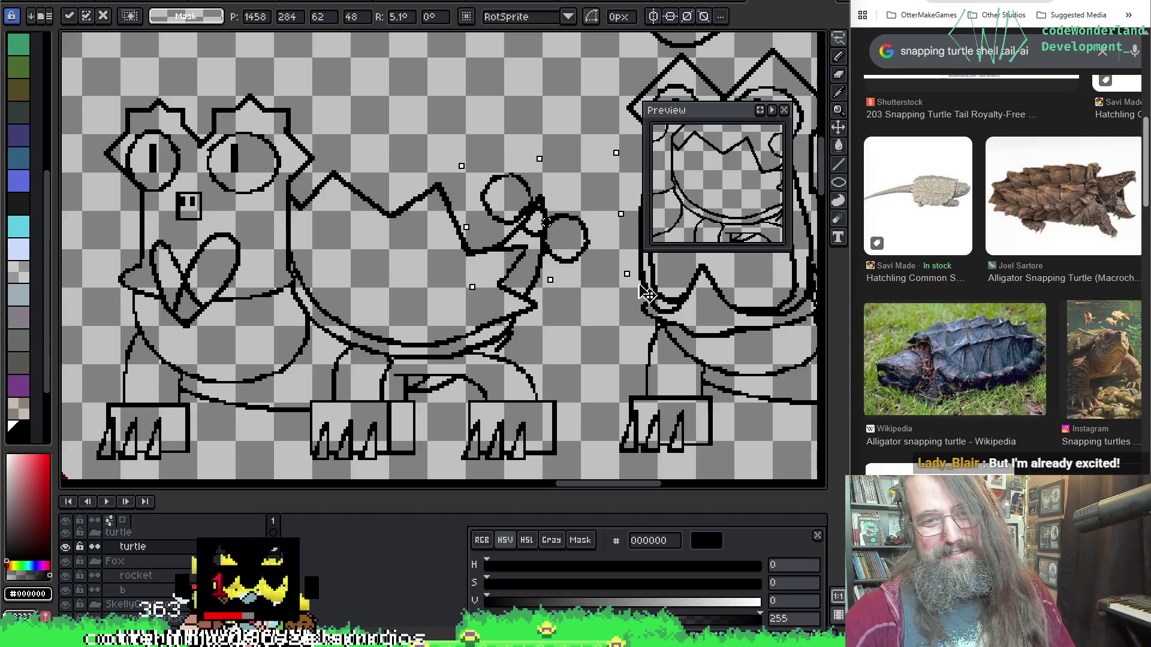
{"action": "mouse_move", "coordinate": [574, 230]}
{"action": "left_mouse_down"}
{"action": "mouse_move", "coordinate": [573, 200]}
{"action": "mouse_move", "coordinate": [573, 223]}
{"action": "left_mouse_up"}
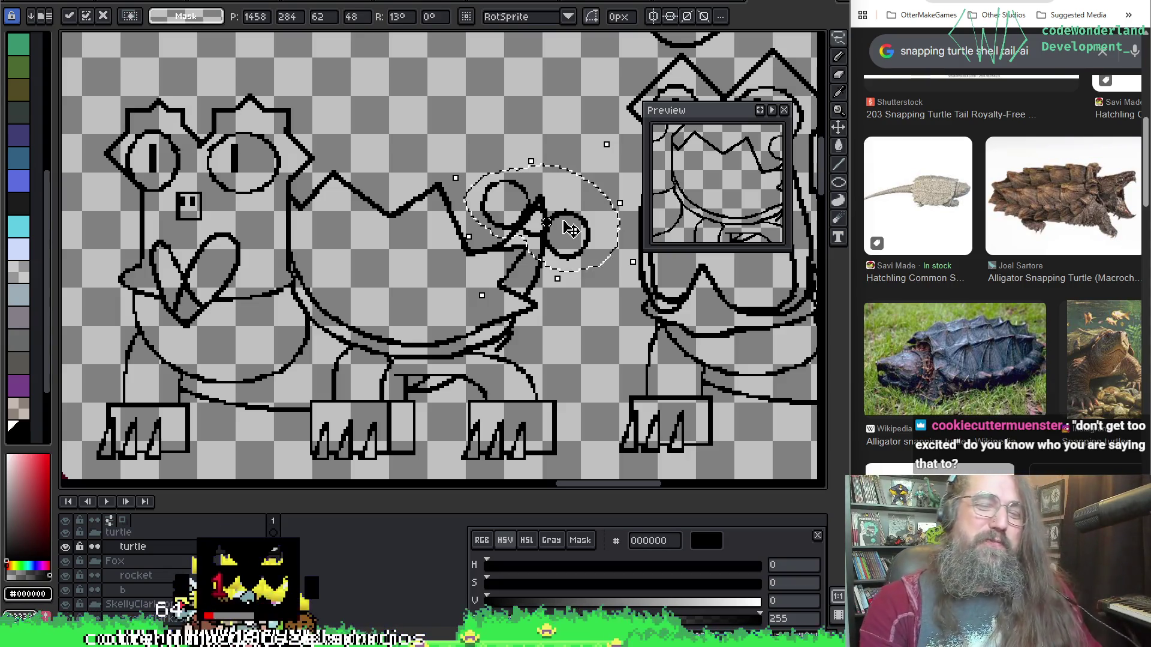
{"action": "key", "text": "Return"}
{"action": "scroll", "coordinate": [310, 223], "scroll_direction": "up", "scroll_amount": 1}
{"action": "scroll", "coordinate": [310, 224], "scroll_direction": "up", "scroll_amount": 1}
{"action": "scroll", "coordinate": [310, 224], "scroll_direction": "up", "scroll_amount": 1}
{"action": "key", "text": "i"}
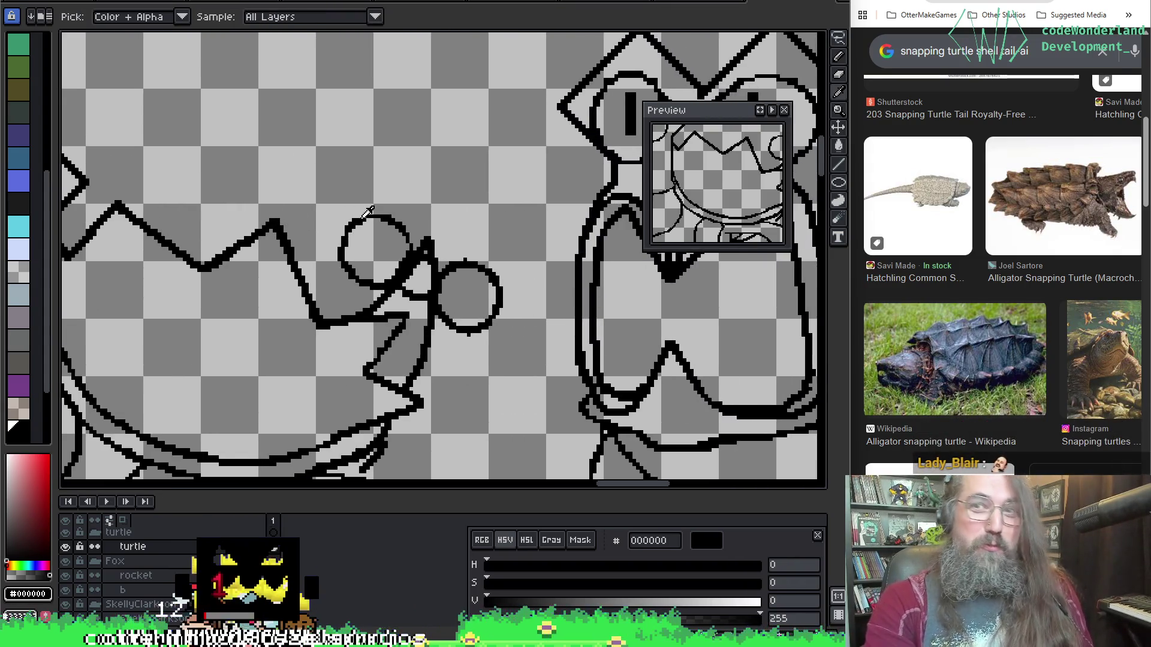
{"action": "key", "text": "b"}
{"action": "scroll", "coordinate": [364, 221], "scroll_direction": "up", "scroll_amount": 1}
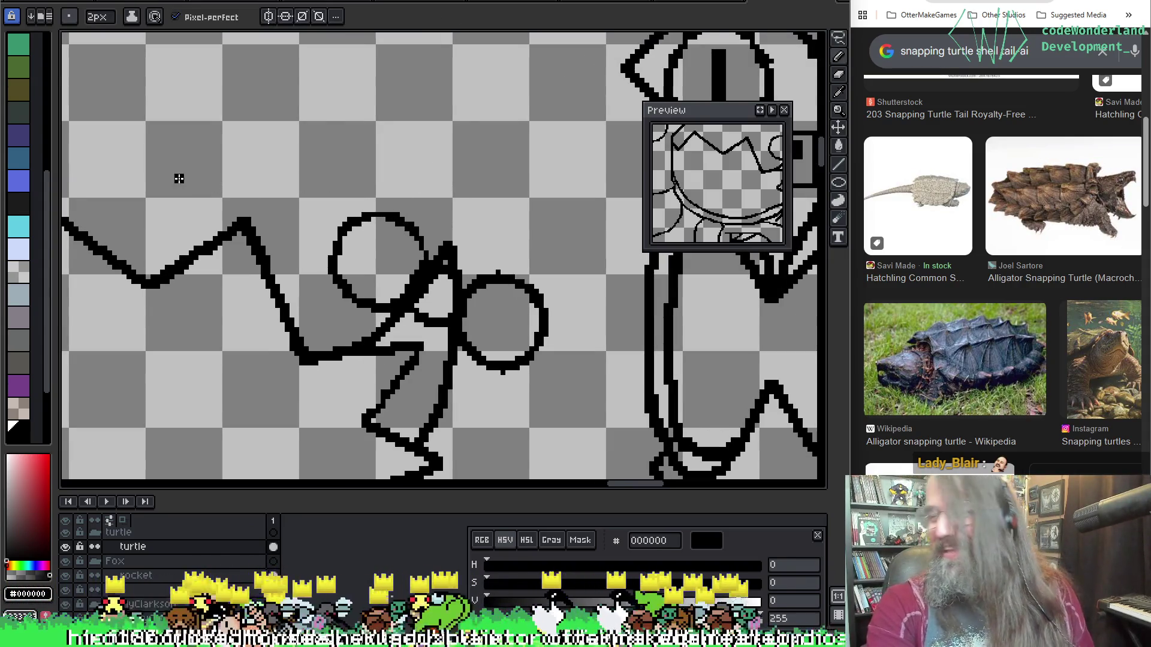
{"action": "scroll", "coordinate": [176, 177], "scroll_direction": "down", "scroll_amount": 1}
{"action": "scroll", "coordinate": [490, 218], "scroll_direction": "down", "scroll_amount": 1}
{"action": "mouse_move", "coordinate": [489, 218]}
{"action": "left_mouse_down"}
{"action": "mouse_move", "coordinate": [496, 147]}
{"action": "mouse_move", "coordinate": [424, 168]}
{"action": "left_mouse_up"}
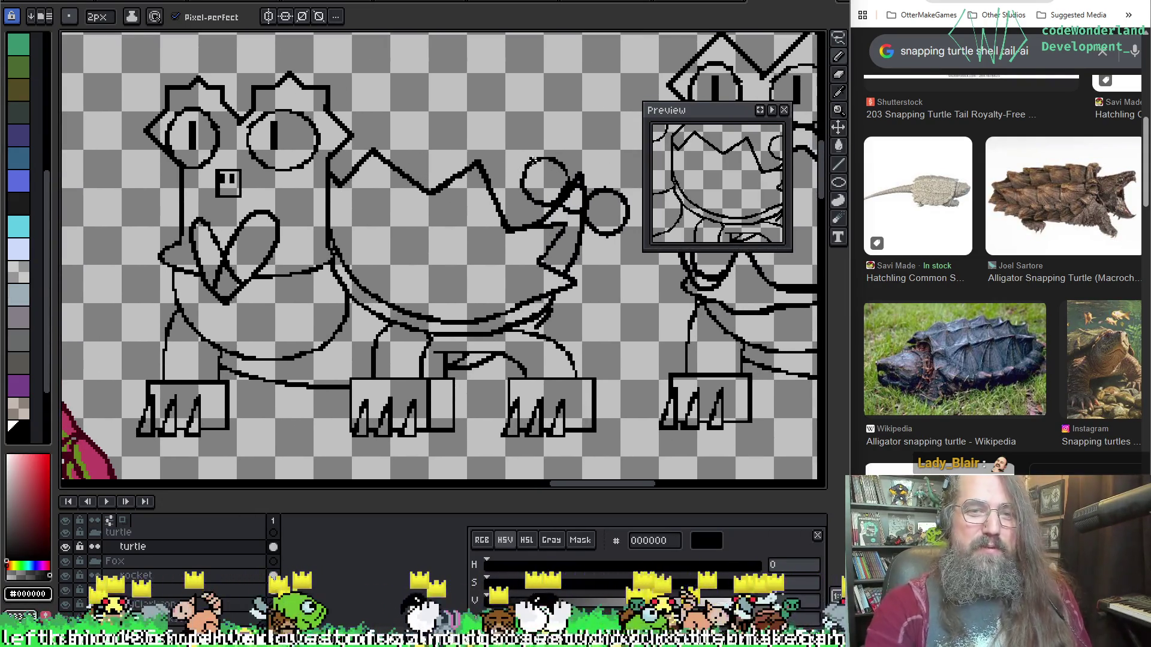
{"action": "key", "text": "shift+m"}
{"action": "left_click_drag", "start_coordinate": [504, 144], "coordinate": [643, 247]}
{"action": "key", "text": "ctrl+z"}
{"action": "key", "text": "b"}
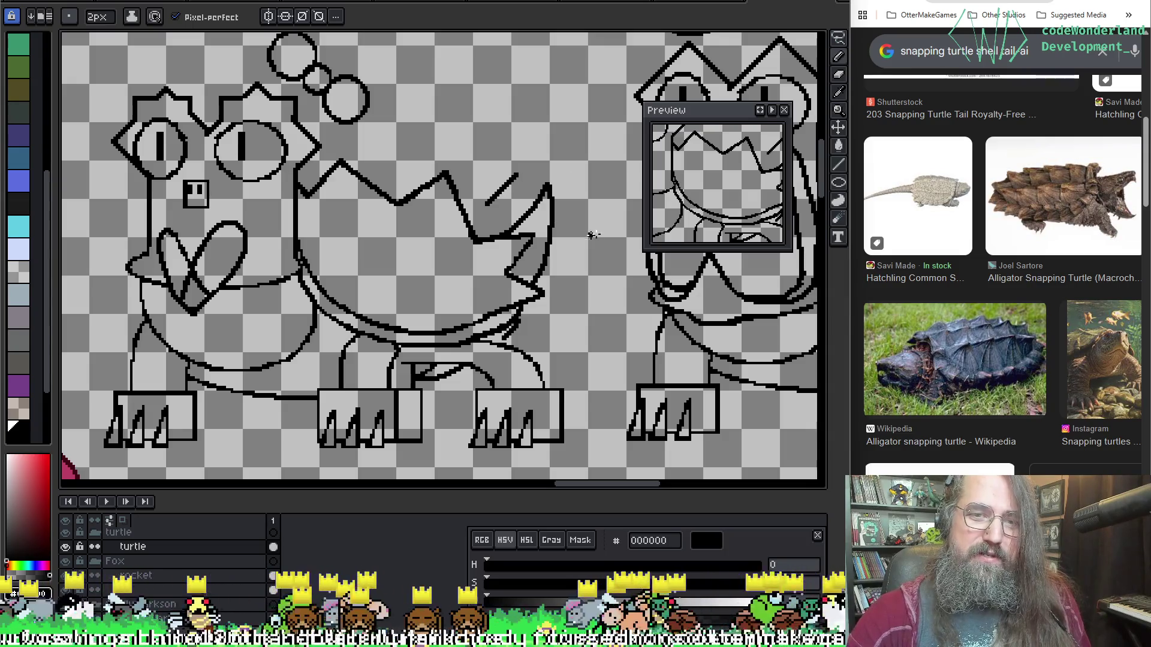
Draw the tail bow's diagonal line and upper lobe outline.
{"action": "left_click_drag", "start_coordinate": [592, 220], "coordinate": [565, 256]}
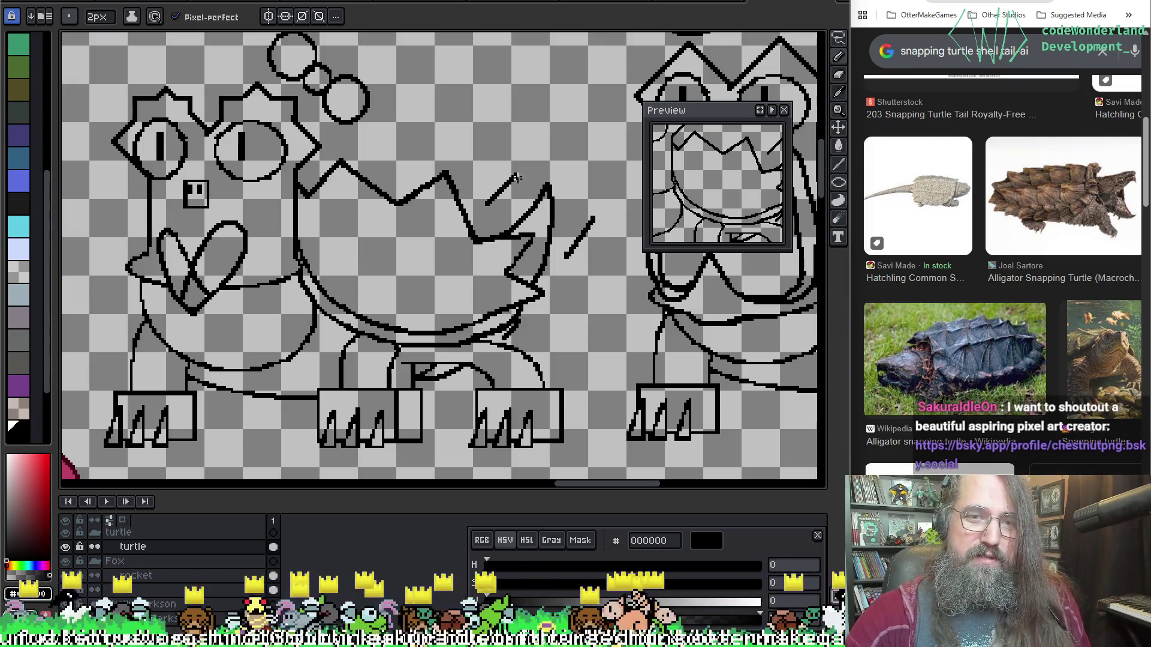
{"action": "key", "text": "ctrl"}
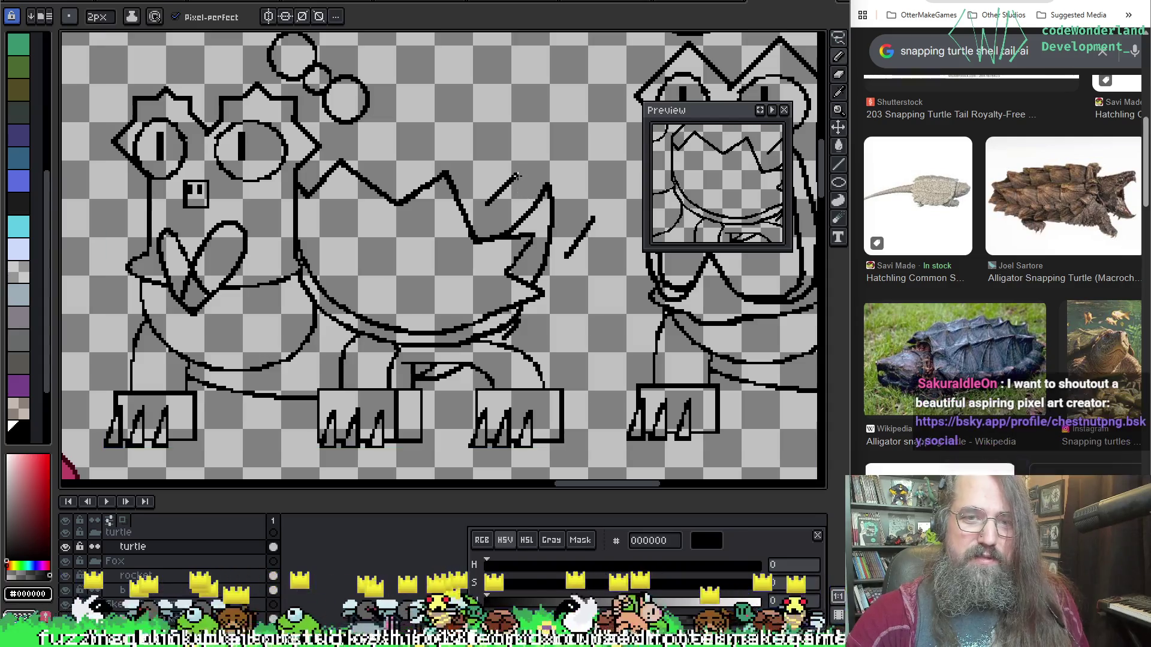
{"action": "key", "text": "ctrl"}
{"action": "key", "text": "ctrl"}
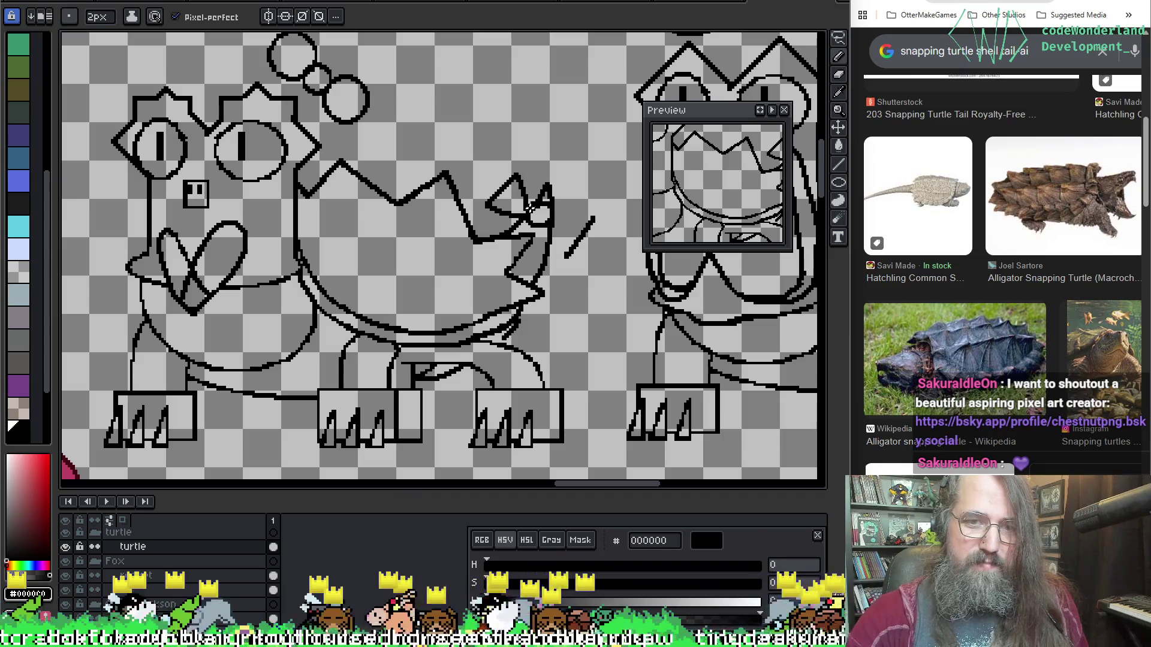
{"action": "left_click_drag", "start_coordinate": [559, 208], "coordinate": [594, 217]}
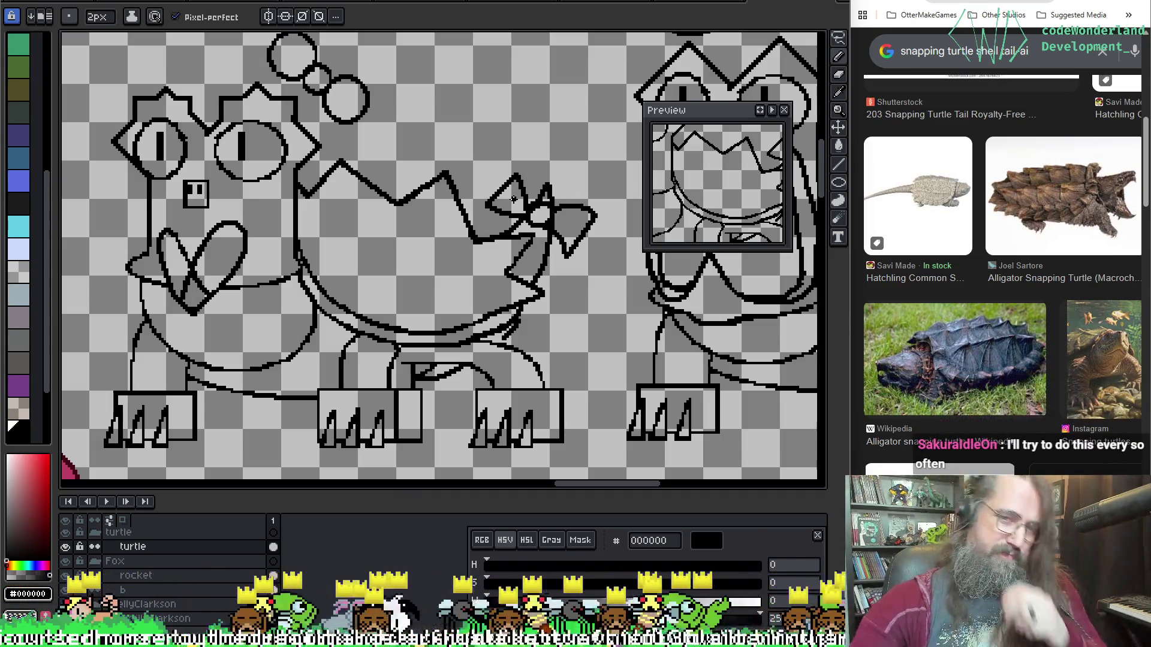
Redo strokes in the bow's right lobe until its outline closes.
{"action": "key", "text": "ctrl+z"}
{"action": "left_click_drag", "start_coordinate": [554, 232], "coordinate": [573, 256]}
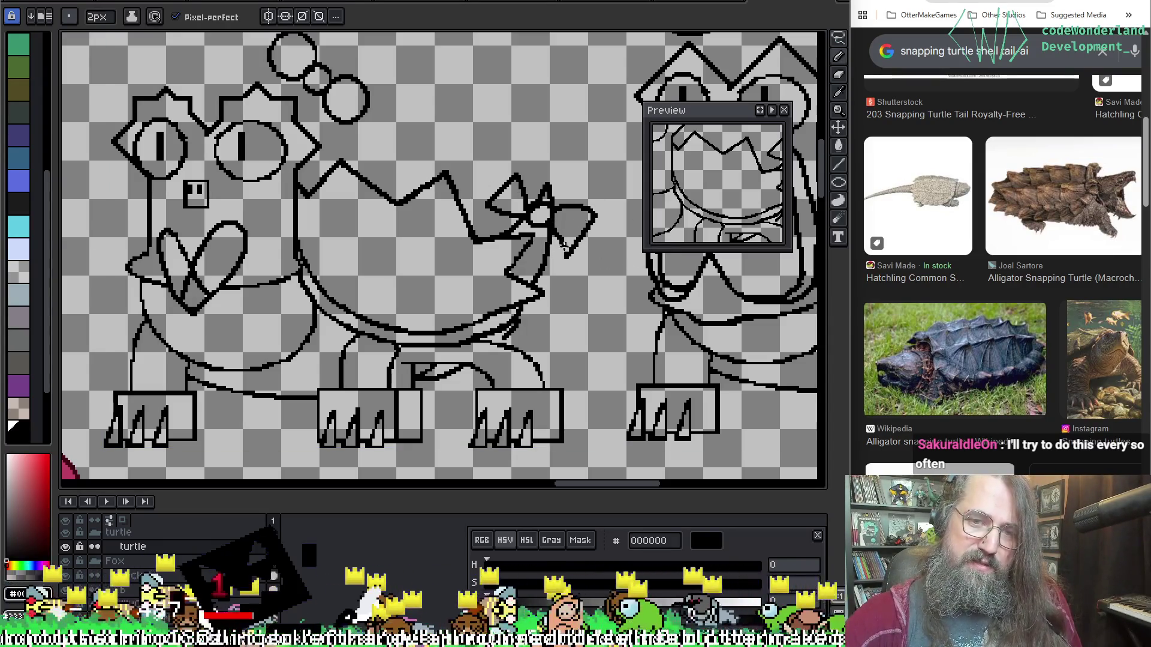
{"action": "key", "text": "ctrl+z"}
{"action": "left_click_drag", "start_coordinate": [555, 238], "coordinate": [586, 234]}
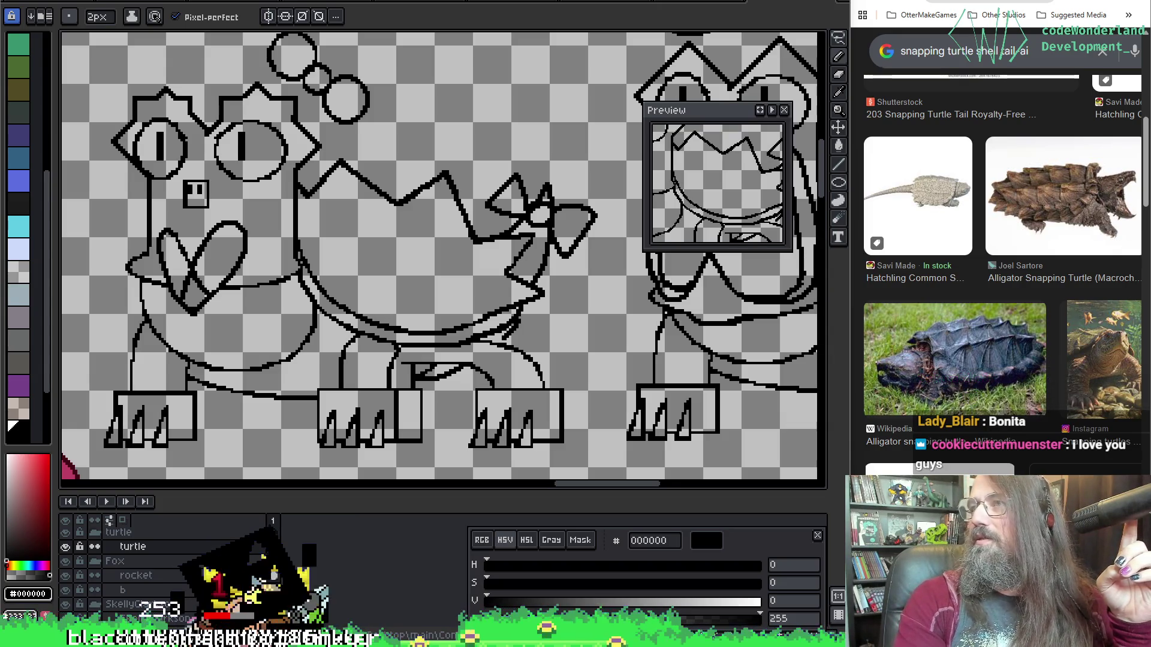
{"action": "key", "text": "alt+Tab"}
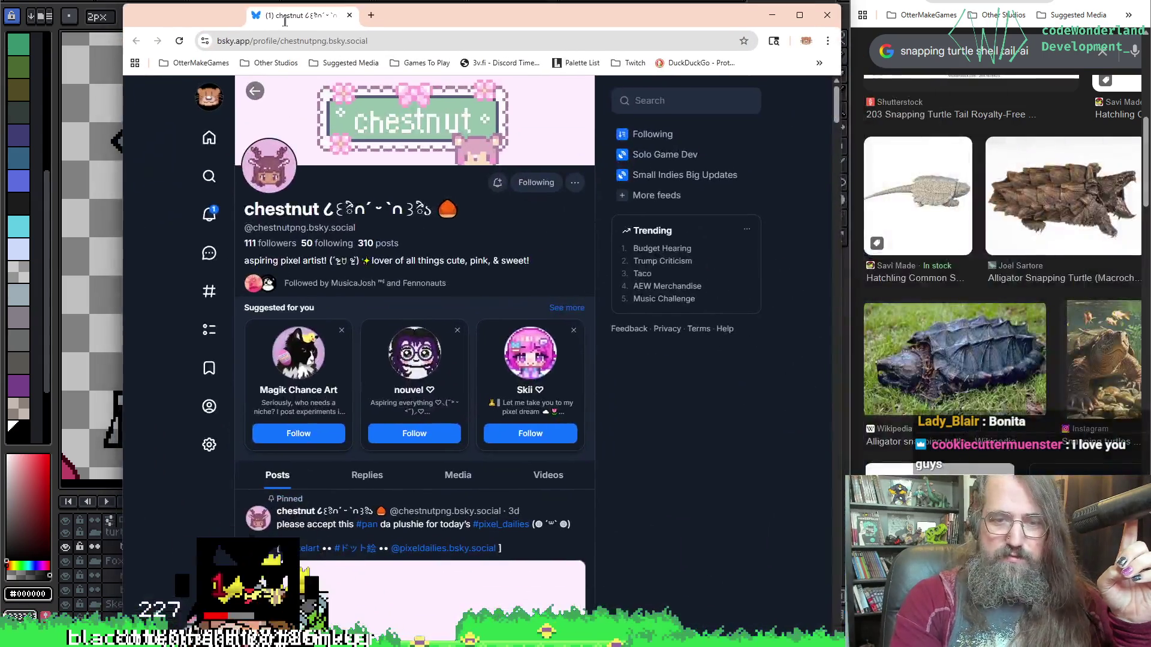
{"action": "scroll", "coordinate": [426, 350], "scroll_direction": "down", "scroll_amount": 4}
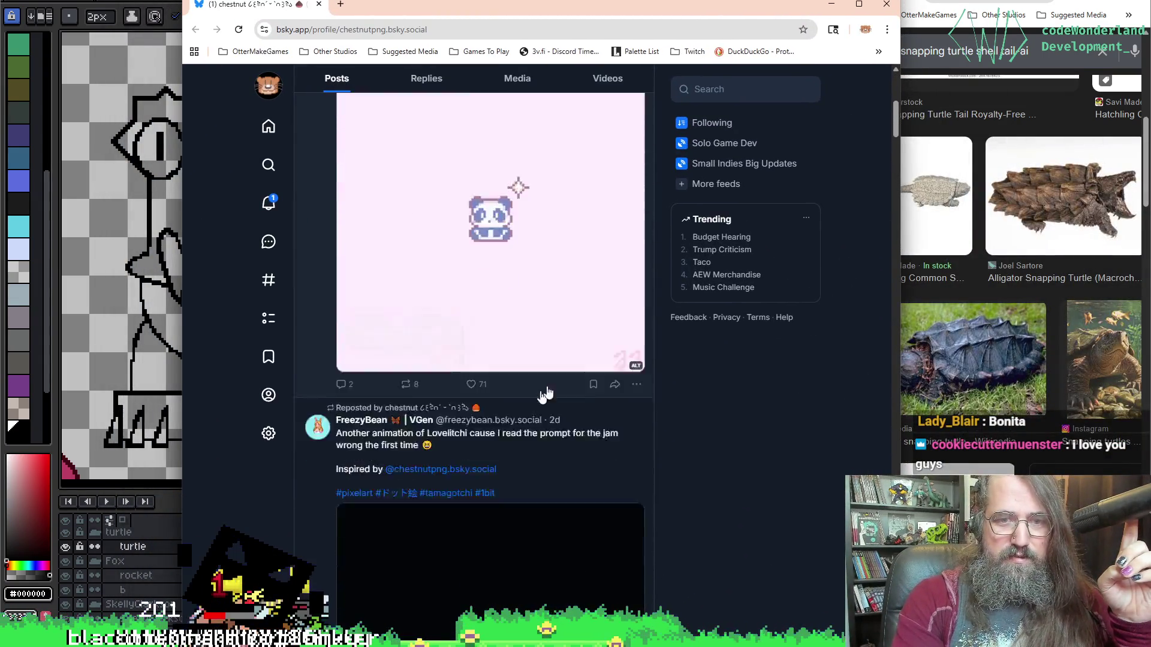
{"action": "scroll", "coordinate": [539, 401], "scroll_direction": "down", "scroll_amount": 5}
{"action": "scroll", "coordinate": [652, 401], "scroll_direction": "up", "scroll_amount": 2}
{"action": "scroll", "coordinate": [495, 380], "scroll_direction": "up", "scroll_amount": 2}
{"action": "scroll", "coordinate": [545, 432], "scroll_direction": "down", "scroll_amount": 3}
{"action": "scroll", "coordinate": [526, 365], "scroll_direction": "down", "scroll_amount": 4}
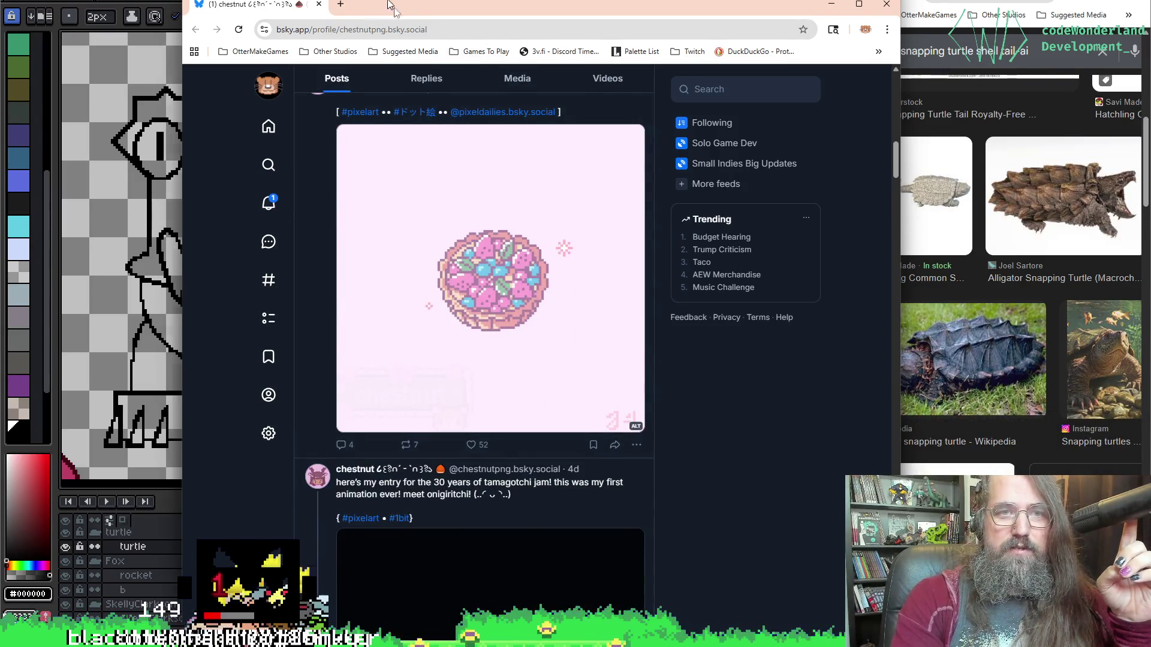
{"action": "left_click_drag", "start_coordinate": [388, 5], "coordinate": [389, 1]}
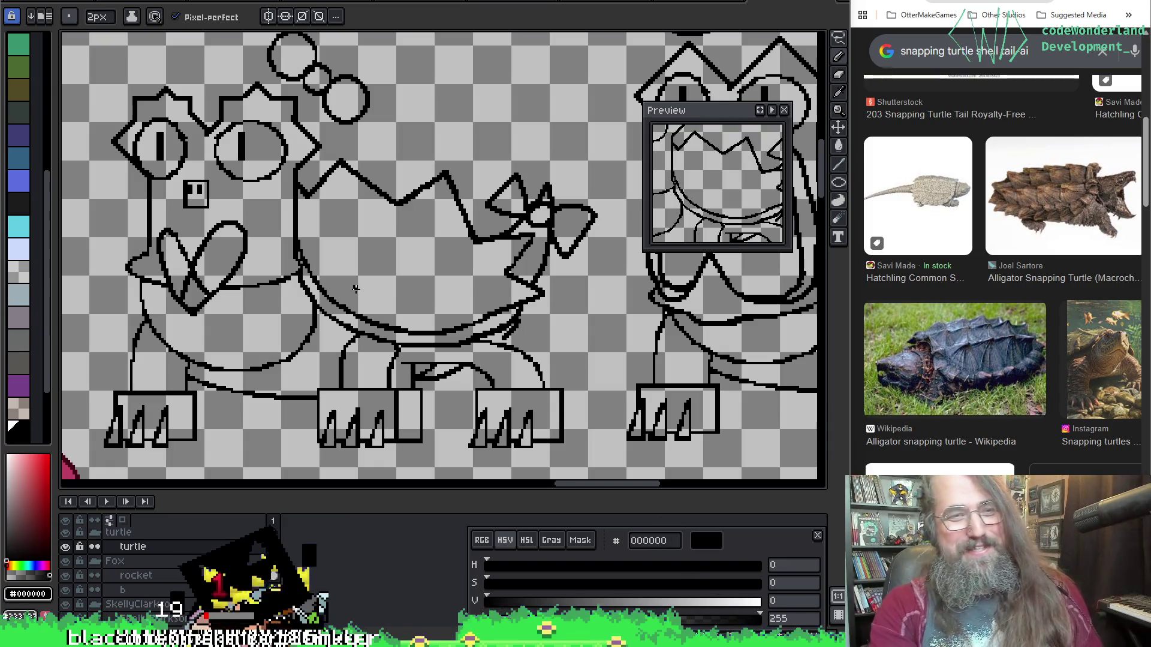
{"action": "mouse_move", "coordinate": [293, 208]}
{"action": "left_mouse_down"}
{"action": "mouse_move", "coordinate": [375, 236]}
{"action": "mouse_move", "coordinate": [364, 226]}
{"action": "left_mouse_up"}
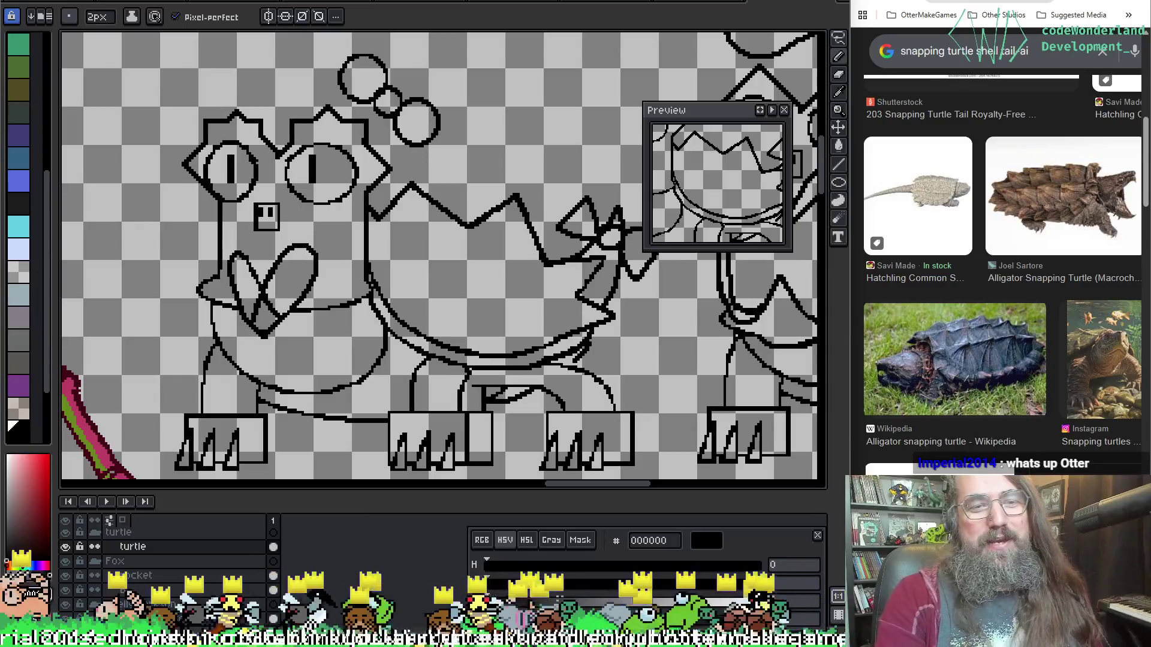
{"action": "mouse_move", "coordinate": [656, 459]}
{"action": "left_mouse_down"}
{"action": "mouse_move", "coordinate": [232, 270]}
{"action": "mouse_move", "coordinate": [206, 296]}
{"action": "mouse_move", "coordinate": [599, 291]}
{"action": "mouse_move", "coordinate": [231, 237]}
{"action": "mouse_move", "coordinate": [437, 329]}
{"action": "mouse_move", "coordinate": [498, 287]}
{"action": "left_mouse_up"}
{"action": "scroll", "coordinate": [495, 286], "scroll_direction": "down", "scroll_amount": 2}
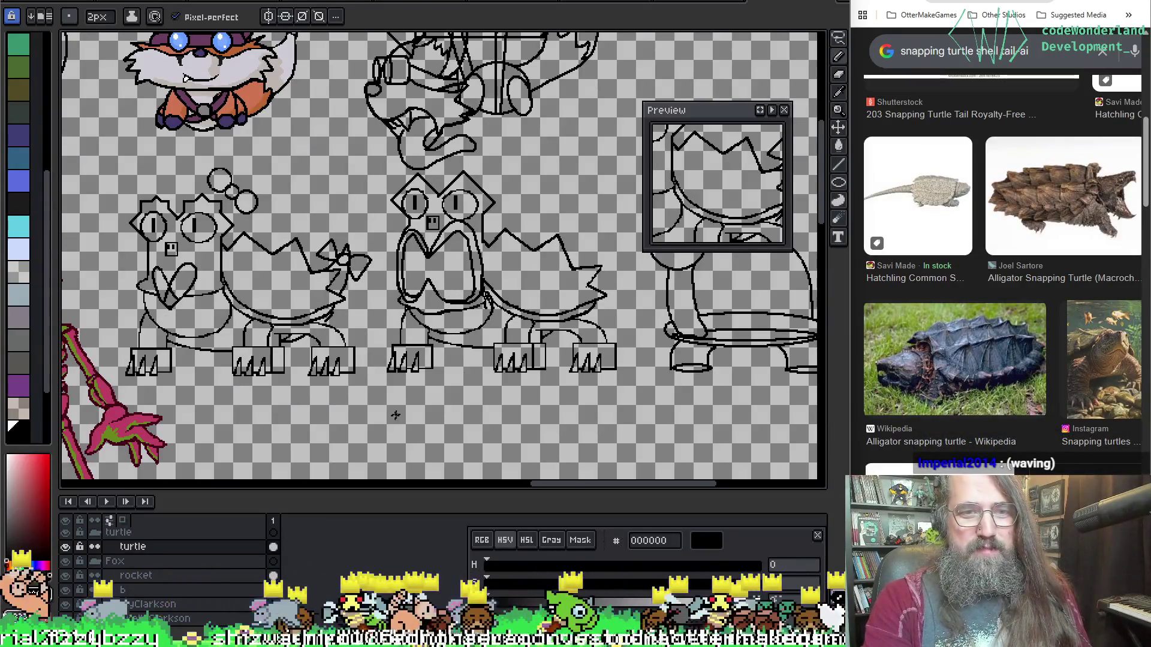
{"action": "scroll", "coordinate": [229, 236], "scroll_direction": "up", "scroll_amount": 2}
{"action": "key", "text": "m"}
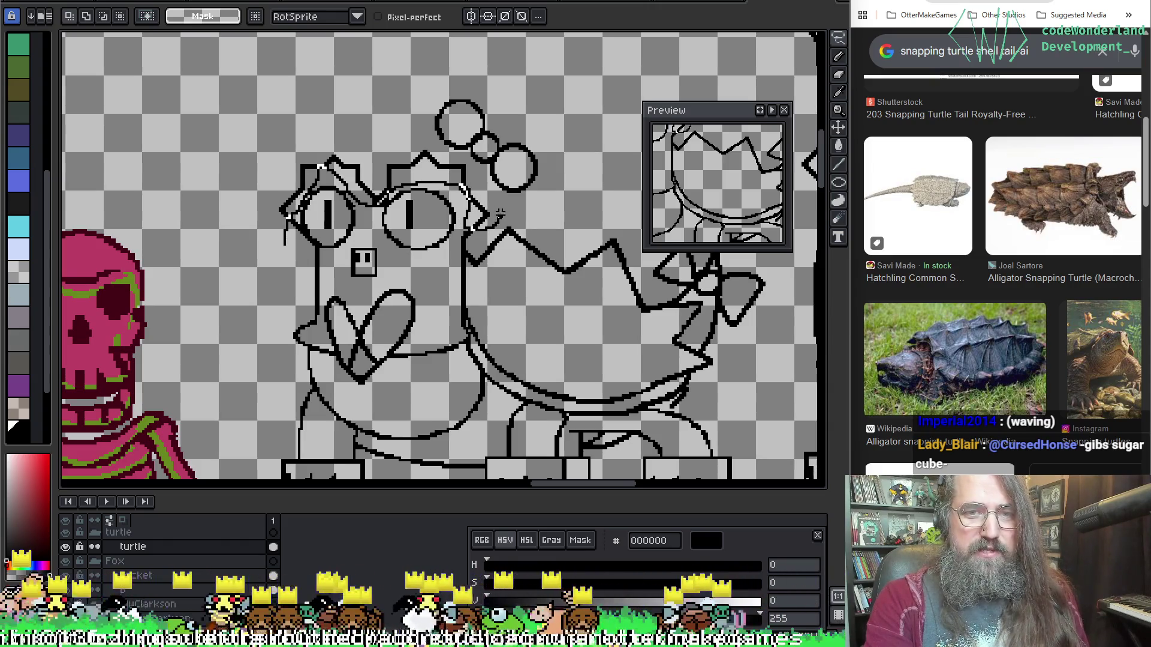
Lasso the left turtle's spiky head outline and turn it into a custom brush with Ctrl+B.
{"action": "left_click_drag", "start_coordinate": [501, 216], "coordinate": [470, 173]}
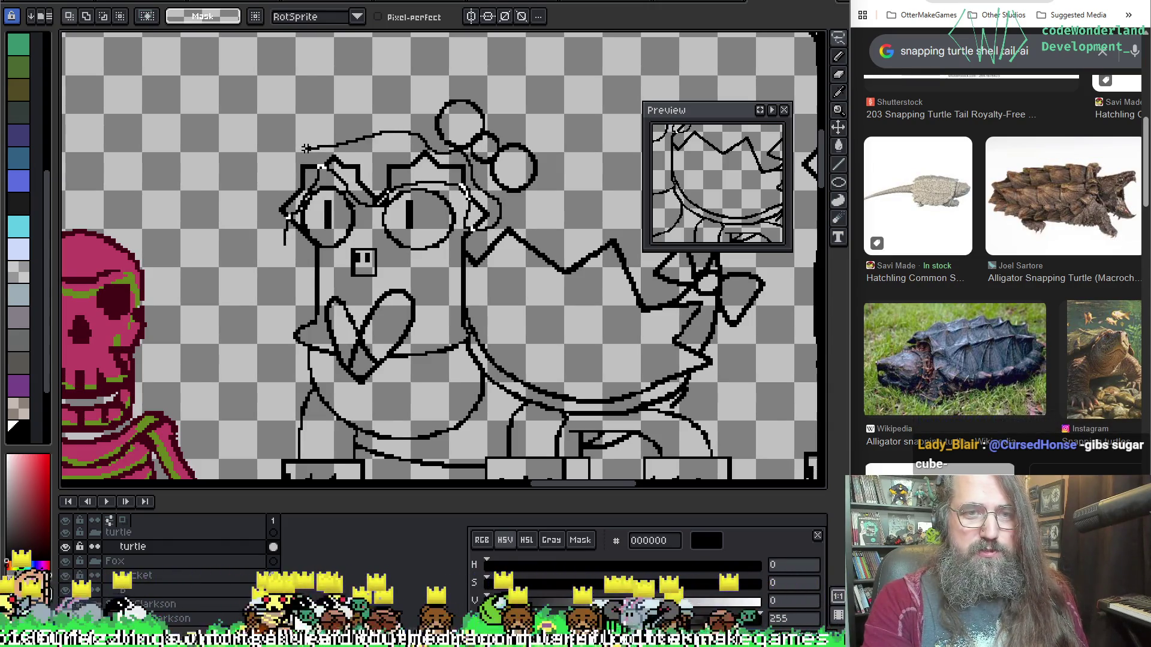
{"action": "left_click_drag", "start_coordinate": [255, 239], "coordinate": [254, 240]}
{"action": "scroll", "coordinate": [356, 196], "scroll_direction": "up", "scroll_amount": 1}
{"action": "scroll", "coordinate": [355, 195], "scroll_direction": "up", "scroll_amount": 1}
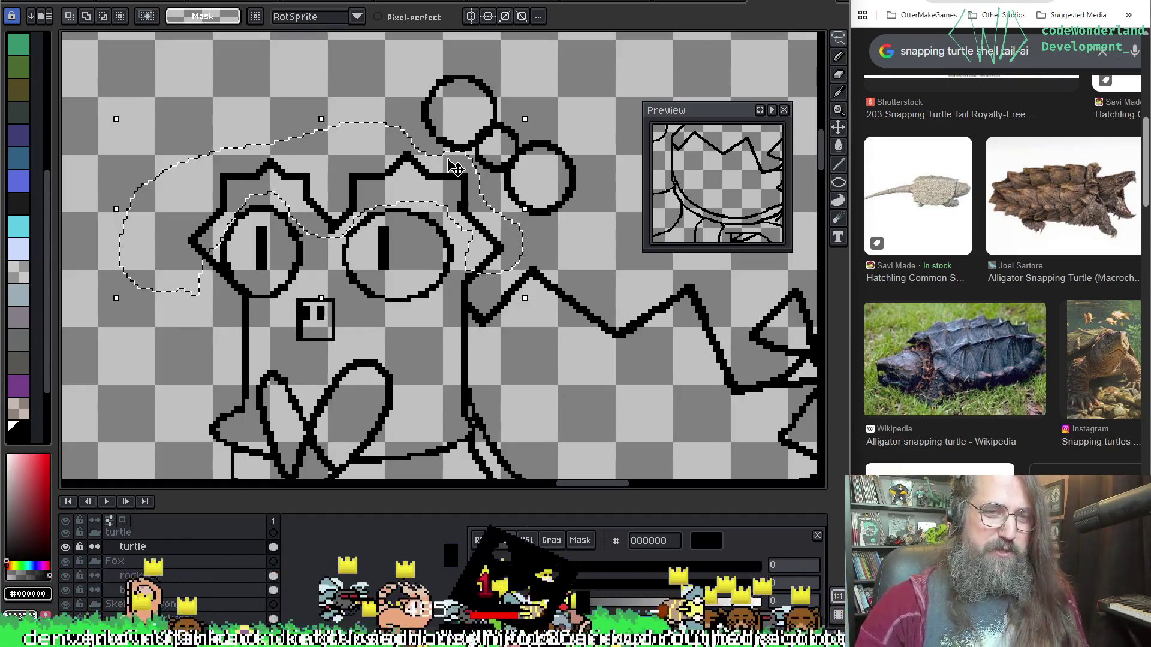
{"action": "scroll", "coordinate": [635, 373], "scroll_direction": "down", "scroll_amount": 1}
{"action": "left_click_drag", "start_coordinate": [635, 373], "coordinate": [475, 320]}
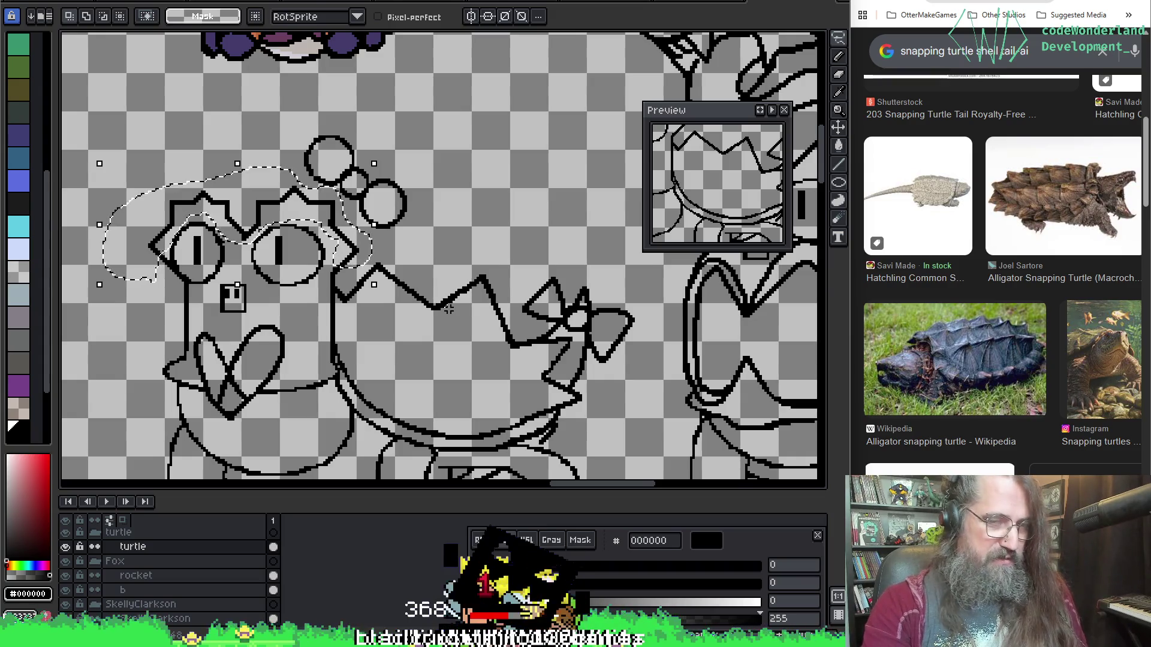
{"action": "key", "text": "b"}
{"action": "left_click_drag", "start_coordinate": [692, 250], "coordinate": [351, 210]}
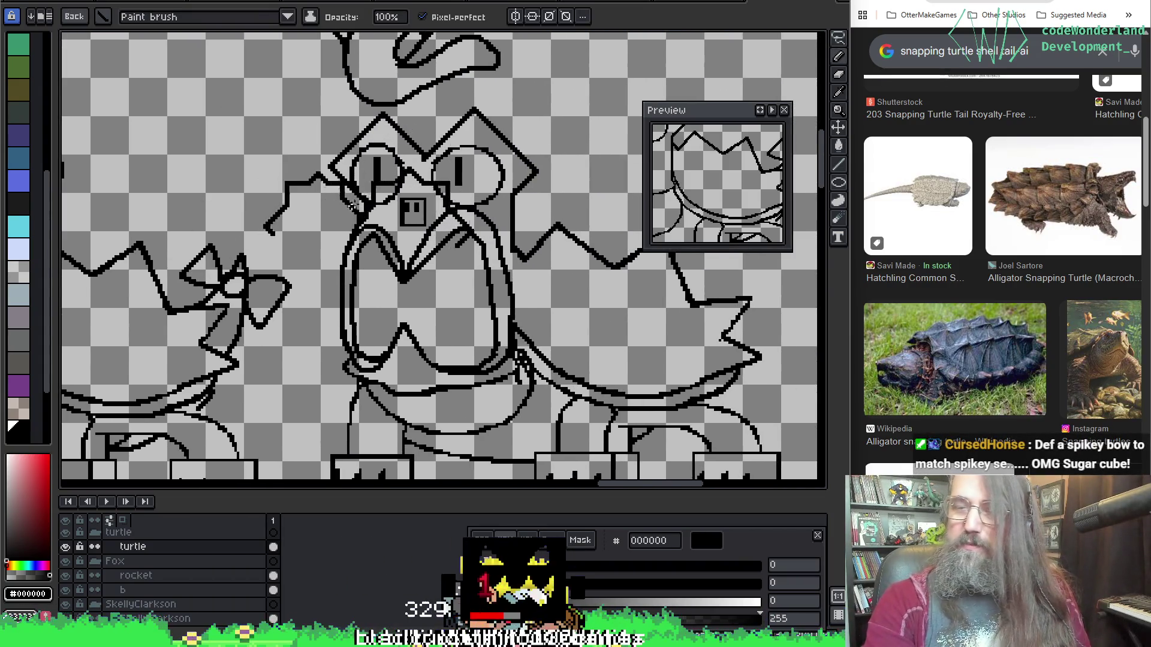
{"action": "scroll", "coordinate": [351, 206], "scroll_direction": "up", "scroll_amount": 1}
{"action": "left_click_drag", "start_coordinate": [456, 125], "coordinate": [401, 180]}
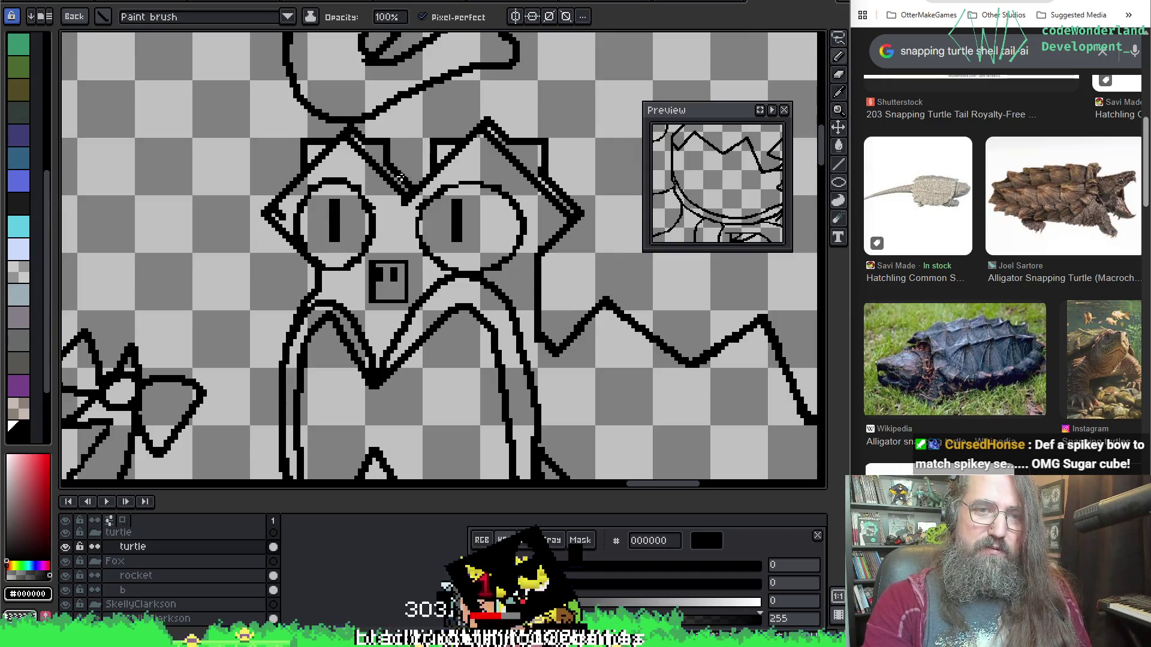
{"action": "key", "text": "ctrl+b"}
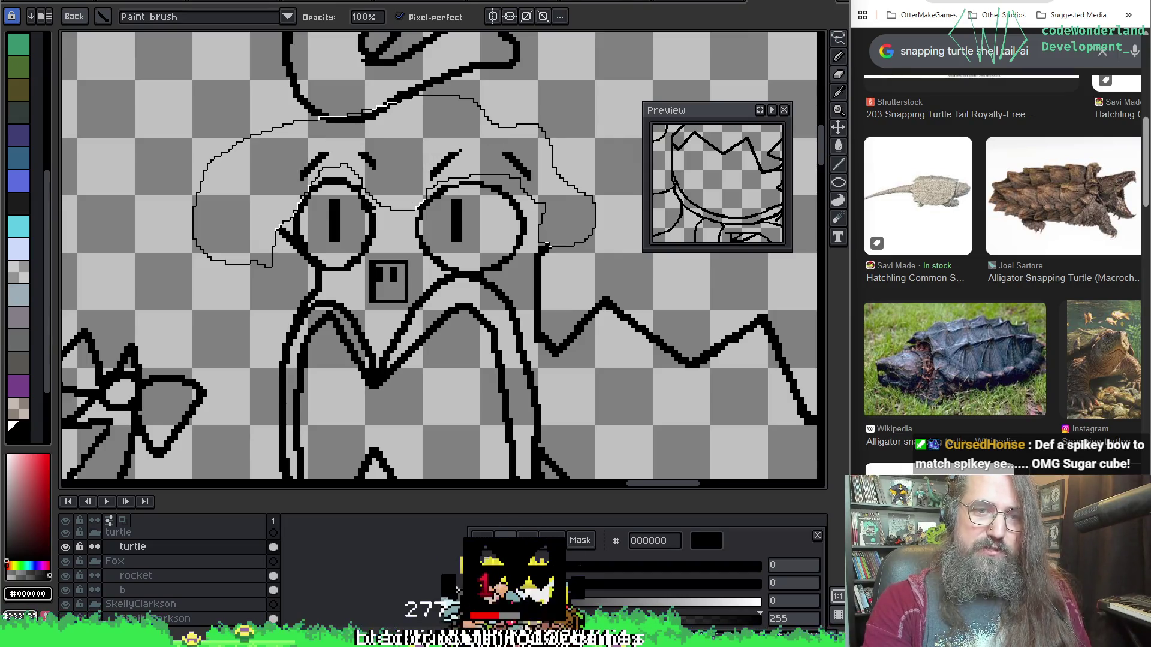
{"action": "left_click", "coordinate": [395, 181]}
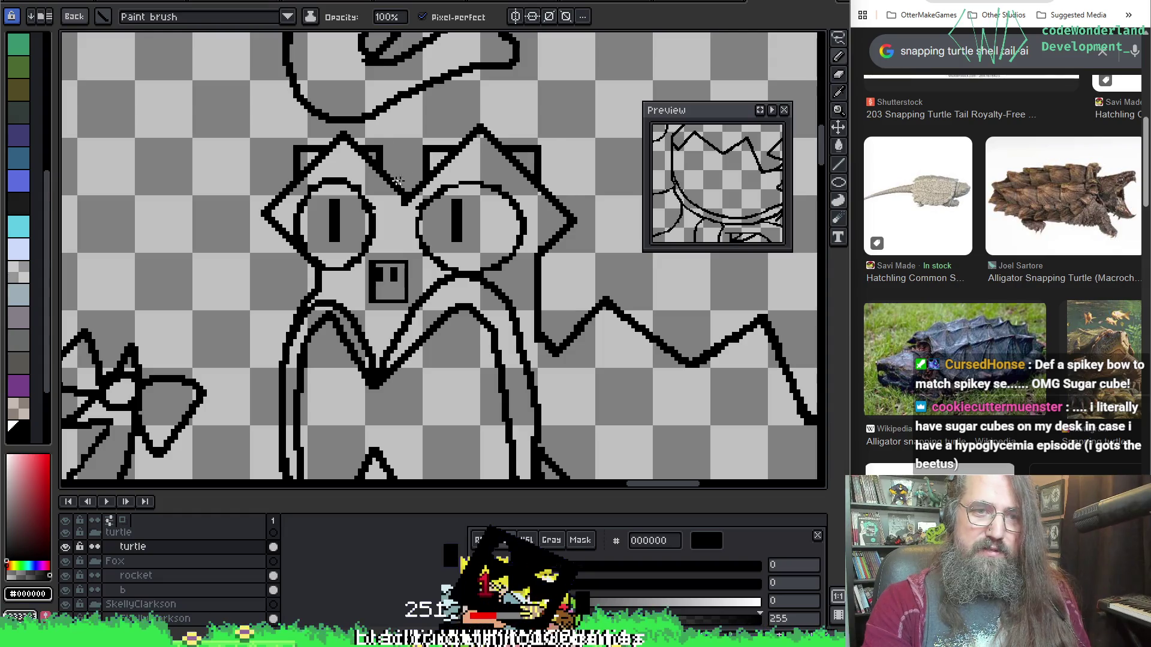
{"action": "left_click_drag", "start_coordinate": [461, 268], "coordinate": [452, 289]}
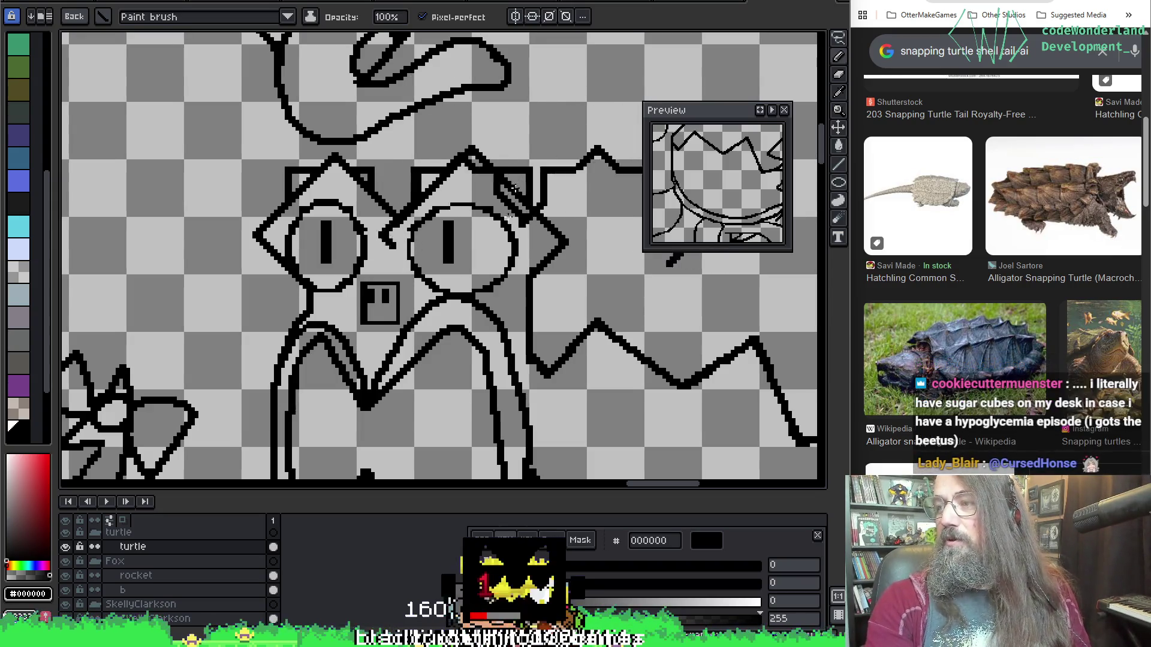
{"action": "scroll", "coordinate": [468, 230], "scroll_direction": "up", "scroll_amount": 2}
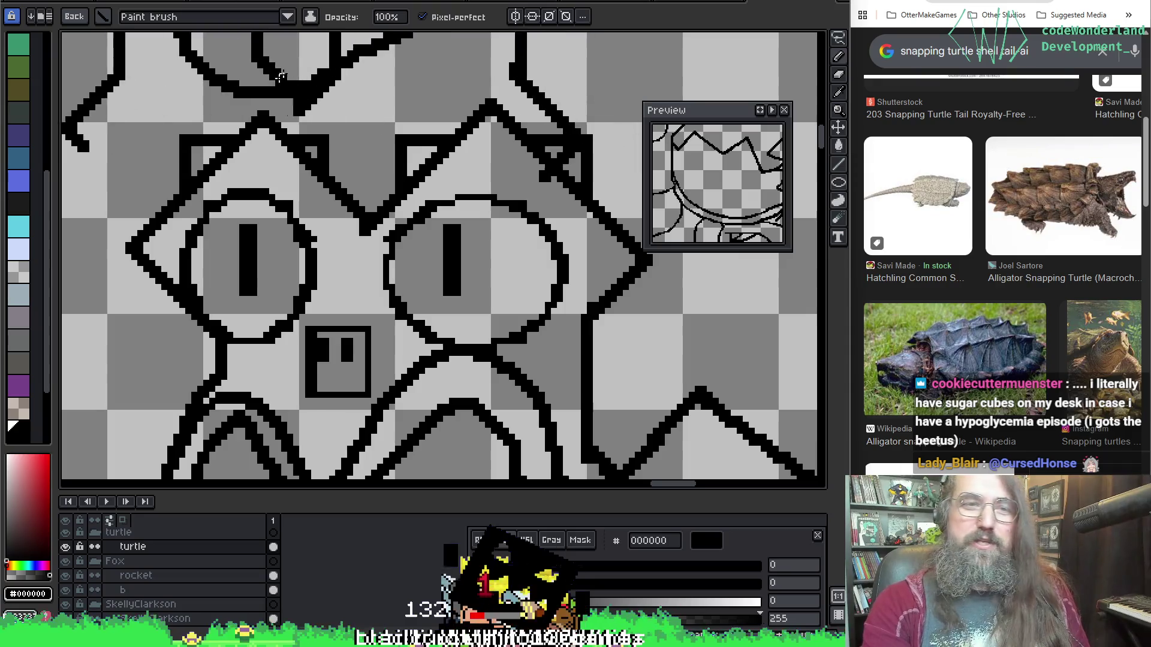
{"action": "scroll", "coordinate": [271, 68], "scroll_direction": "down", "scroll_amount": 1}
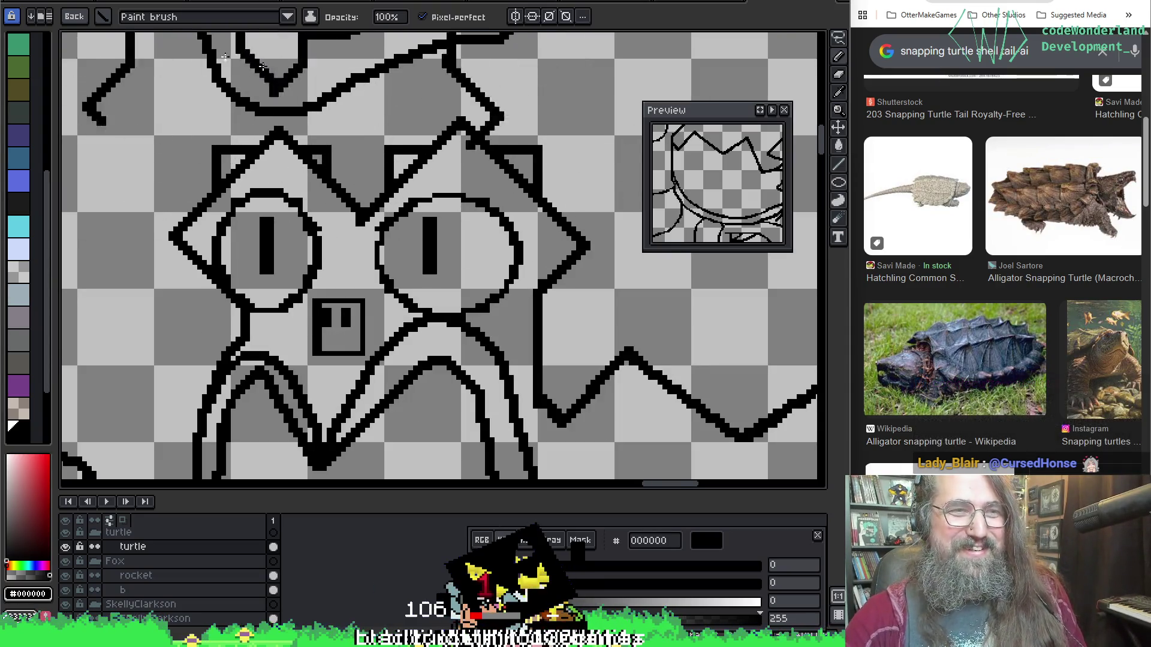
{"action": "left_click", "coordinate": [74, 17]}
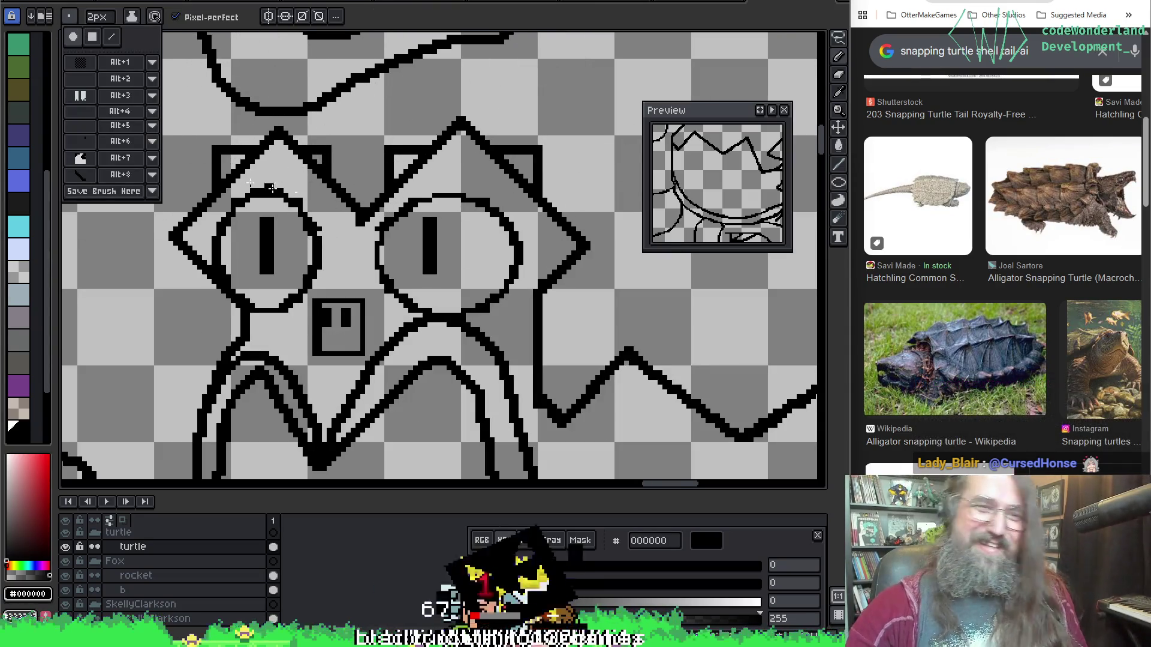
{"action": "left_click", "coordinate": [268, 169]}
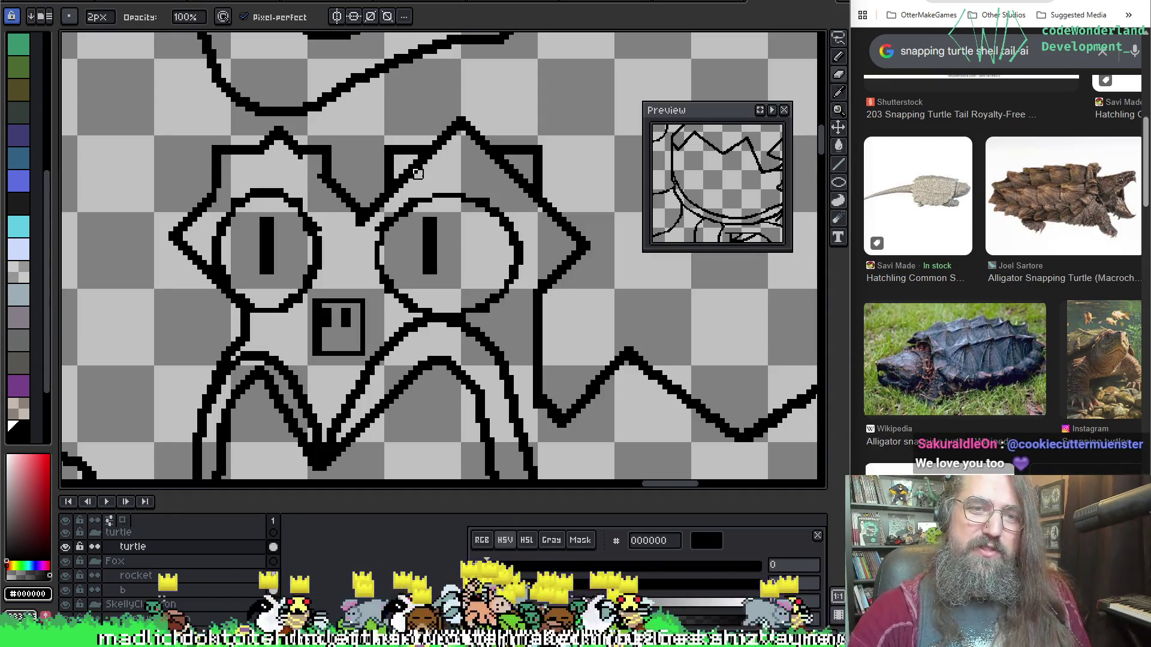
{"action": "left_click_drag", "start_coordinate": [423, 157], "coordinate": [409, 171]}
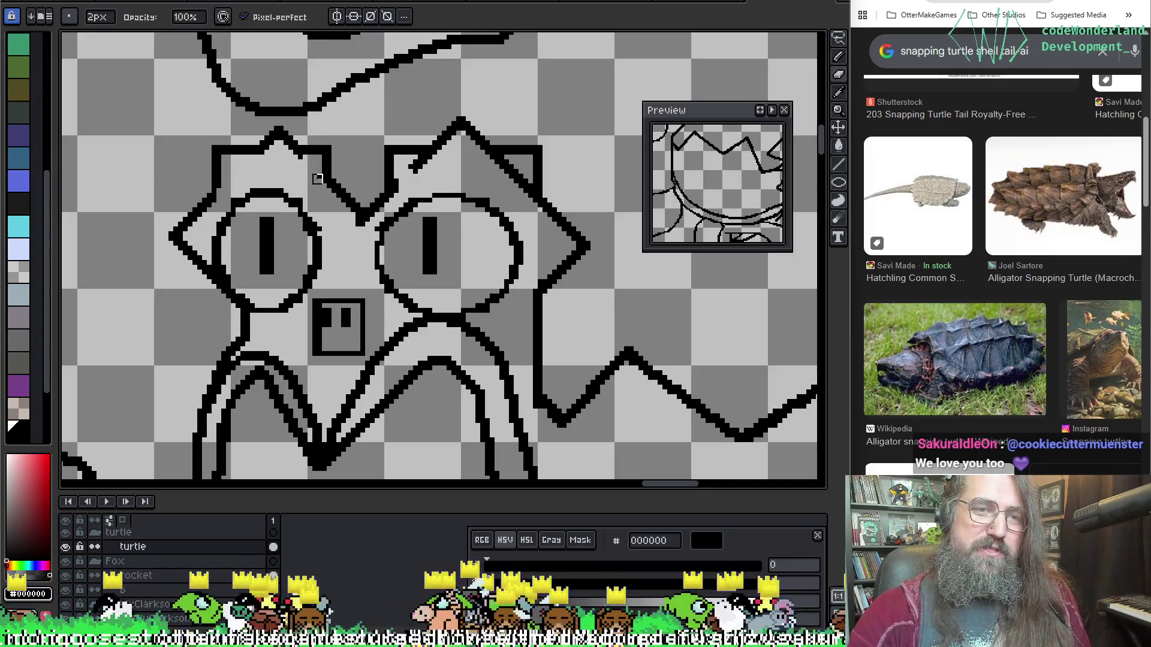
{"action": "key", "text": "ctrl+z"}
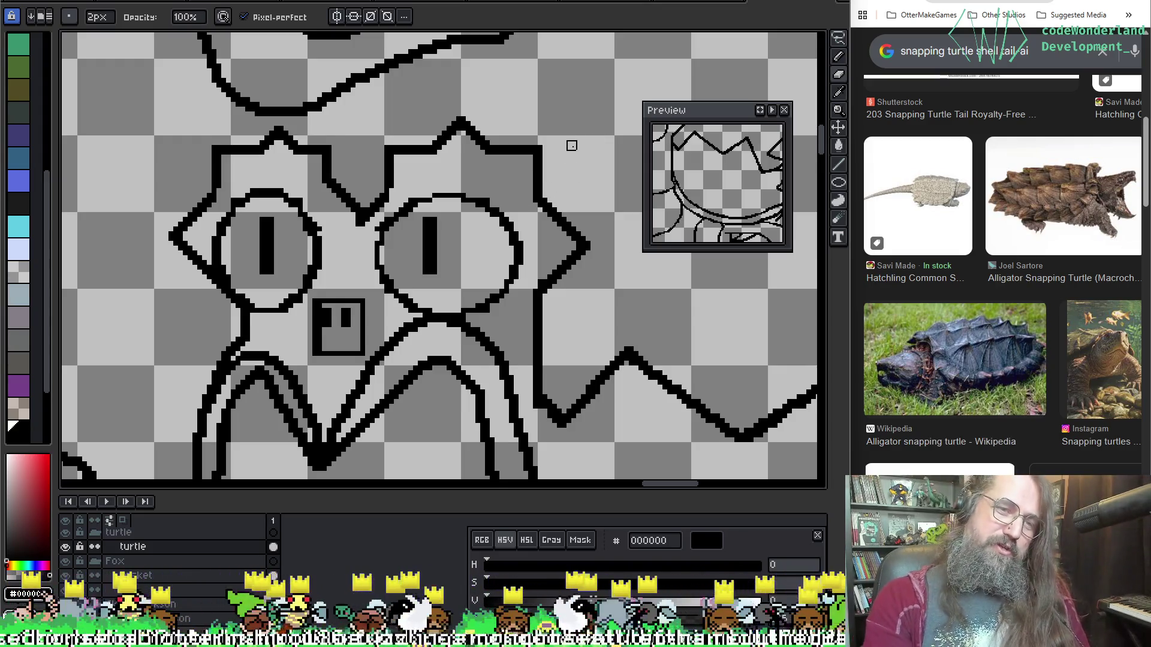
{"action": "scroll", "coordinate": [571, 145], "scroll_direction": "down", "scroll_amount": 1}
{"action": "scroll", "coordinate": [435, 183], "scroll_direction": "down", "scroll_amount": 1}
{"action": "scroll", "coordinate": [524, 267], "scroll_direction": "right", "scroll_amount": 3}
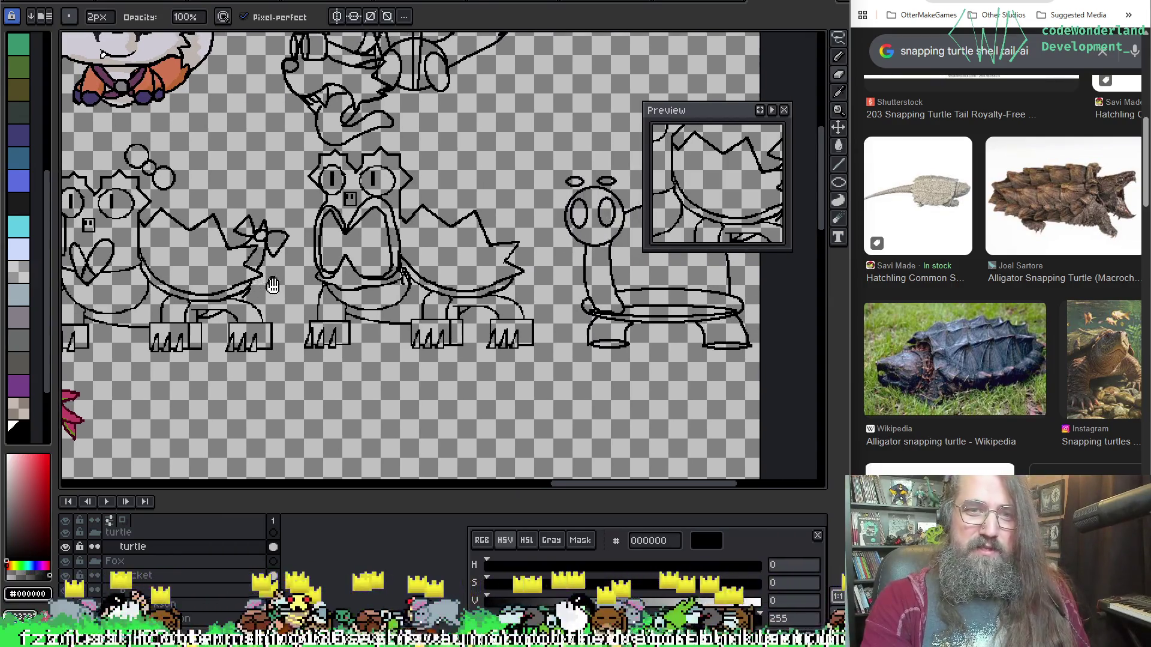
{"action": "scroll", "coordinate": [465, 262], "scroll_direction": "up", "scroll_amount": 1}
{"action": "scroll", "coordinate": [464, 262], "scroll_direction": "up", "scroll_amount": 1}
{"action": "scroll", "coordinate": [465, 262], "scroll_direction": "up", "scroll_amount": 1}
{"action": "key", "text": "m"}
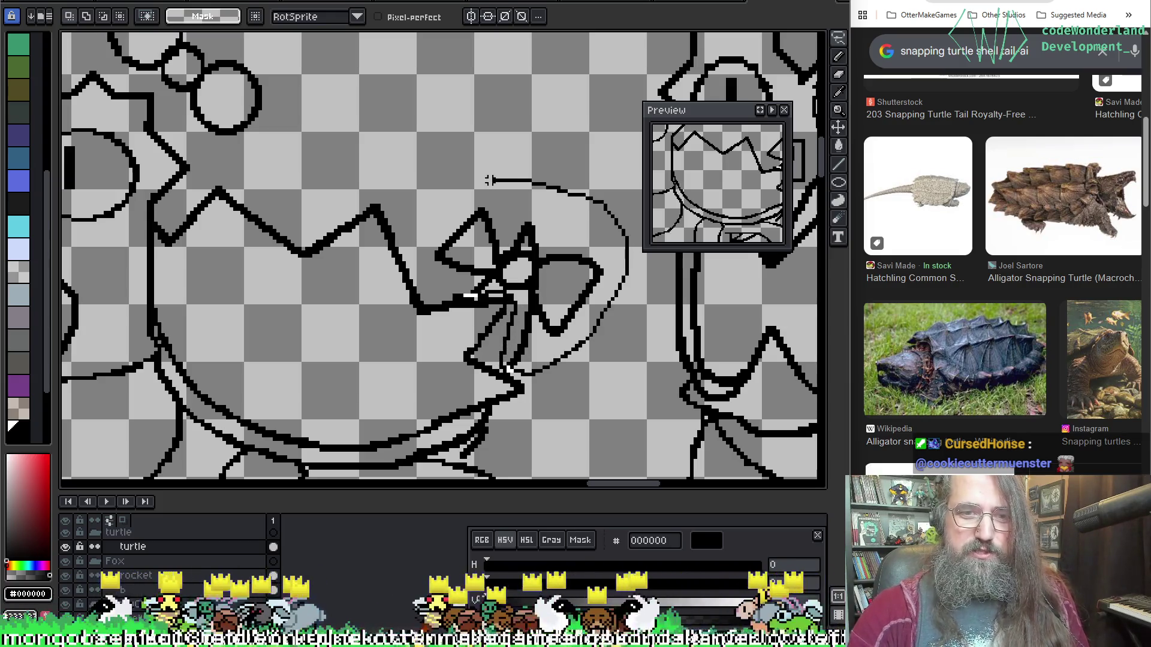
{"action": "left_click_drag", "start_coordinate": [431, 237], "coordinate": [431, 244]}
{"action": "scroll", "coordinate": [468, 270], "scroll_direction": "down", "scroll_amount": 3}
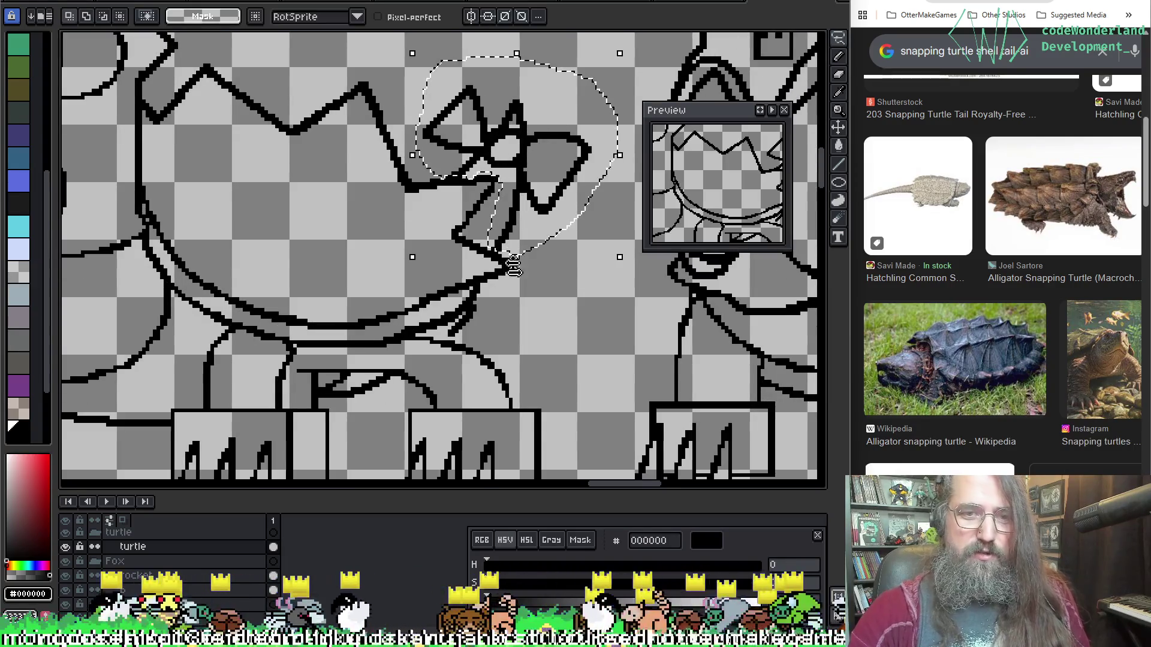
{"action": "left_click", "coordinate": [503, 306], "text": "shift"}
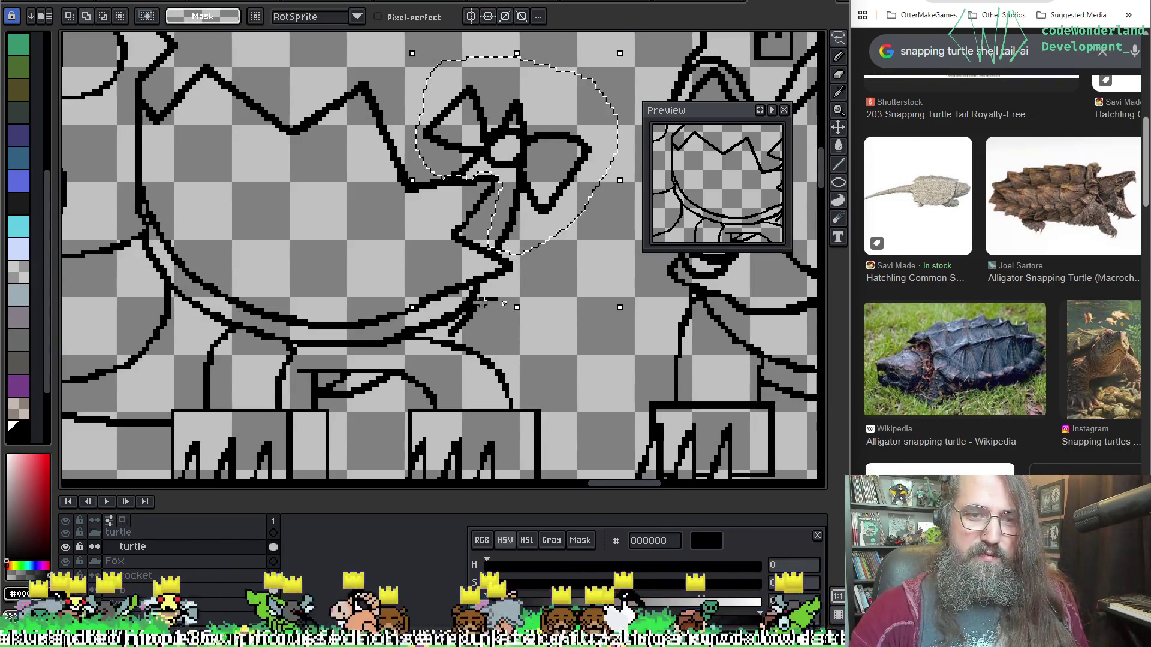
{"action": "left_click_drag", "start_coordinate": [502, 304], "coordinate": [447, 329]}
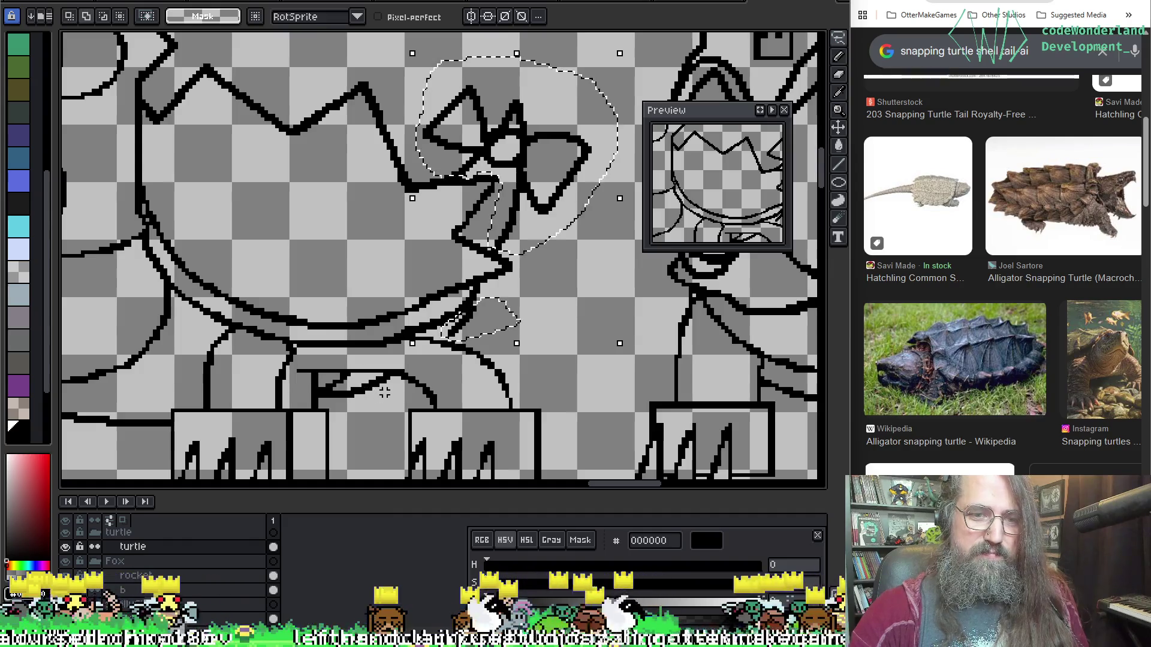
{"action": "left_click_drag", "start_coordinate": [393, 376], "coordinate": [368, 410]}
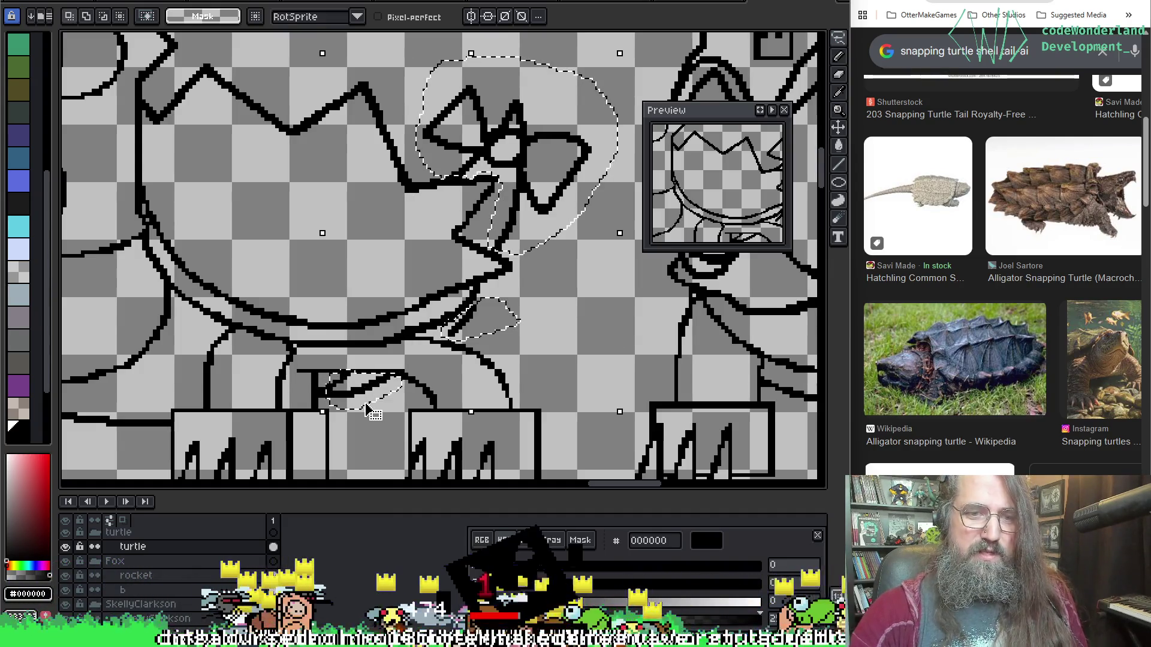
{"action": "key", "text": "b"}
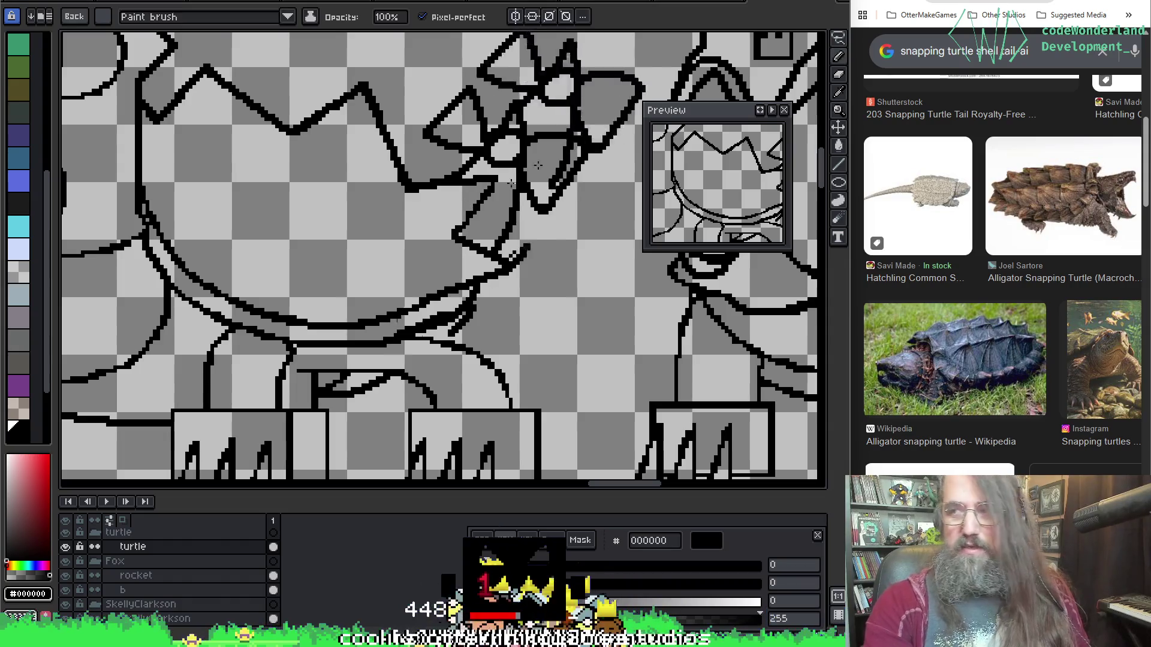
{"action": "scroll", "coordinate": [516, 269], "scroll_direction": "down", "scroll_amount": 1}
{"action": "scroll", "coordinate": [517, 269], "scroll_direction": "right", "scroll_amount": 5}
{"action": "scroll", "coordinate": [540, 251], "scroll_direction": "right", "scroll_amount": 3}
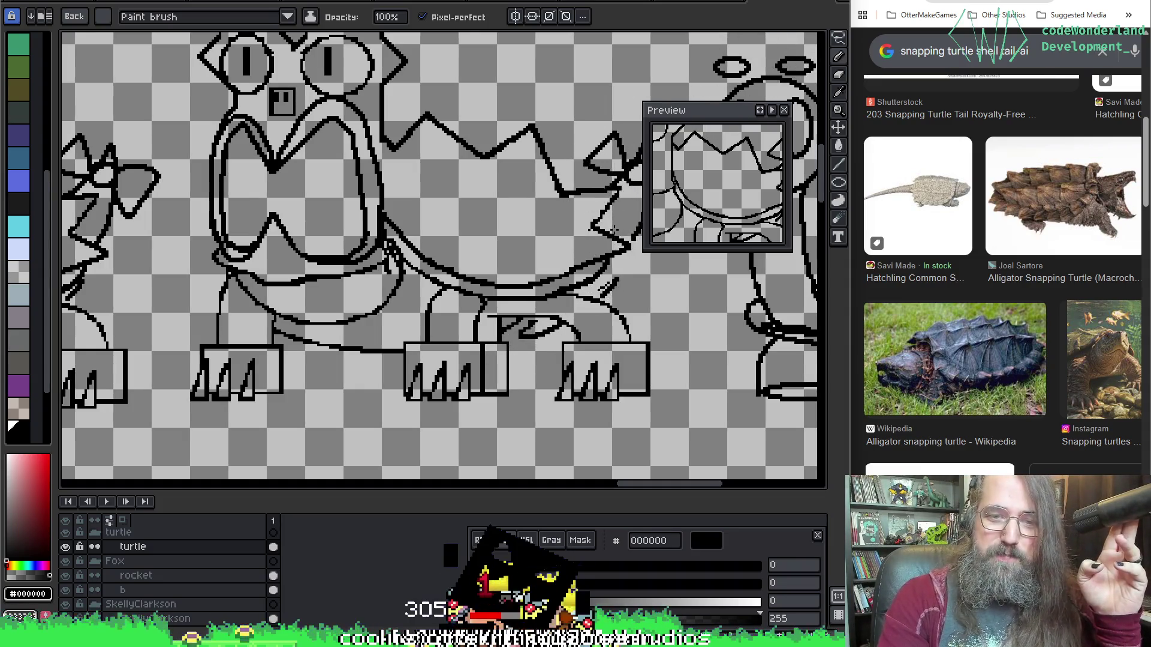
{"action": "scroll", "coordinate": [390, 261], "scroll_direction": "right", "scroll_amount": 5}
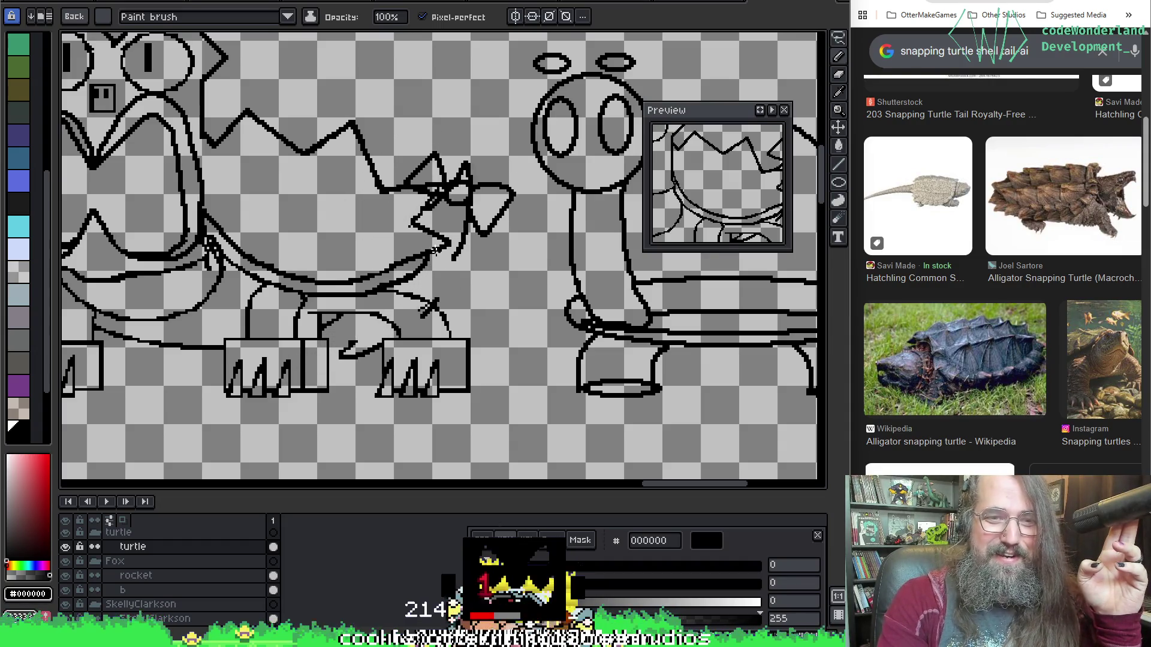
{"action": "scroll", "coordinate": [425, 255], "scroll_direction": "left", "scroll_amount": 4}
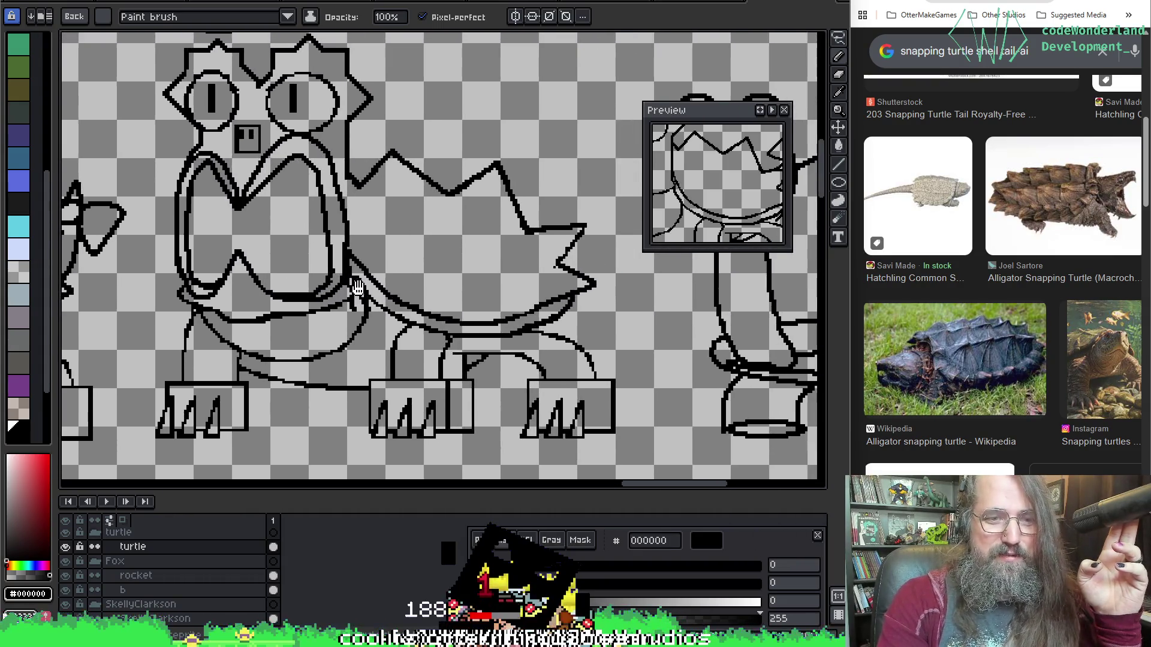
{"action": "left_click_drag", "start_coordinate": [357, 289], "coordinate": [371, 280]}
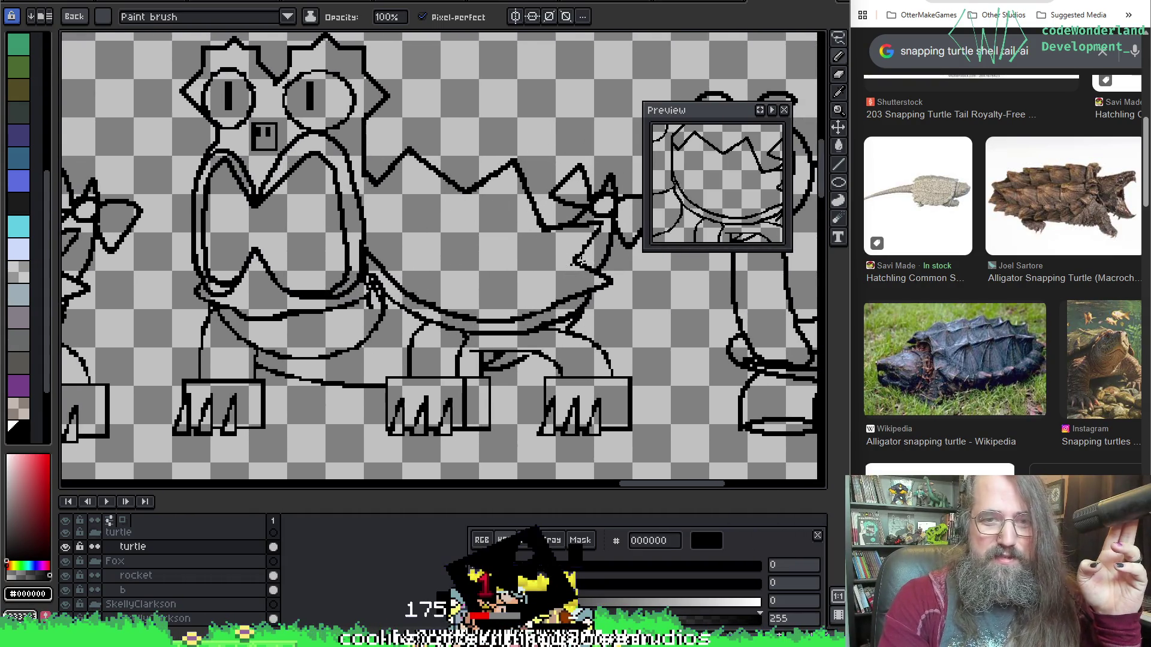
{"action": "scroll", "coordinate": [371, 284], "scroll_direction": "down", "scroll_amount": 2}
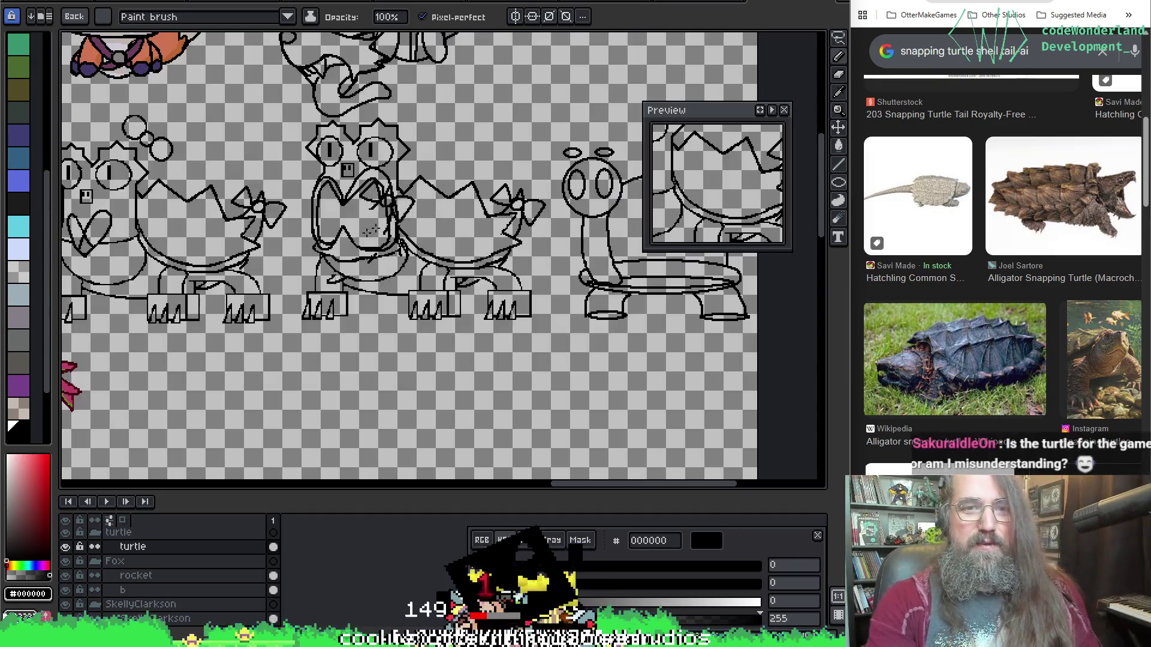
{"action": "scroll", "coordinate": [389, 263], "scroll_direction": "down", "scroll_amount": 1}
{"action": "scroll", "coordinate": [391, 263], "scroll_direction": "up", "scroll_amount": 1}
{"action": "scroll", "coordinate": [475, 252], "scroll_direction": "up", "scroll_amount": 2}
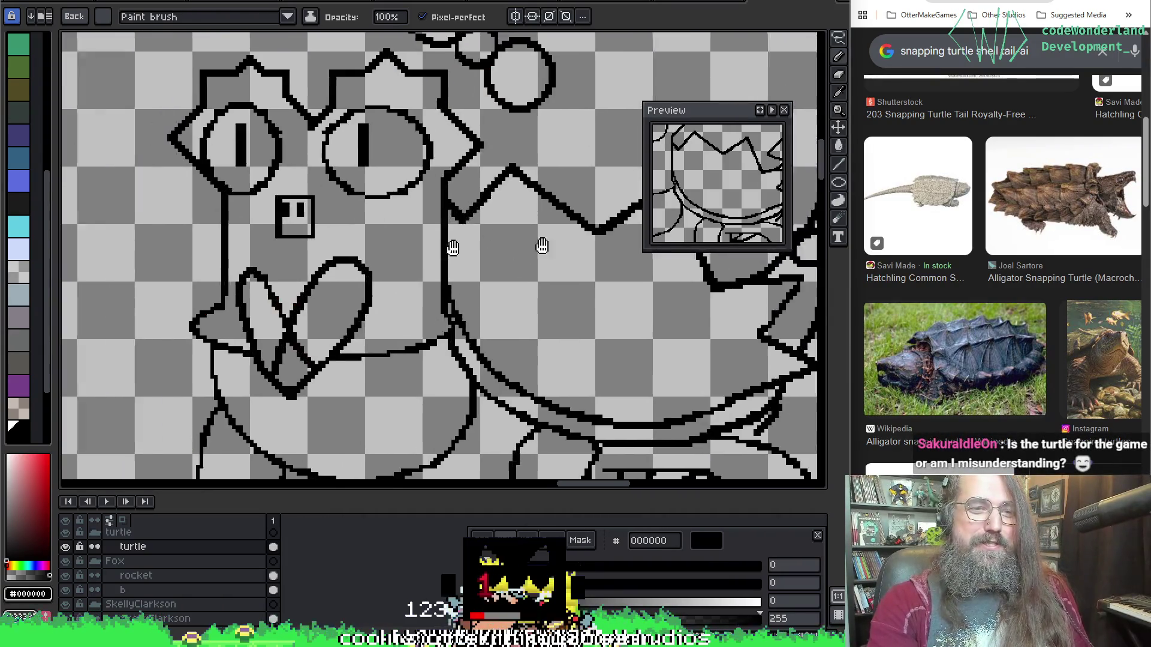
{"action": "scroll", "coordinate": [540, 266], "scroll_direction": "down", "scroll_amount": 2}
{"action": "scroll", "coordinate": [527, 304], "scroll_direction": "up", "scroll_amount": 1}
{"action": "scroll", "coordinate": [503, 297], "scroll_direction": "up", "scroll_amount": 1}
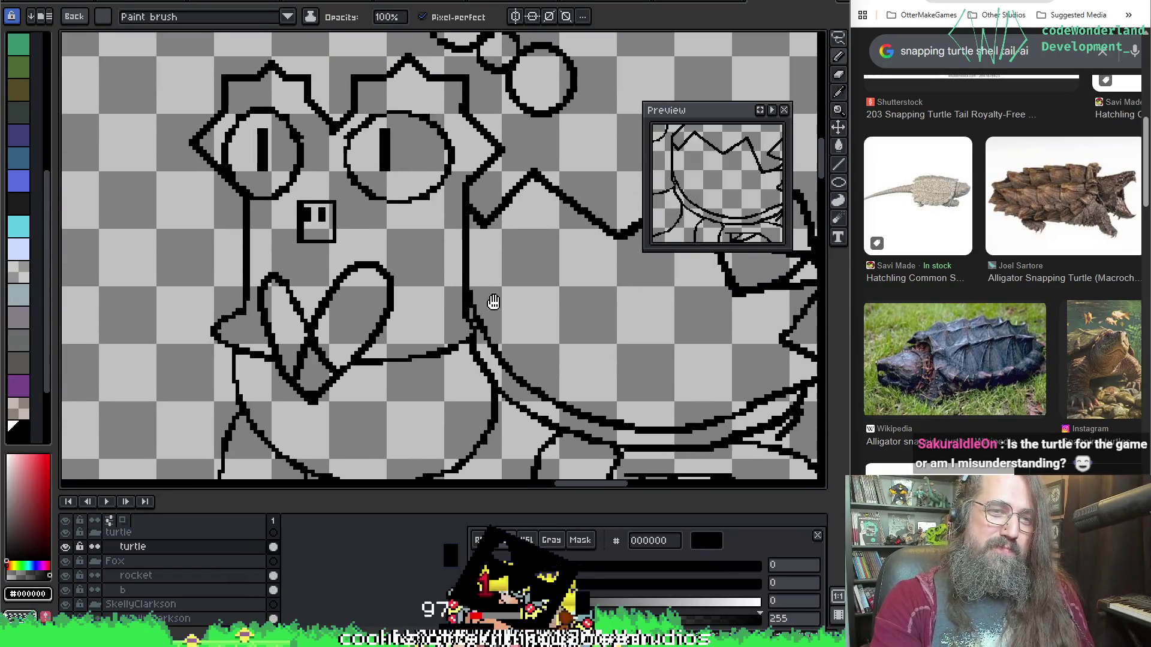
{"action": "left_click_drag", "start_coordinate": [562, 342], "coordinate": [519, 330]}
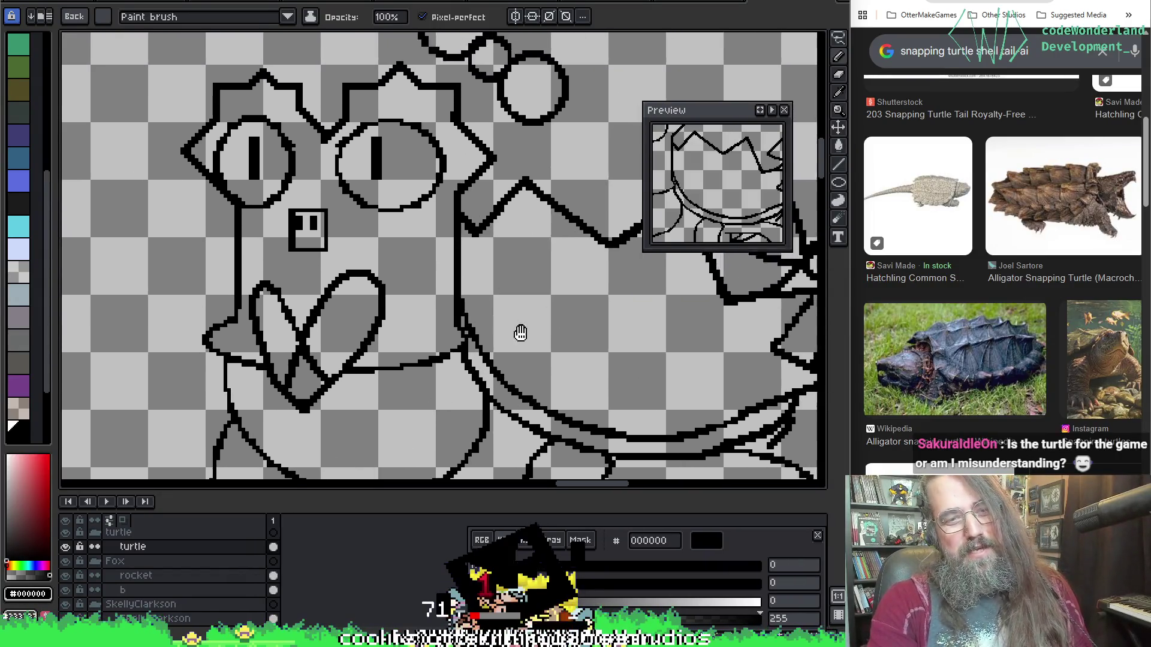
{"action": "scroll", "coordinate": [615, 366], "scroll_direction": "up", "scroll_amount": 2}
{"action": "scroll", "coordinate": [296, 381], "scroll_direction": "down", "scroll_amount": 2}
{"action": "left_click_drag", "start_coordinate": [296, 380], "coordinate": [205, 418]}
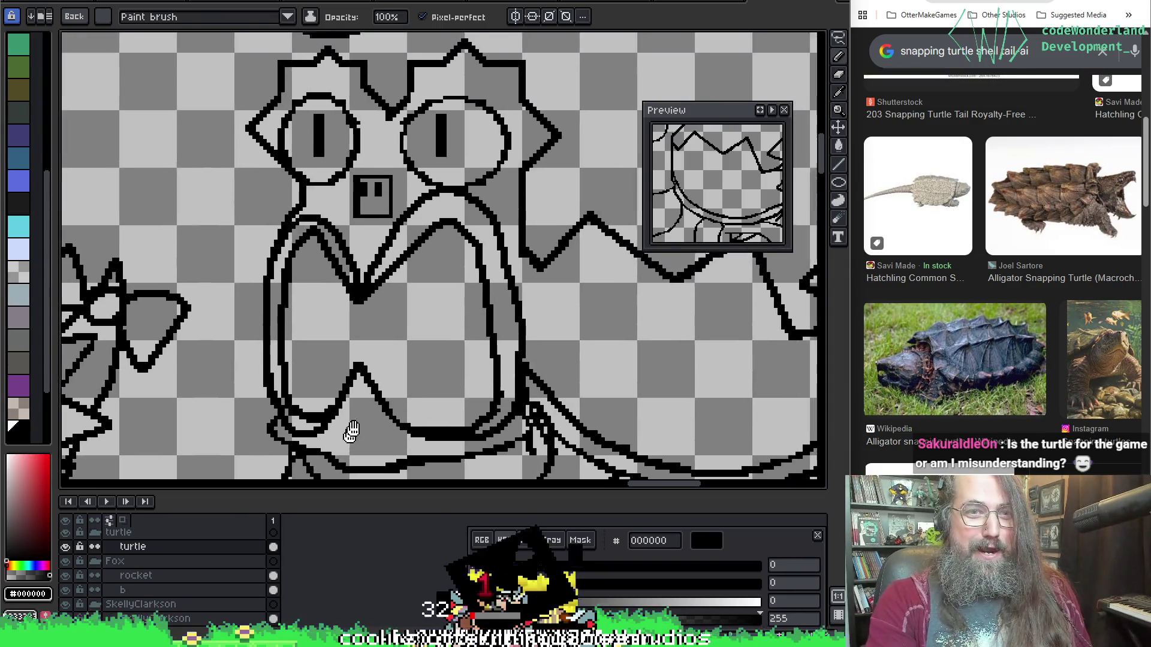
{"action": "scroll", "coordinate": [527, 404], "scroll_direction": "down", "scroll_amount": 1}
{"action": "scroll", "coordinate": [527, 404], "scroll_direction": "up", "scroll_amount": 2}
{"action": "scroll", "coordinate": [629, 297], "scroll_direction": "down", "scroll_amount": 1}
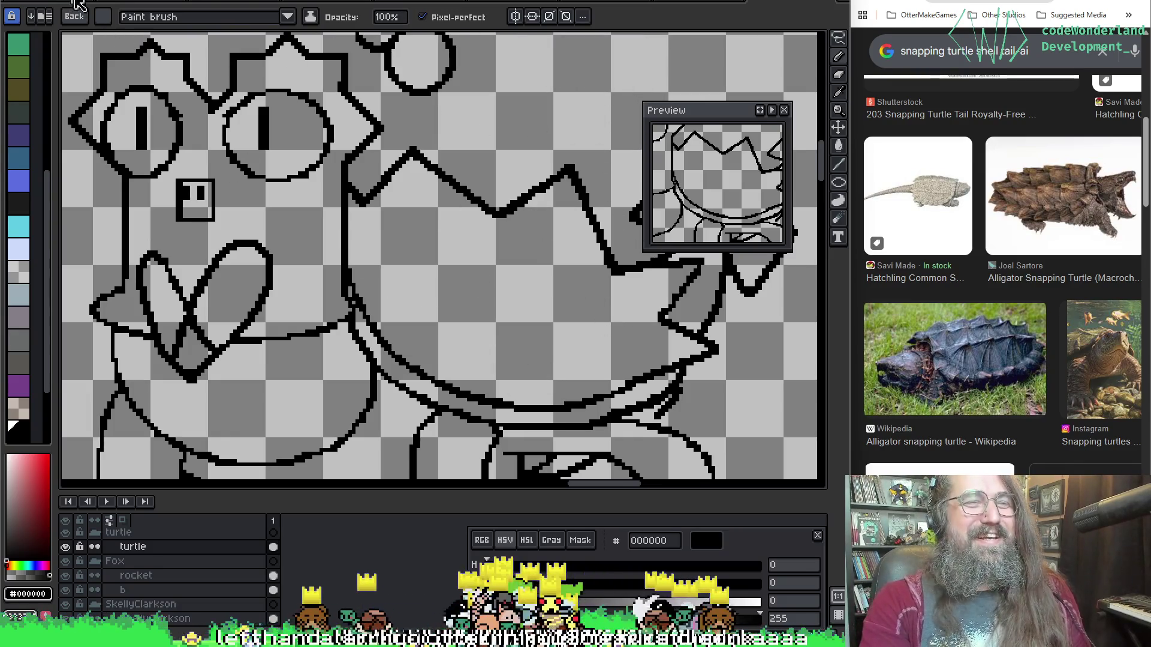
{"action": "left_click", "coordinate": [79, 19]}
{"action": "scroll", "coordinate": [314, 249], "scroll_direction": "down", "scroll_amount": 1}
{"action": "scroll", "coordinate": [360, 270], "scroll_direction": "down", "scroll_amount": 1}
{"action": "scroll", "coordinate": [378, 270], "scroll_direction": "up", "scroll_amount": 1}
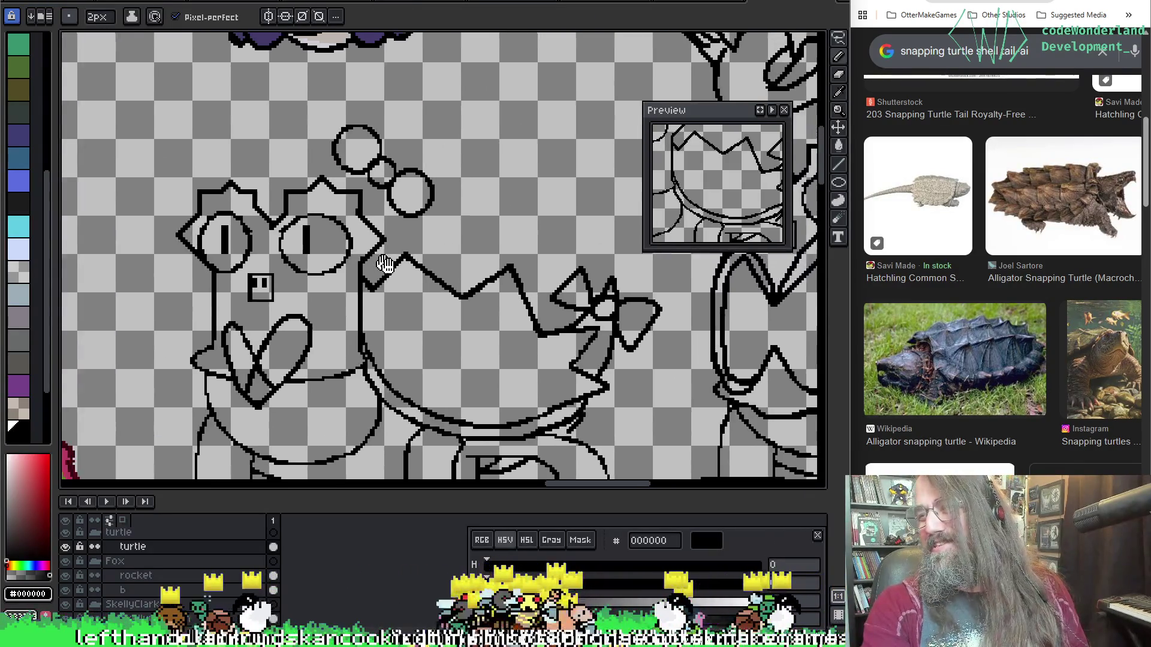
{"action": "scroll", "coordinate": [439, 258], "scroll_direction": "up", "scroll_amount": 1}
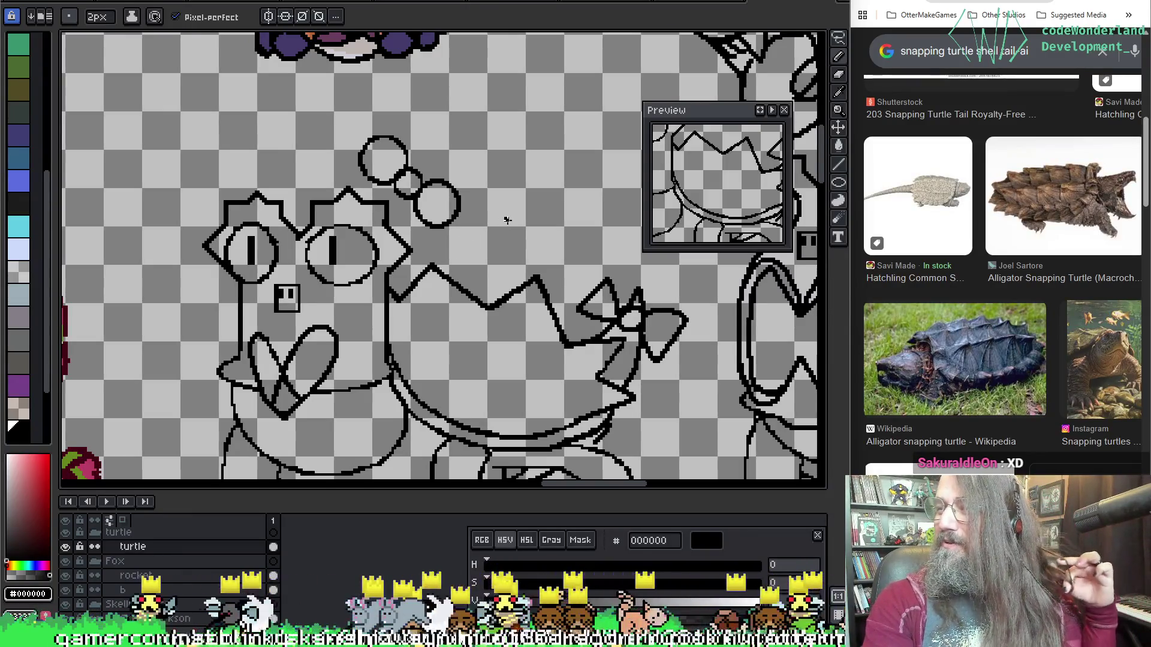
{"action": "scroll", "coordinate": [508, 217], "scroll_direction": "down", "scroll_amount": 2}
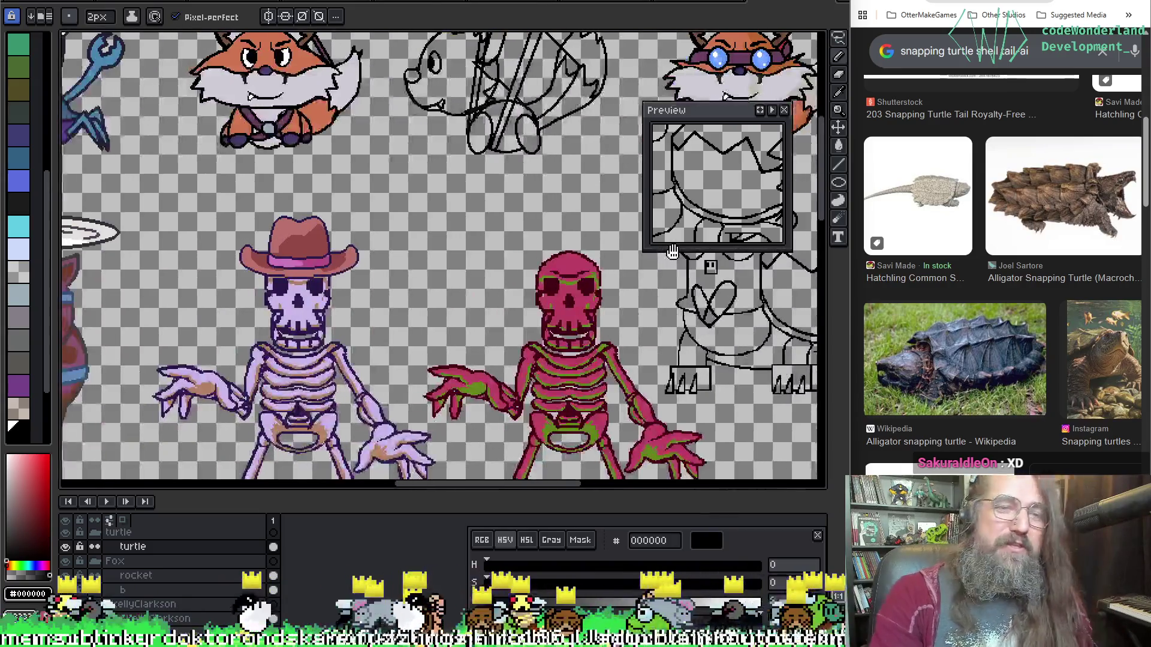
{"action": "scroll", "coordinate": [415, 366], "scroll_direction": "down", "scroll_amount": 2}
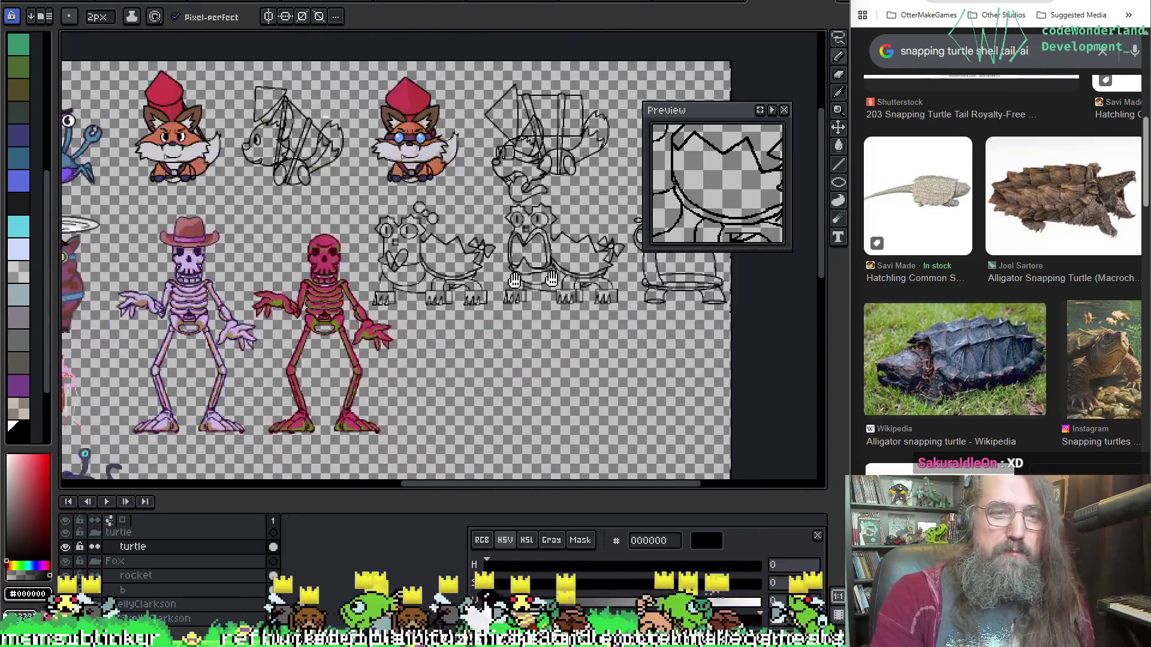
{"action": "mouse_move", "coordinate": [415, 366]}
{"action": "left_mouse_down"}
{"action": "mouse_move", "coordinate": [325, 222]}
{"action": "mouse_move", "coordinate": [338, 290]}
{"action": "mouse_move", "coordinate": [320, 162]}
{"action": "left_mouse_up"}
{"action": "scroll", "coordinate": [326, 222], "scroll_direction": "up", "scroll_amount": 2}
{"action": "scroll", "coordinate": [338, 290], "scroll_direction": "up", "scroll_amount": 1}
{"action": "scroll", "coordinate": [400, 393], "scroll_direction": "up", "scroll_amount": 1}
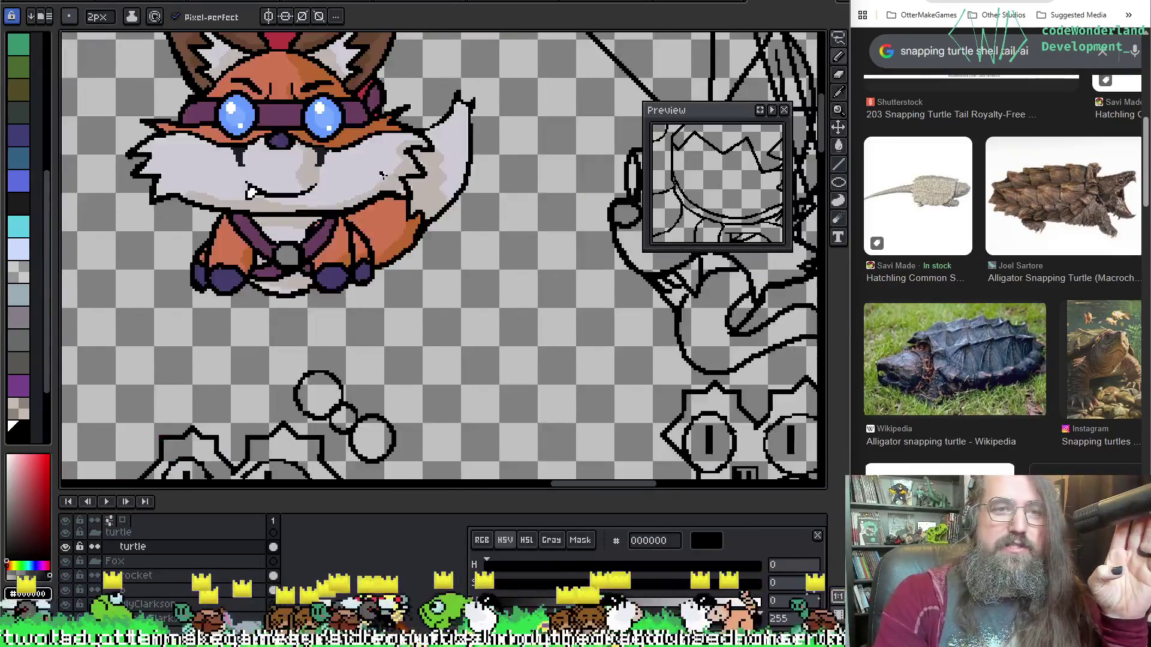
{"action": "scroll", "coordinate": [400, 392], "scroll_direction": "up", "scroll_amount": 1}
{"action": "mouse_move", "coordinate": [401, 393]}
{"action": "left_mouse_down"}
{"action": "mouse_move", "coordinate": [410, 379]}
{"action": "mouse_move", "coordinate": [396, 359]}
{"action": "mouse_move", "coordinate": [464, 175]}
{"action": "mouse_move", "coordinate": [95, 248]}
{"action": "mouse_move", "coordinate": [634, 406]}
{"action": "mouse_move", "coordinate": [404, 352]}
{"action": "left_mouse_up"}
{"action": "scroll", "coordinate": [409, 379], "scroll_direction": "down", "scroll_amount": 1}
{"action": "scroll", "coordinate": [396, 360], "scroll_direction": "up", "scroll_amount": 1}
{"action": "scroll", "coordinate": [94, 248], "scroll_direction": "down", "scroll_amount": 1}
{"action": "scroll", "coordinate": [405, 352], "scroll_direction": "down", "scroll_amount": 2}
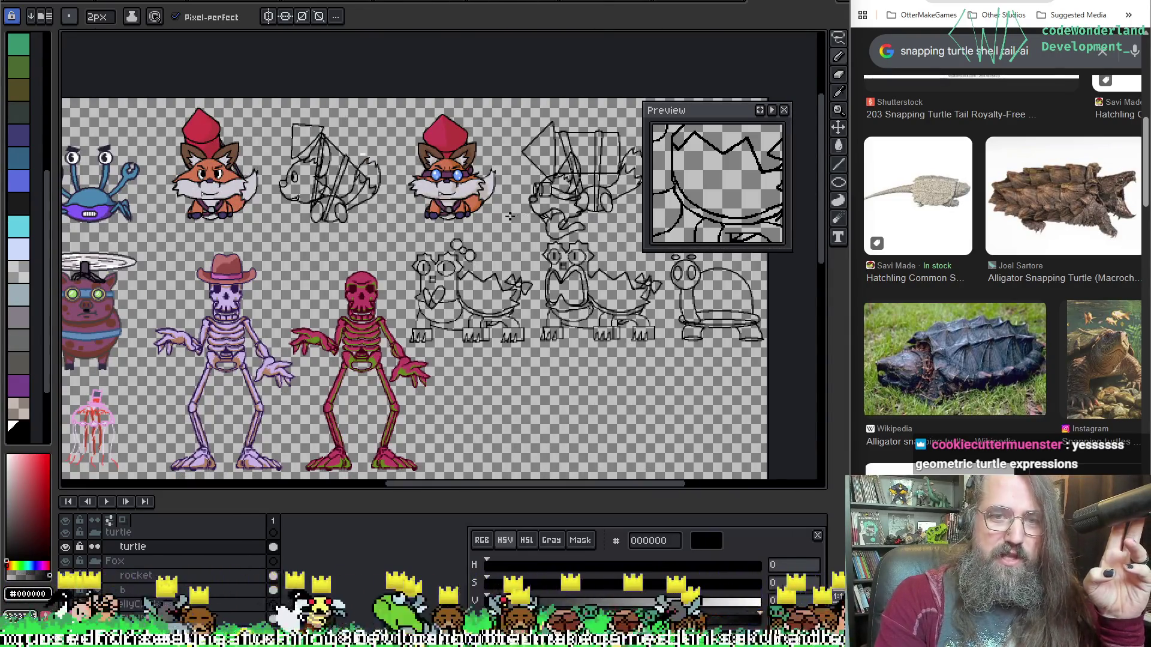
{"action": "left_click_drag", "start_coordinate": [509, 217], "coordinate": [359, 216]}
{"action": "scroll", "coordinate": [386, 213], "scroll_direction": "up", "scroll_amount": 1}
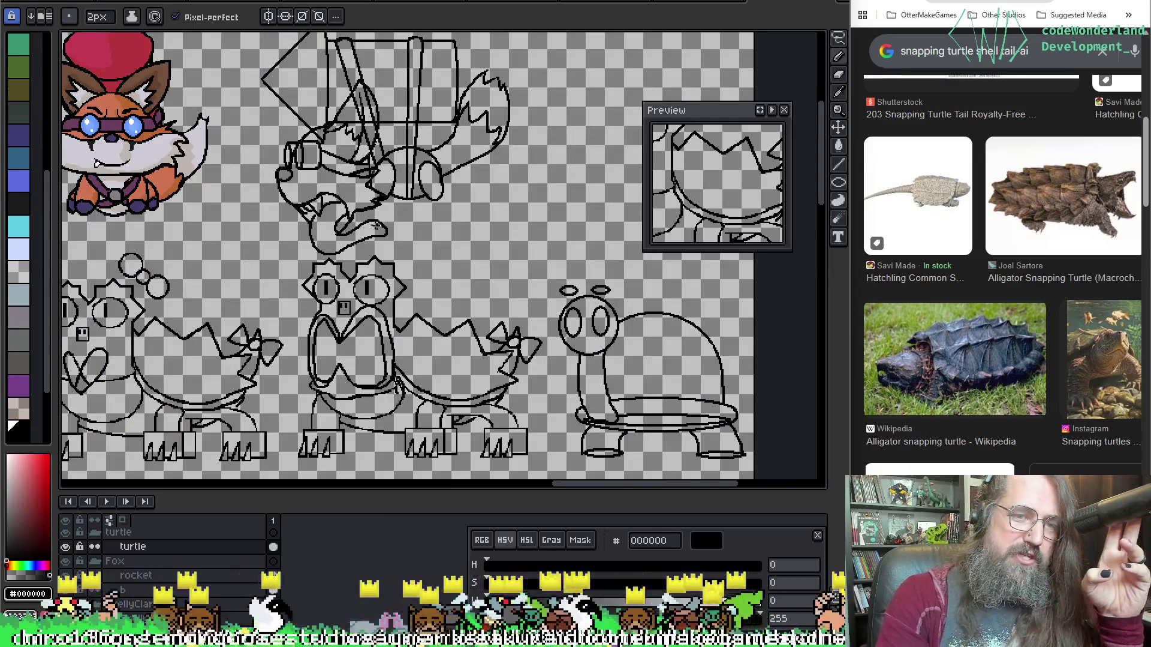
{"action": "scroll", "coordinate": [482, 136], "scroll_direction": "up", "scroll_amount": 1}
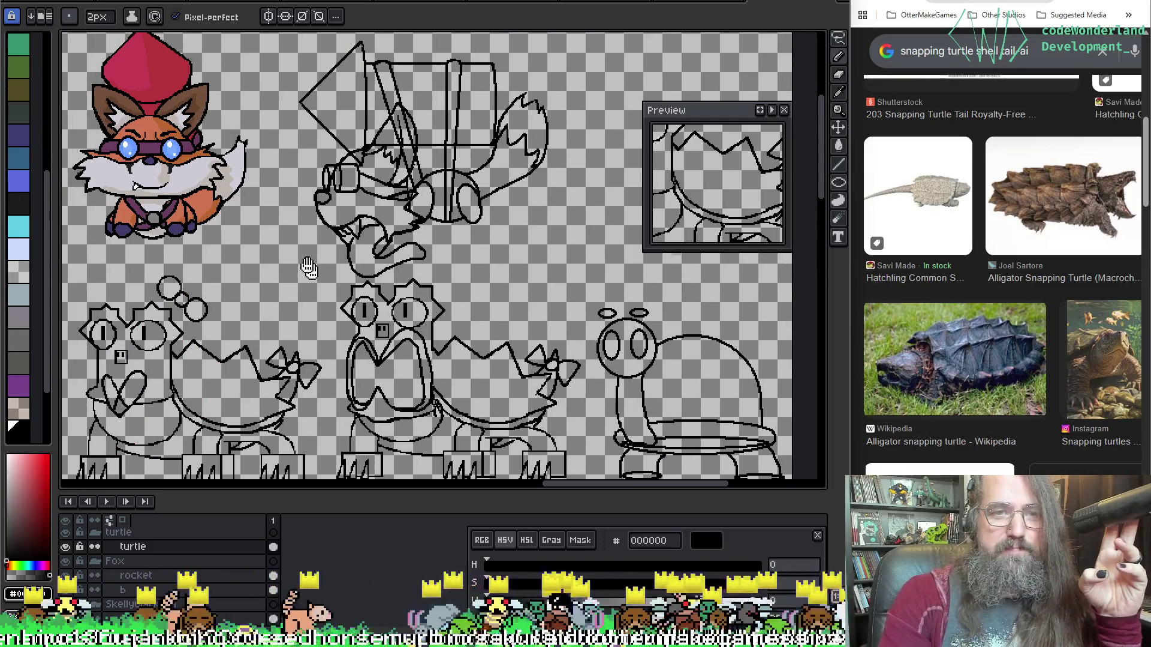
{"action": "left_click_drag", "start_coordinate": [310, 272], "coordinate": [297, 169]}
{"action": "left_click_drag", "start_coordinate": [297, 346], "coordinate": [293, 288]}
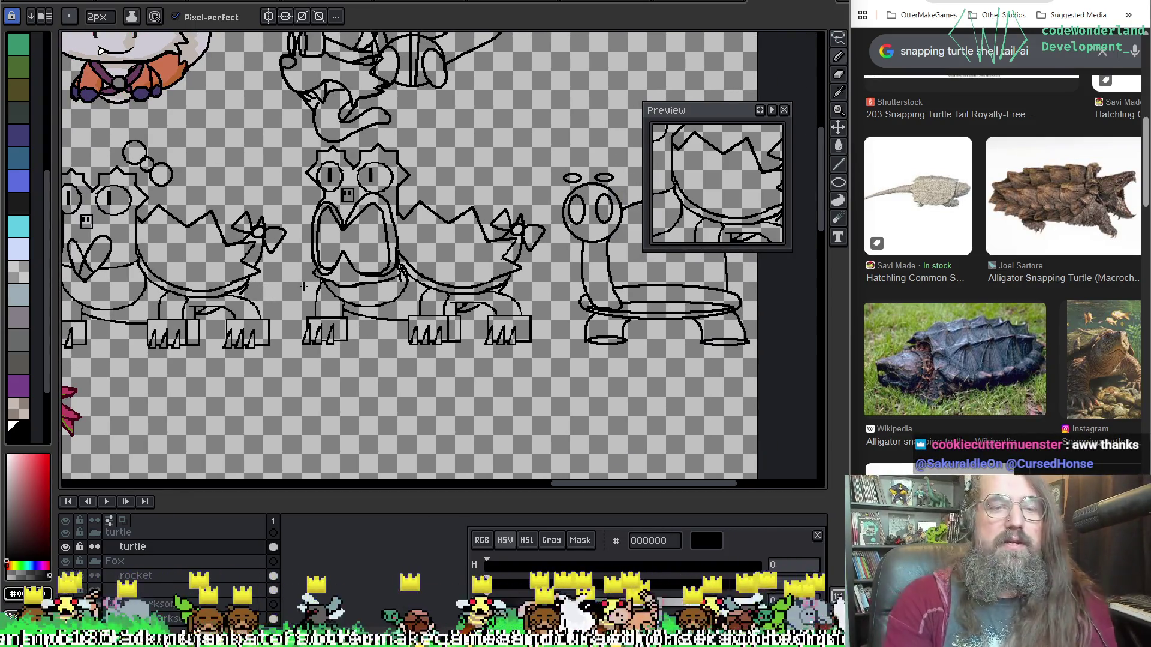
{"action": "scroll", "coordinate": [303, 286], "scroll_direction": "down", "scroll_amount": 2}
{"action": "scroll", "coordinate": [321, 232], "scroll_direction": "up", "scroll_amount": 3}
{"action": "scroll", "coordinate": [321, 232], "scroll_direction": "down", "scroll_amount": 2}
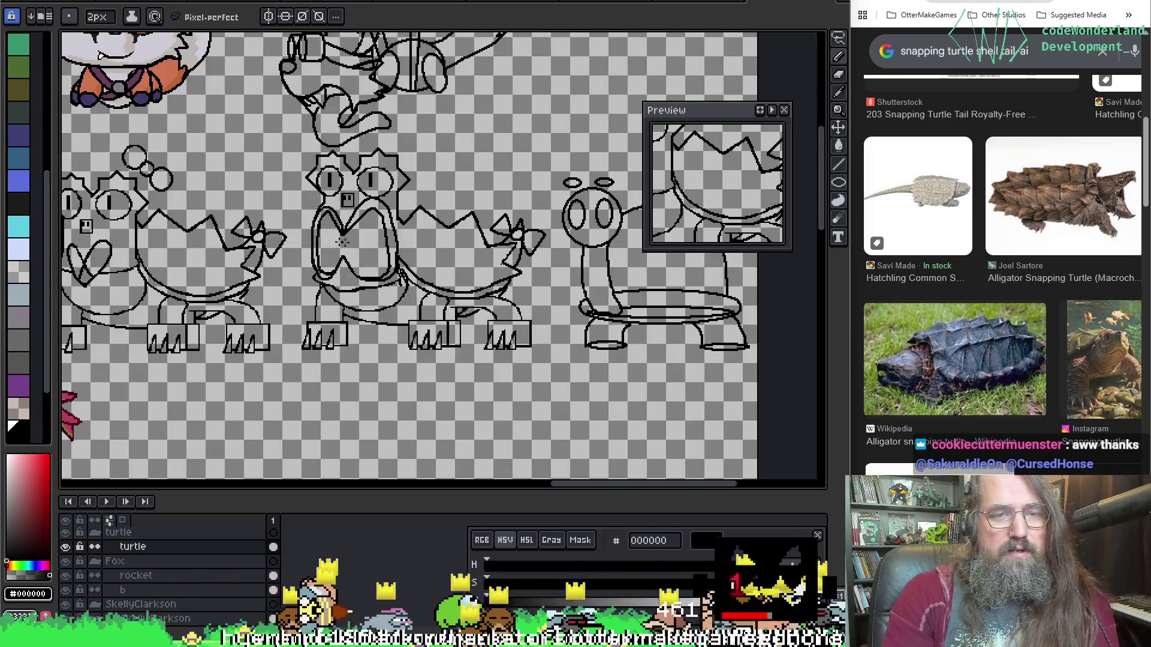
{"action": "left_click_drag", "start_coordinate": [350, 230], "coordinate": [469, 225]}
{"action": "scroll", "coordinate": [284, 227], "scroll_direction": "up", "scroll_amount": 1}
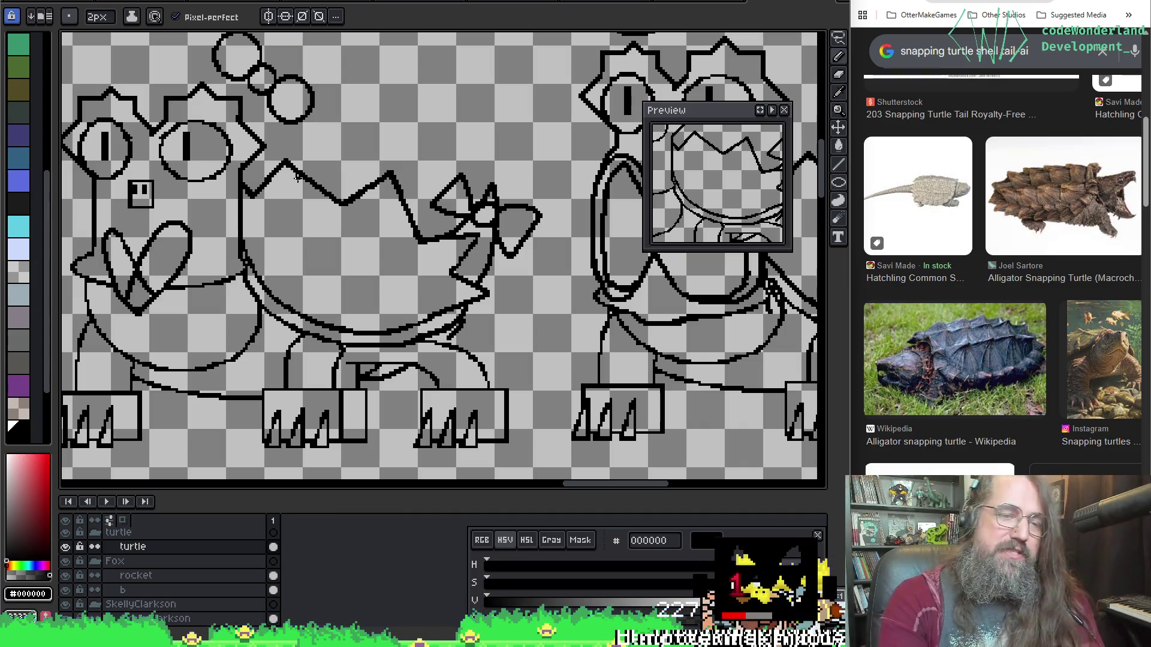
{"action": "scroll", "coordinate": [298, 177], "scroll_direction": "down", "scroll_amount": 2}
{"action": "scroll", "coordinate": [454, 196], "scroll_direction": "up", "scroll_amount": 1}
{"action": "mouse_move", "coordinate": [454, 195]}
{"action": "left_mouse_down"}
{"action": "mouse_move", "coordinate": [814, 212]}
{"action": "mouse_move", "coordinate": [580, 463]}
{"action": "mouse_move", "coordinate": [405, 159]}
{"action": "mouse_move", "coordinate": [270, 224]}
{"action": "left_mouse_up"}
{"action": "left_click_drag", "start_coordinate": [483, 176], "coordinate": [330, 161]}
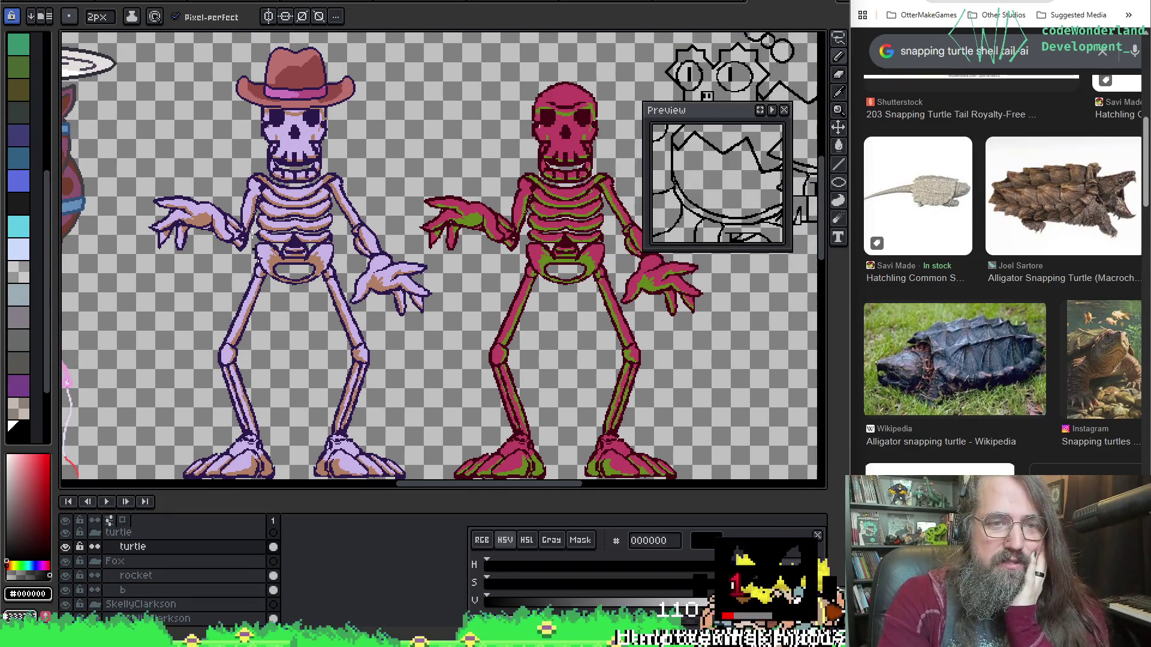
{"action": "left_click_drag", "start_coordinate": [447, 205], "coordinate": [350, 194]}
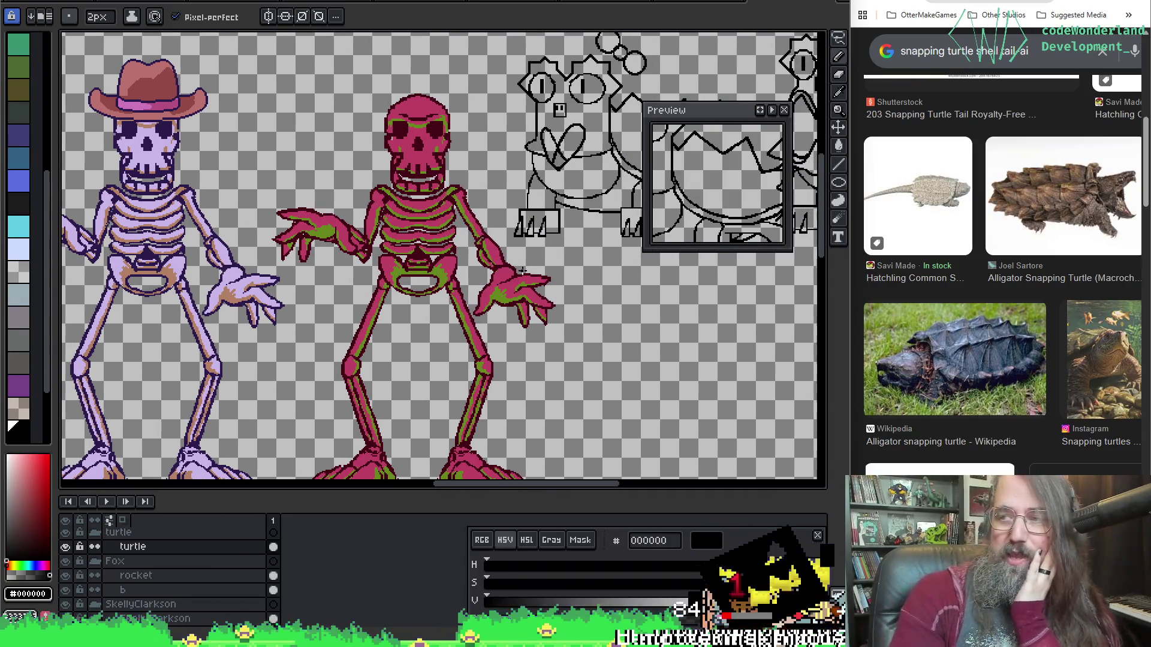
{"action": "mouse_move", "coordinate": [584, 364]}
{"action": "left_mouse_down"}
{"action": "mouse_move", "coordinate": [522, 341]}
{"action": "mouse_move", "coordinate": [386, 483]}
{"action": "left_mouse_up"}
{"action": "mouse_move", "coordinate": [493, 254]}
{"action": "left_mouse_down"}
{"action": "mouse_move", "coordinate": [429, 357]}
{"action": "mouse_move", "coordinate": [410, 332]}
{"action": "left_mouse_up"}
{"action": "scroll", "coordinate": [410, 332], "scroll_direction": "up", "scroll_amount": 2}
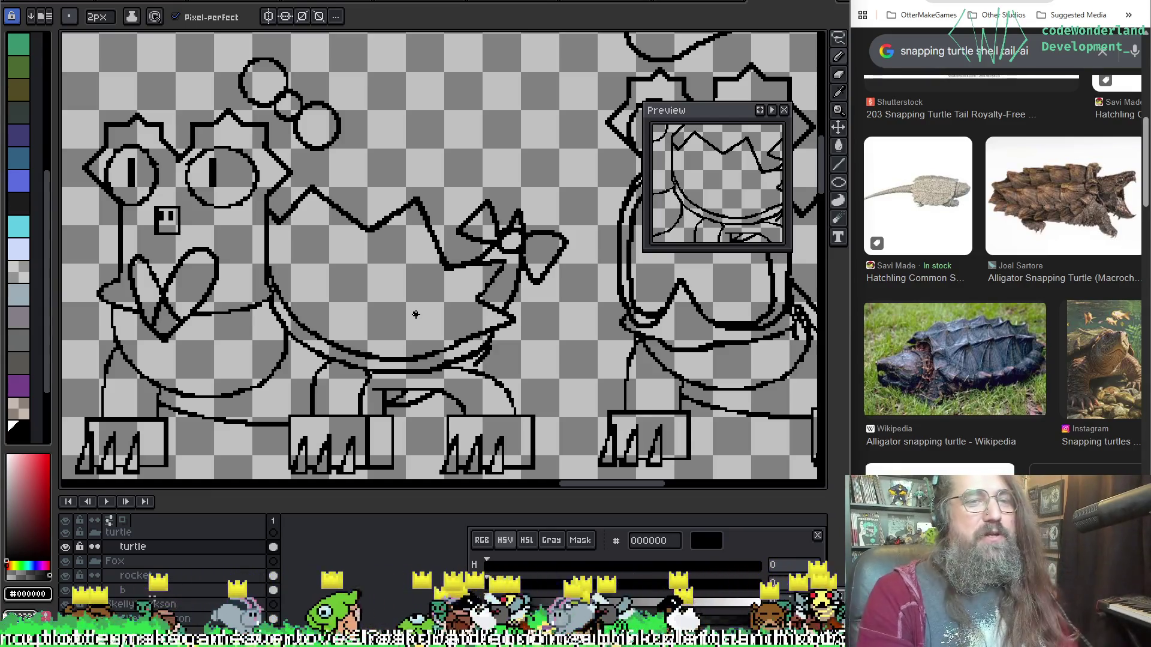
{"action": "key", "text": "space"}
Mix a bright saturated hot pink with the HSV sliders.
{"action": "left_click_drag", "start_coordinate": [416, 288], "coordinate": [465, 270]}
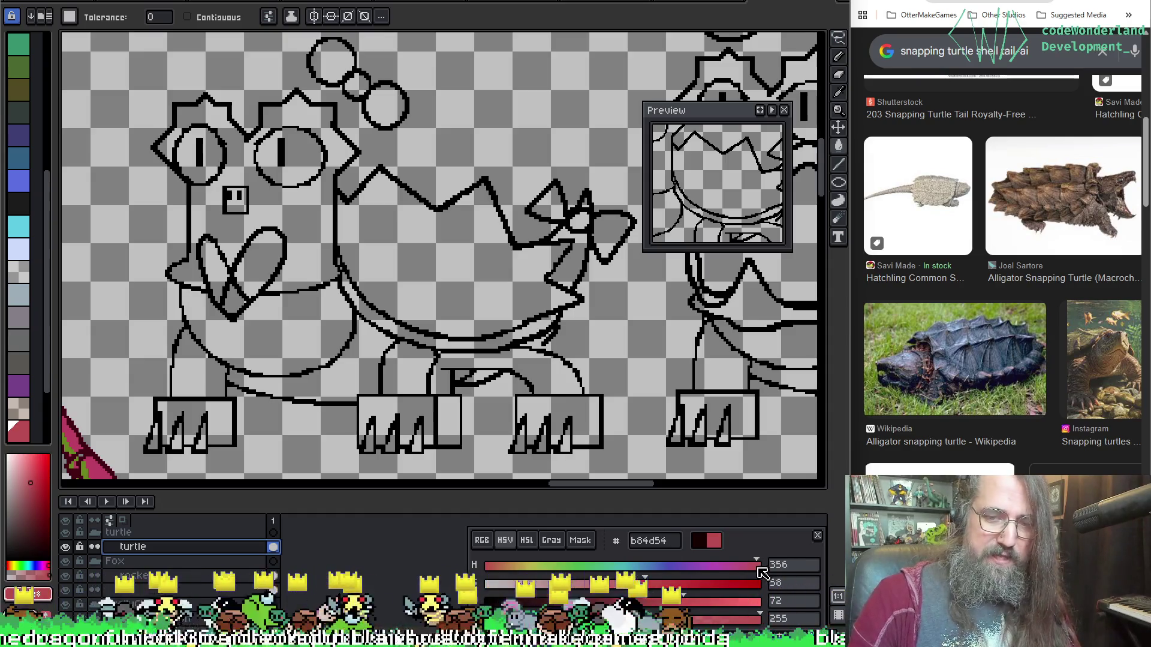
{"action": "mouse_move", "coordinate": [746, 571]}
{"action": "left_mouse_down"}
{"action": "mouse_move", "coordinate": [479, 569]}
{"action": "mouse_move", "coordinate": [775, 572]}
{"action": "left_mouse_up"}
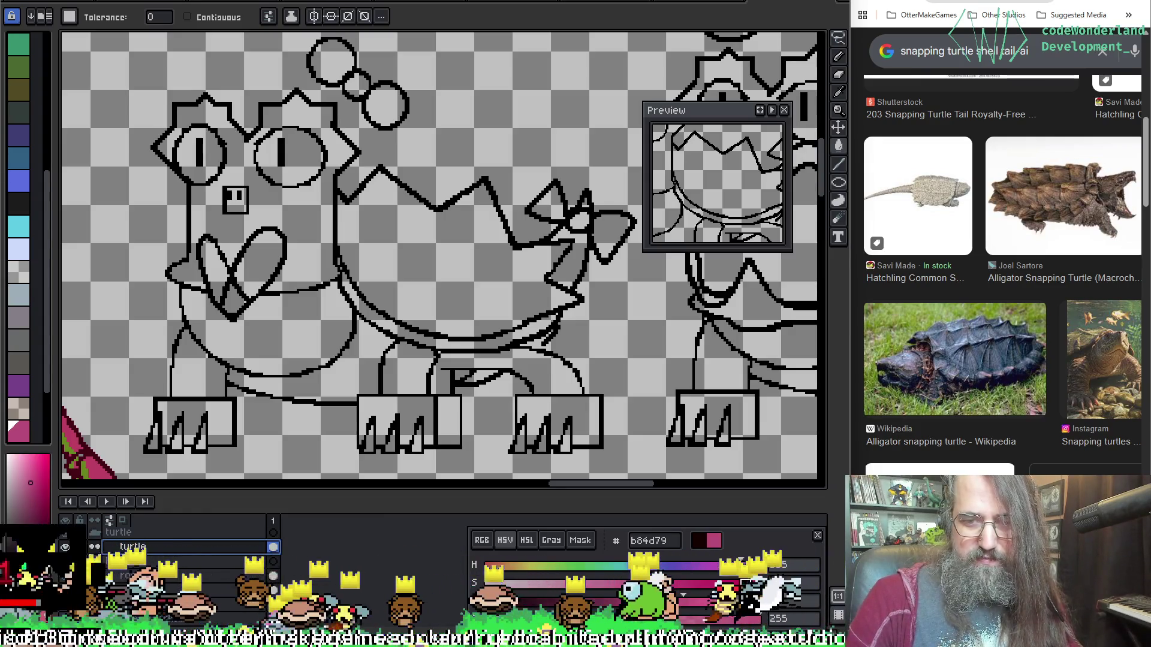
{"action": "left_click_drag", "start_coordinate": [745, 582], "coordinate": [738, 576]}
{"action": "mouse_move", "coordinate": [645, 583]}
{"action": "left_mouse_down"}
{"action": "mouse_move", "coordinate": [708, 583]}
{"action": "mouse_move", "coordinate": [704, 602]}
{"action": "mouse_move", "coordinate": [740, 601]}
{"action": "left_mouse_up"}
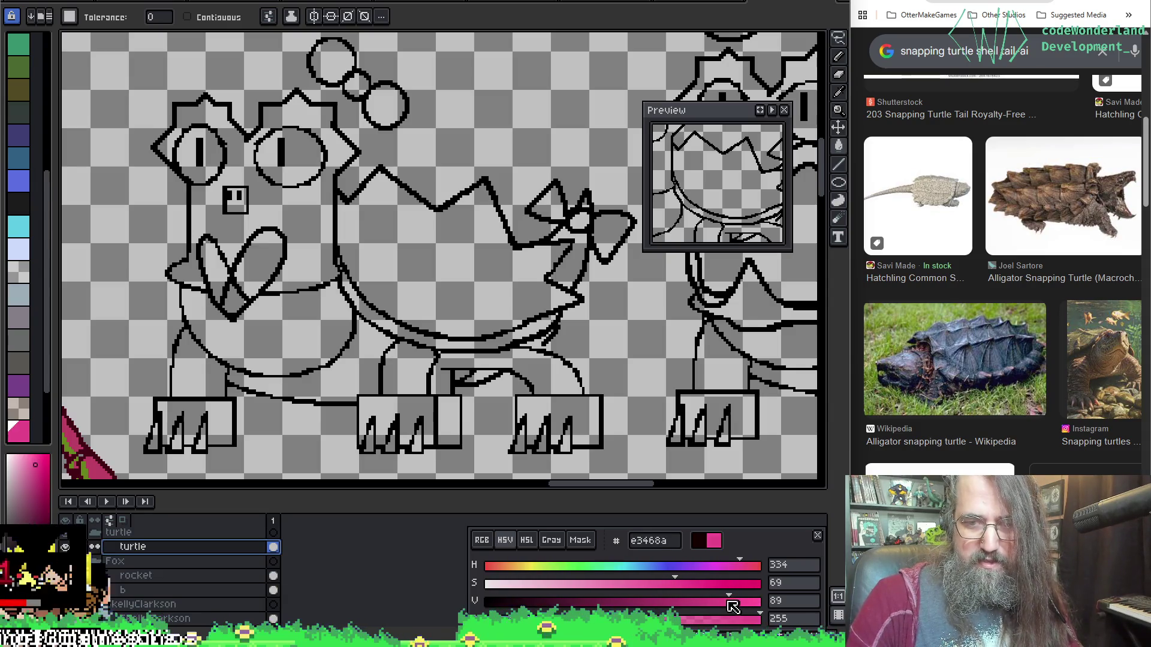
Undo a stray bucket fill, then fill the turtle's spiky shell with the pink.
{"action": "left_click", "coordinate": [438, 284]}
{"action": "key", "text": "ctrl+z"}
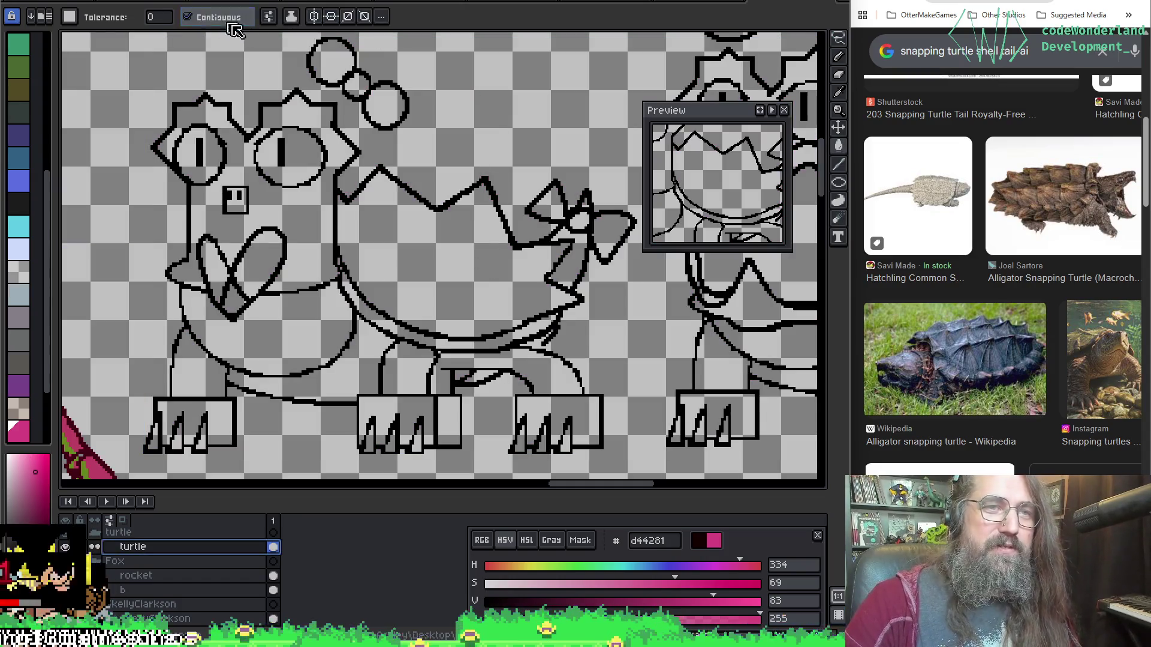
{"action": "left_click", "coordinate": [390, 239]}
{"action": "scroll", "coordinate": [432, 210], "scroll_direction": "up", "scroll_amount": 1}
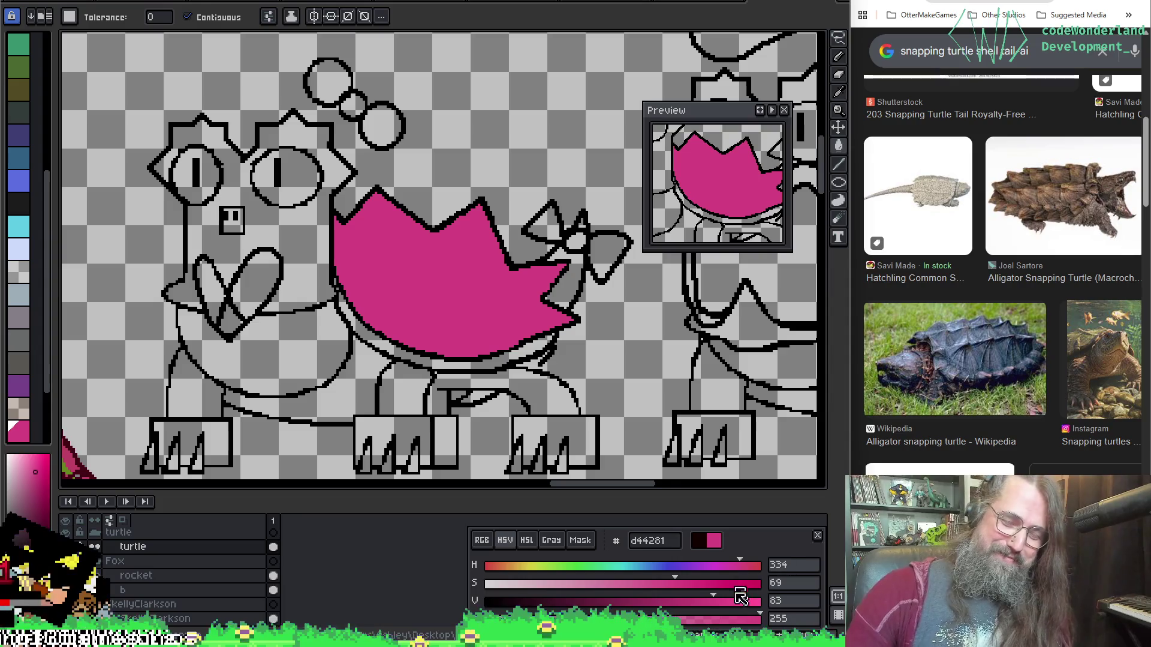
Refill the shell with the lighter pink.
{"action": "left_click", "coordinate": [532, 327]}
{"action": "mouse_move", "coordinate": [465, 296]}
{"action": "left_mouse_down"}
{"action": "mouse_move", "coordinate": [548, 225]}
{"action": "mouse_move", "coordinate": [513, 218]}
{"action": "mouse_move", "coordinate": [545, 231]}
{"action": "mouse_move", "coordinate": [555, 267]}
{"action": "mouse_move", "coordinate": [548, 242]}
{"action": "left_mouse_up"}
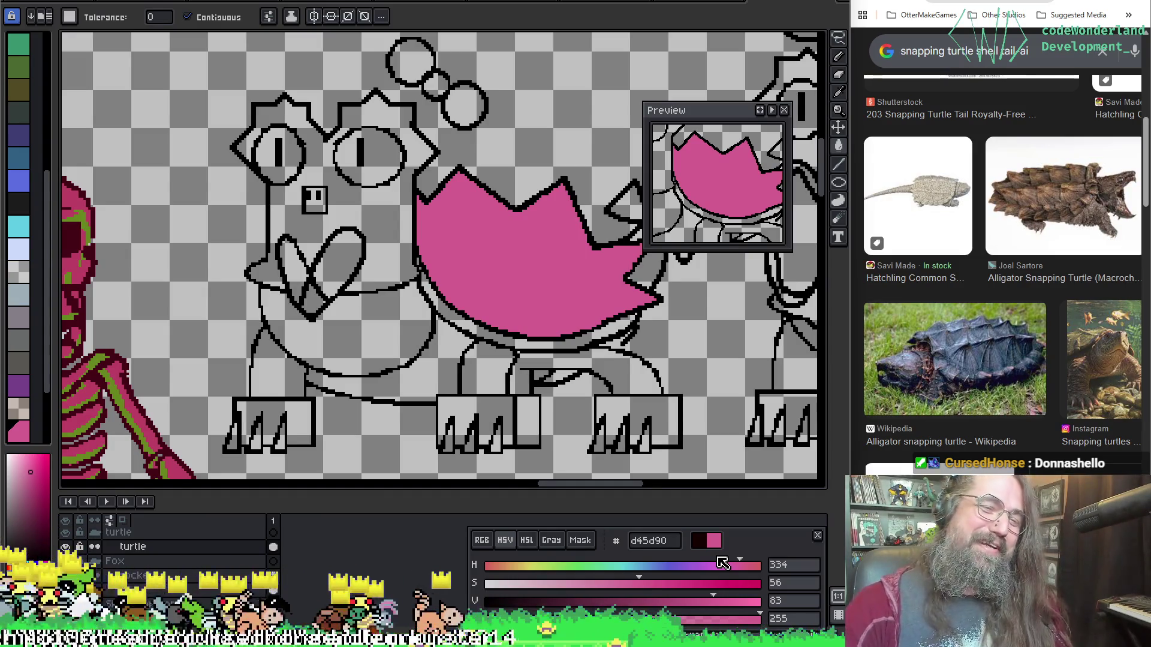
{"action": "key", "text": "b"}
Pan across the sheet to the fox drawing.
{"action": "left_click_drag", "start_coordinate": [478, 296], "coordinate": [415, 280]}
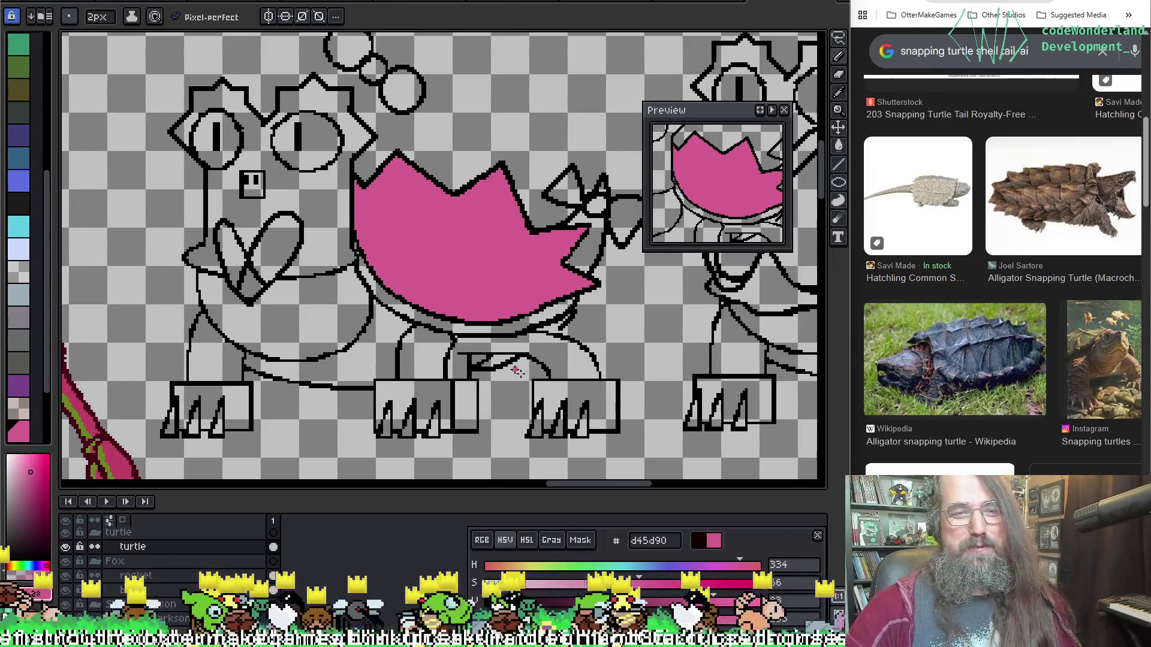
{"action": "left_click_drag", "start_coordinate": [400, 225], "coordinate": [455, 275]}
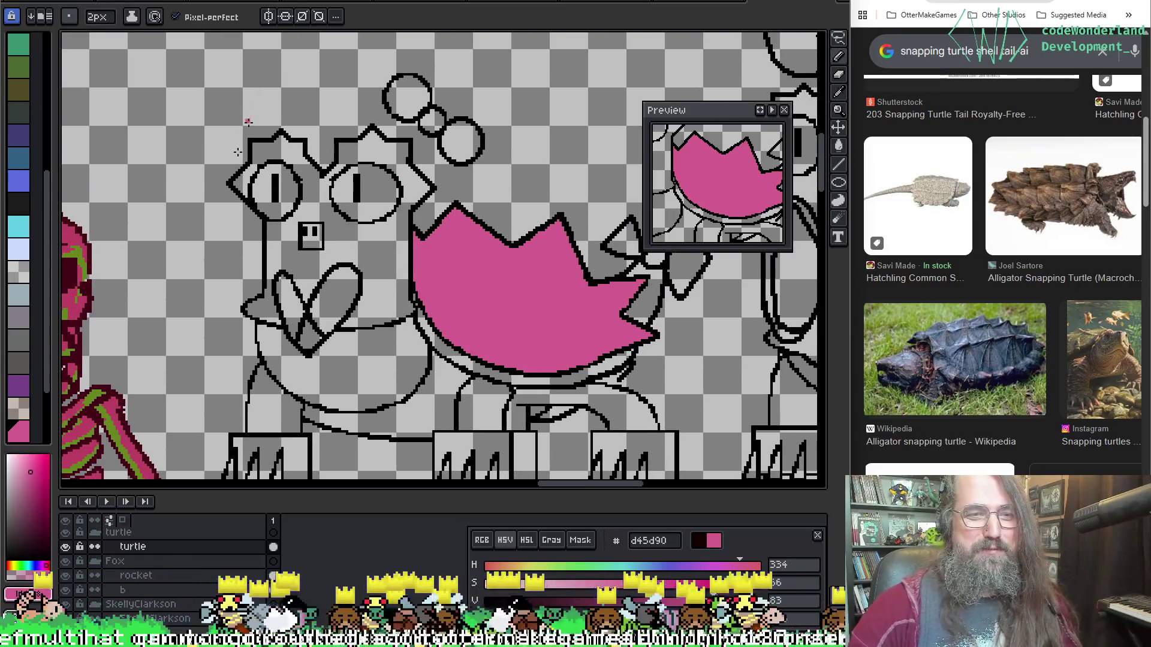
{"action": "left_click_drag", "start_coordinate": [211, 219], "coordinate": [258, 258]}
{"action": "left_click_drag", "start_coordinate": [644, 324], "coordinate": [899, 315]}
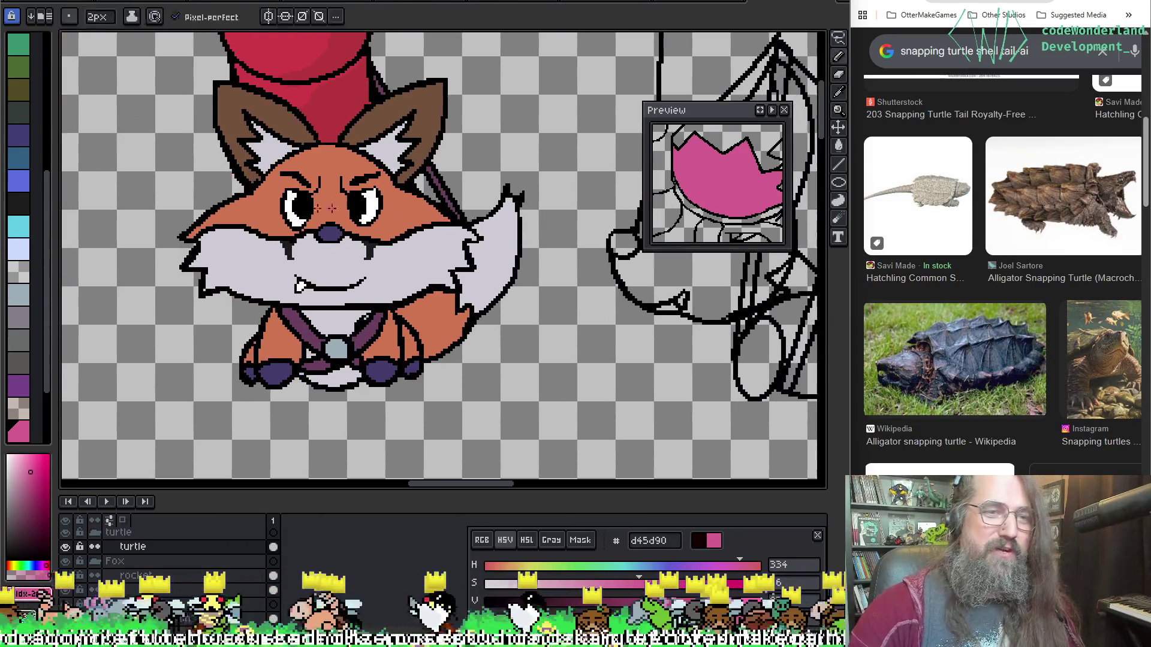
Eyedrop white from the fox's fur and return to the turtle.
{"action": "left_click", "coordinate": [368, 208], "text": "alt"}
{"action": "mouse_move", "coordinate": [809, 422]}
{"action": "left_mouse_down"}
{"action": "mouse_move", "coordinate": [517, 235]}
{"action": "mouse_move", "coordinate": [488, 230]}
{"action": "left_mouse_up"}
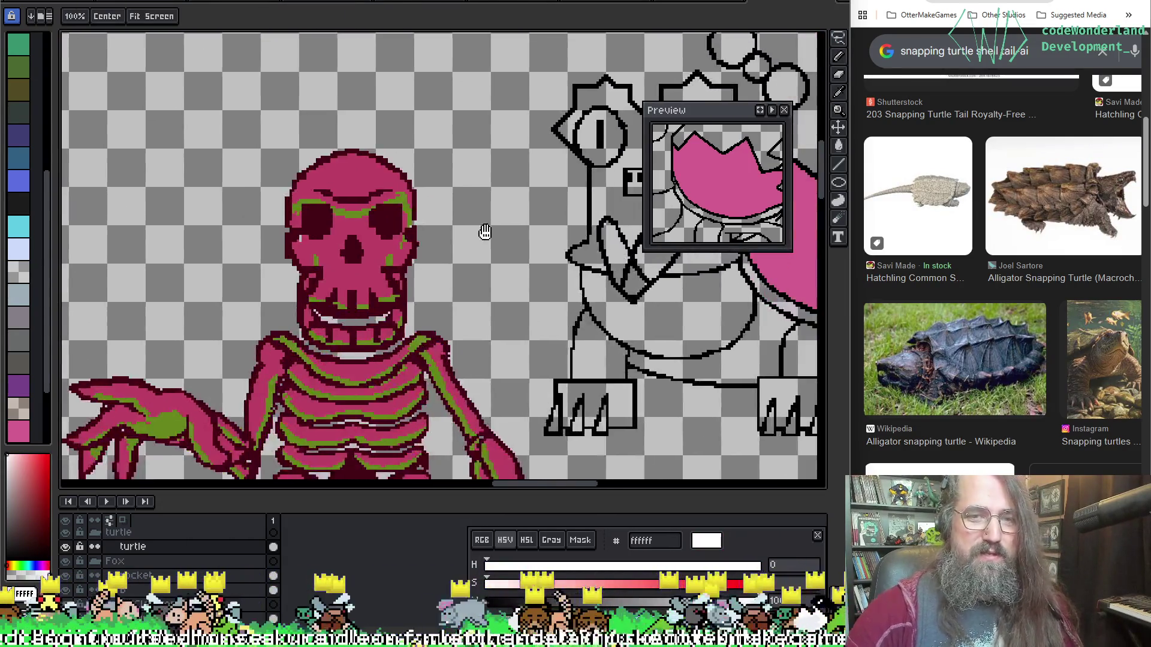
{"action": "left_click_drag", "start_coordinate": [540, 270], "coordinate": [432, 207]}
Fill both turtle eyes with white, then choose red as the drawing colour.
{"action": "left_click", "coordinate": [409, 176]}
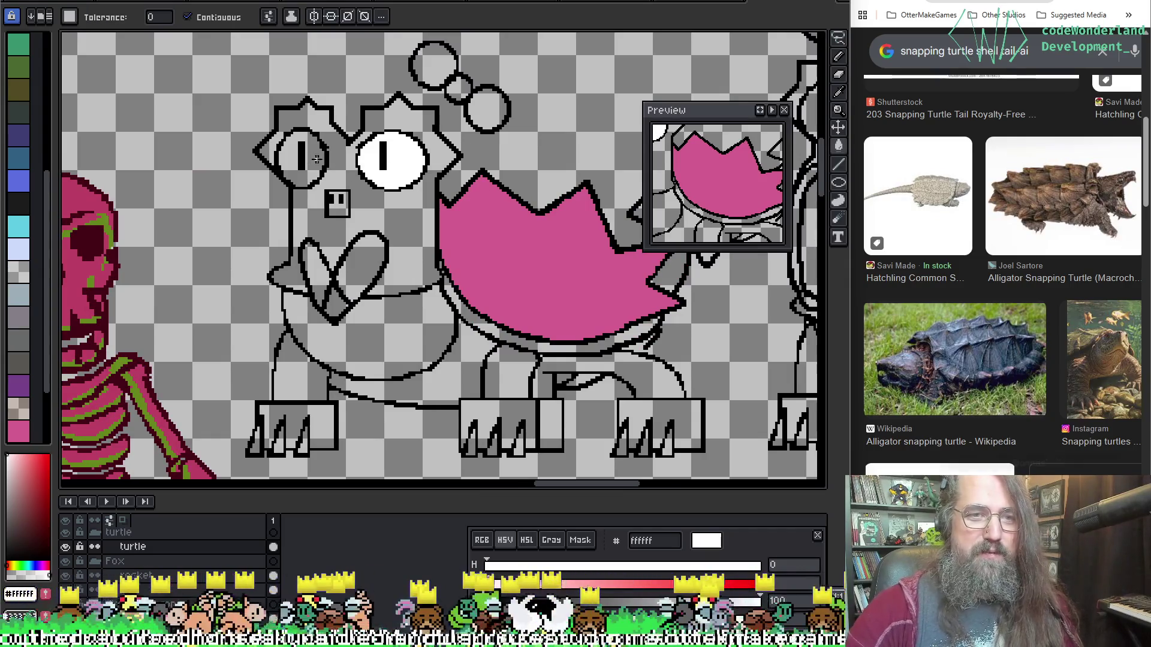
{"action": "left_click", "coordinate": [301, 162]}
{"action": "left_click_drag", "start_coordinate": [524, 104], "coordinate": [428, 108]}
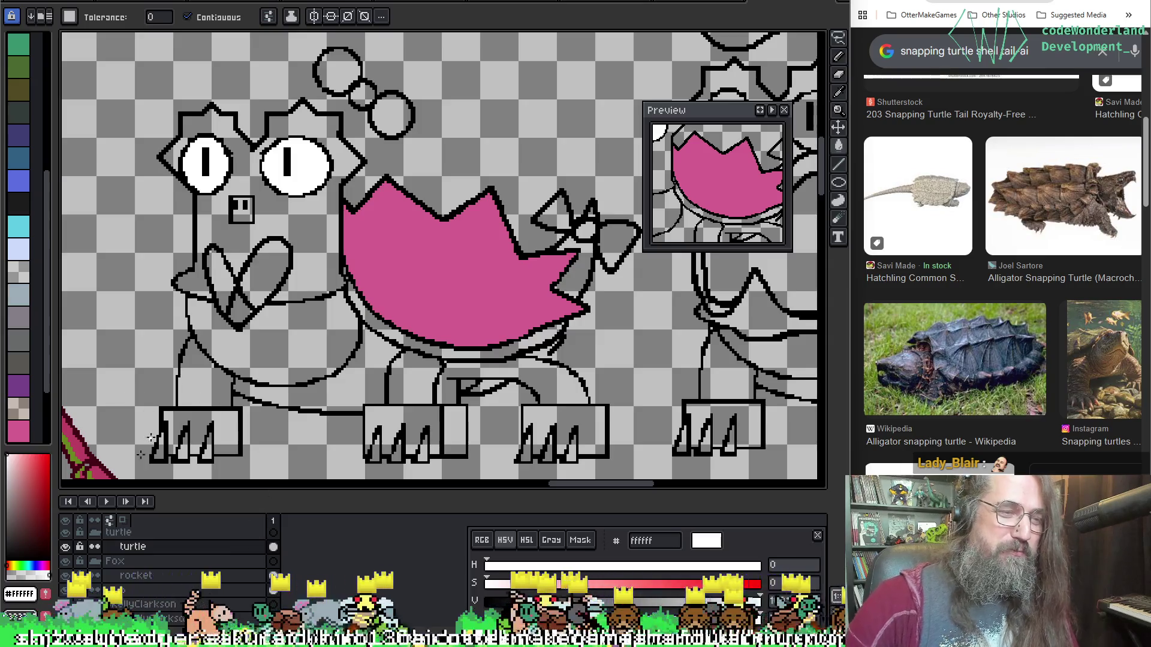
{"action": "left_click", "coordinate": [48, 461]}
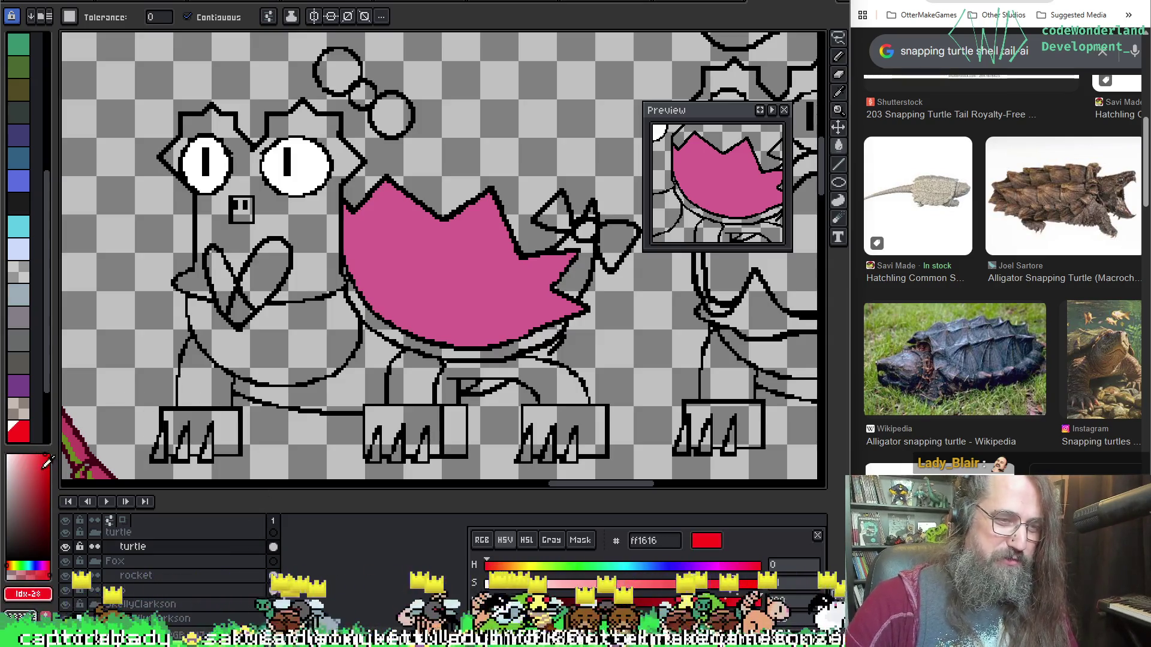
Tune a deep red in the colour picker and fill the tongue's lobes and tip with it.
{"action": "left_click_drag", "start_coordinate": [48, 460], "coordinate": [59, 467]}
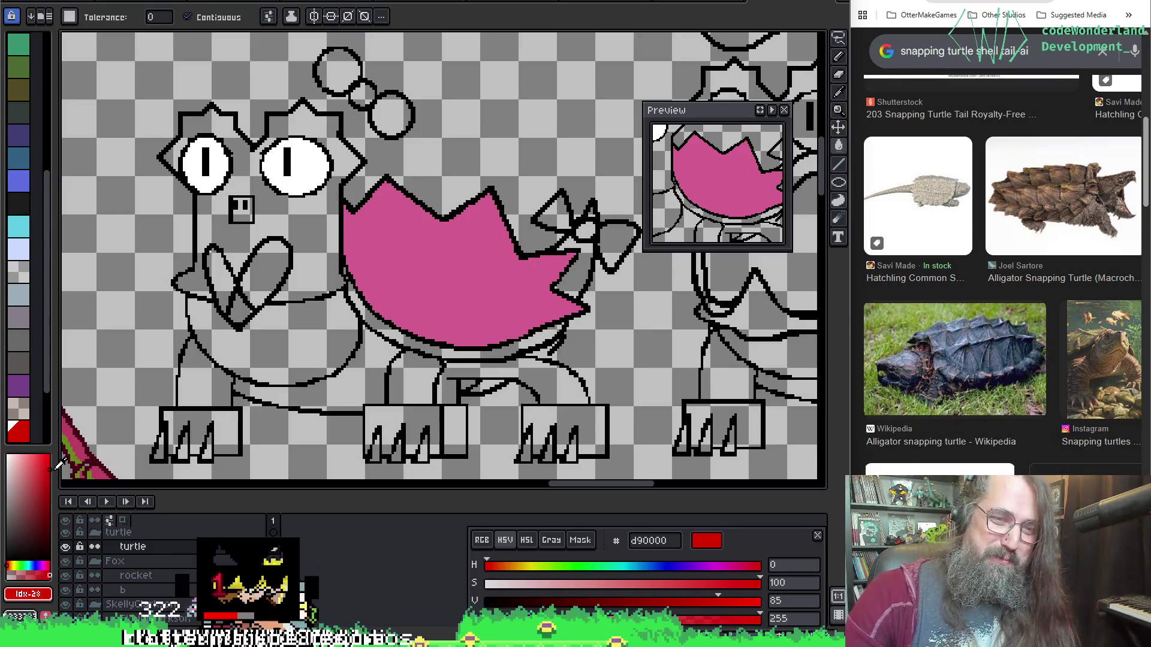
{"action": "left_click_drag", "start_coordinate": [59, 465], "coordinate": [54, 455]}
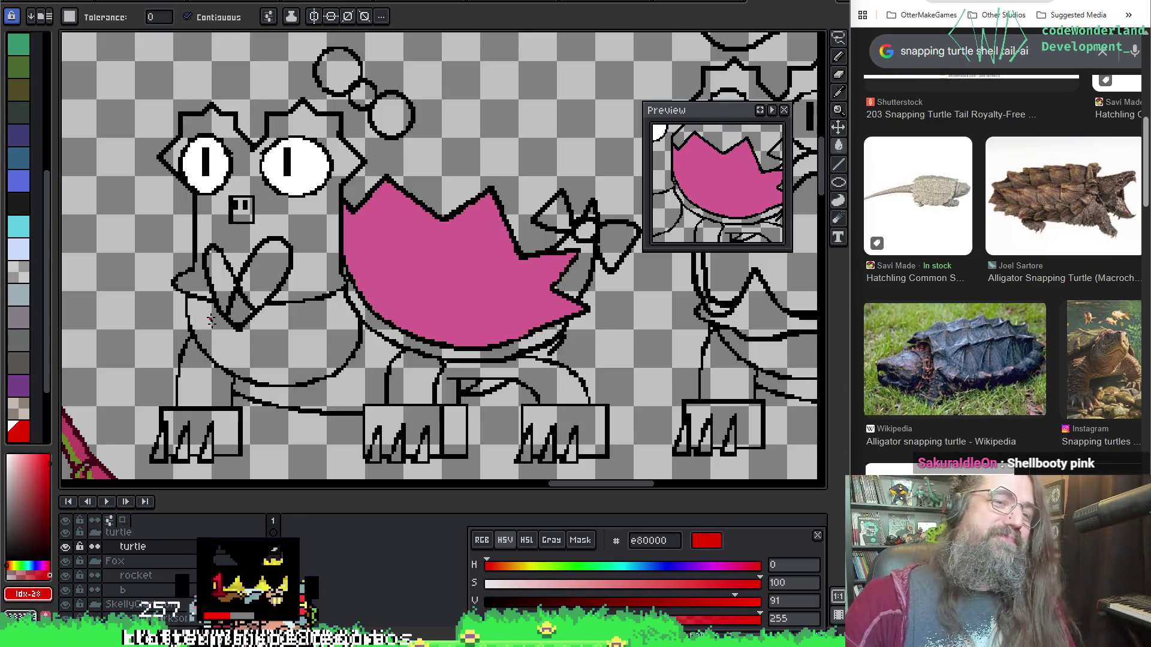
{"action": "left_click", "coordinate": [259, 286]}
{"action": "left_click", "coordinate": [239, 310]}
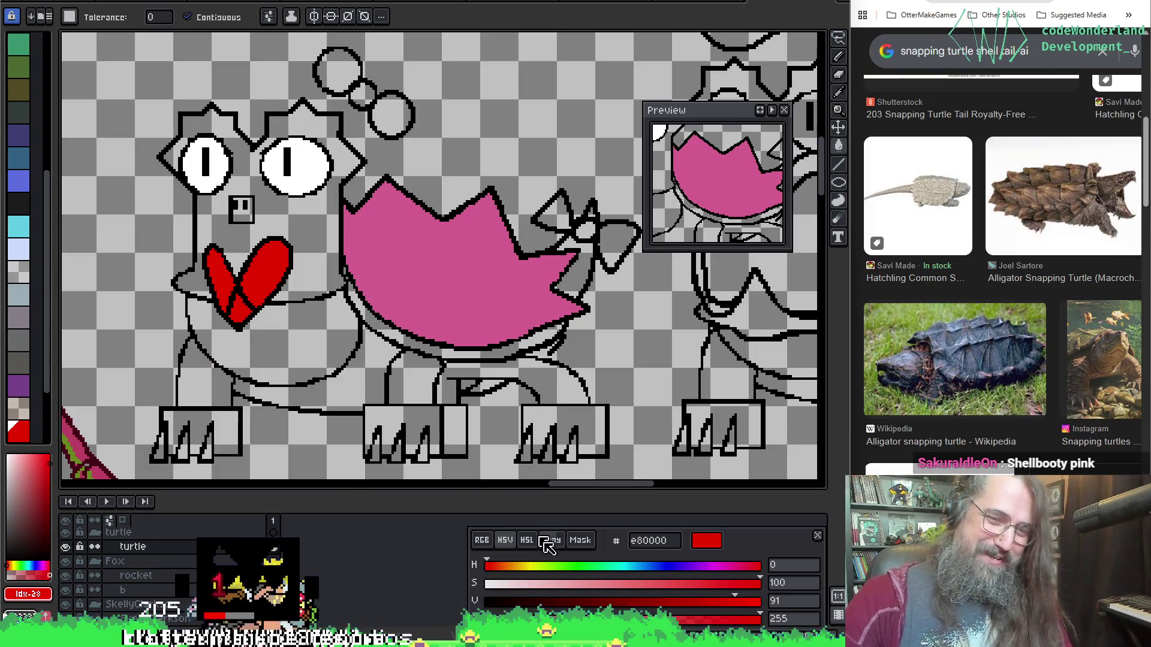
{"action": "mouse_move", "coordinate": [720, 591]}
{"action": "left_mouse_down"}
{"action": "mouse_move", "coordinate": [736, 590]}
{"action": "mouse_move", "coordinate": [708, 609]}
{"action": "left_mouse_up"}
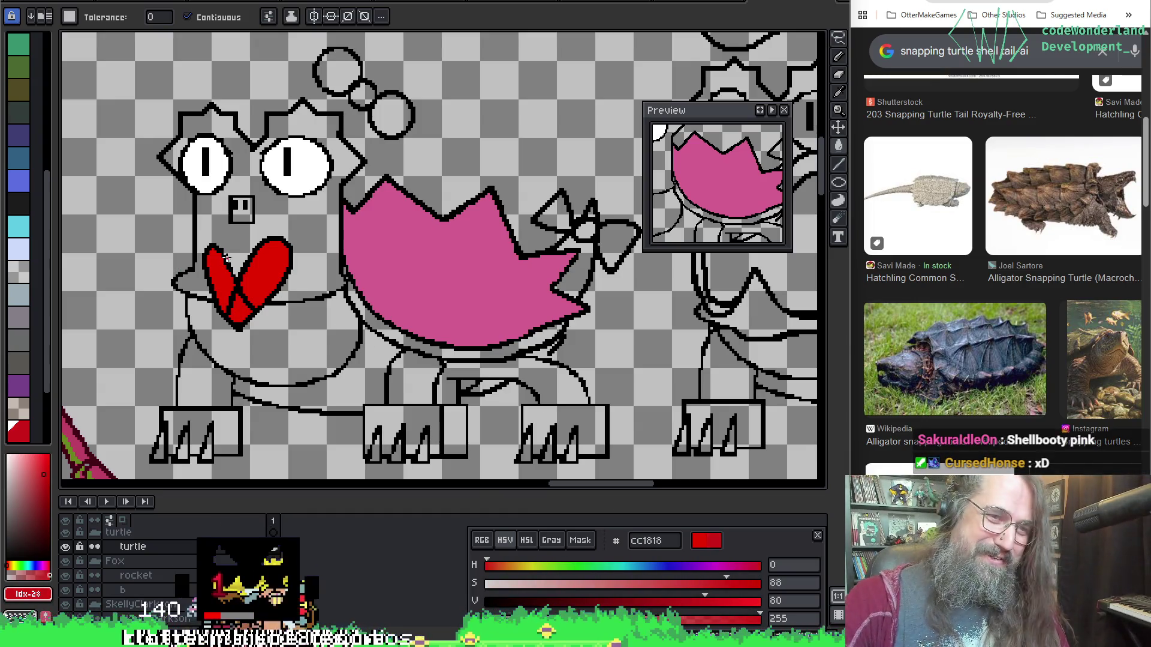
{"action": "scroll", "coordinate": [450, 311], "scroll_direction": "down", "scroll_amount": 2}
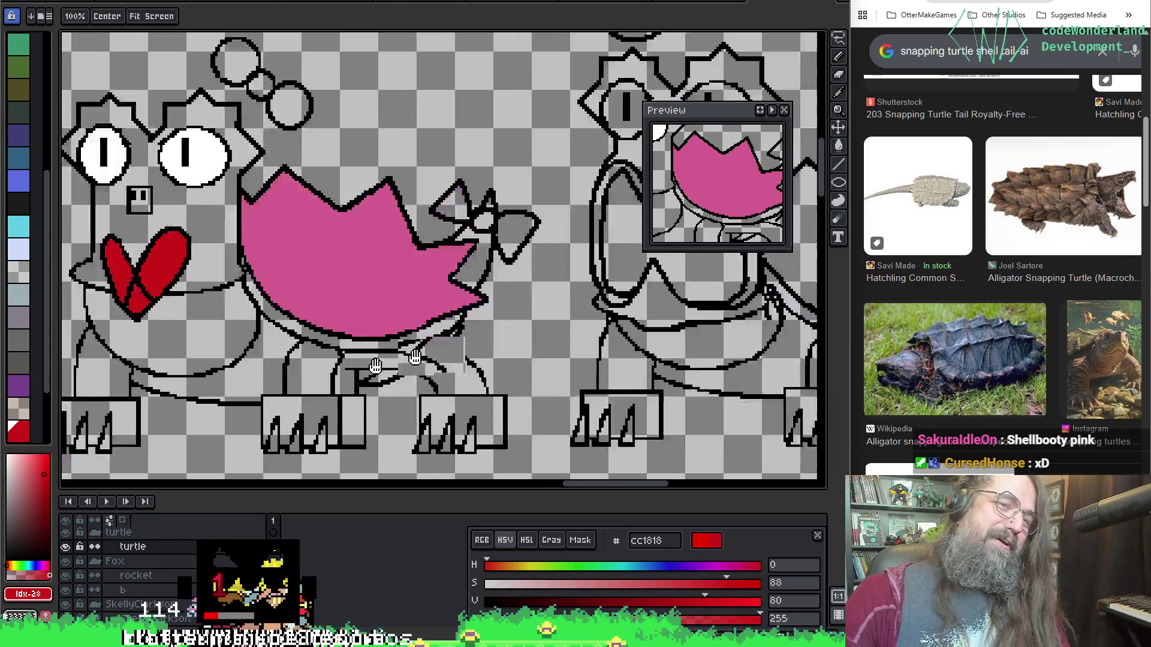
{"action": "scroll", "coordinate": [524, 352], "scroll_direction": "up", "scroll_amount": 2}
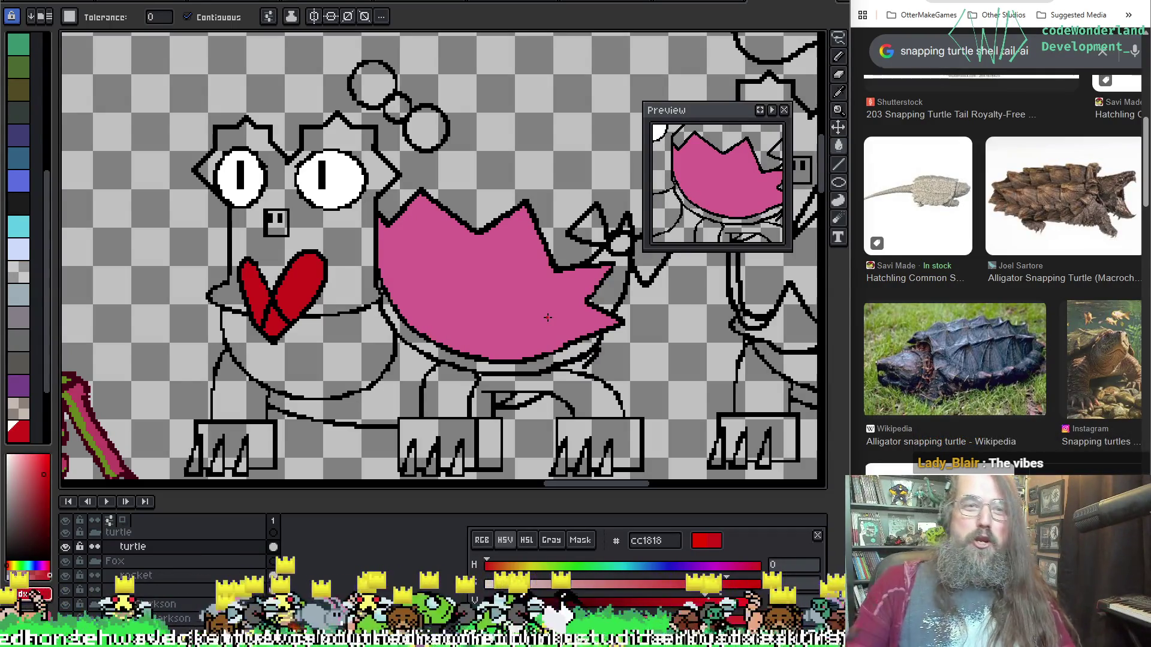
{"action": "mouse_move", "coordinate": [547, 316]}
{"action": "left_mouse_down"}
{"action": "mouse_move", "coordinate": [278, 288]}
{"action": "mouse_move", "coordinate": [603, 288]}
{"action": "mouse_move", "coordinate": [548, 284]}
{"action": "left_mouse_up"}
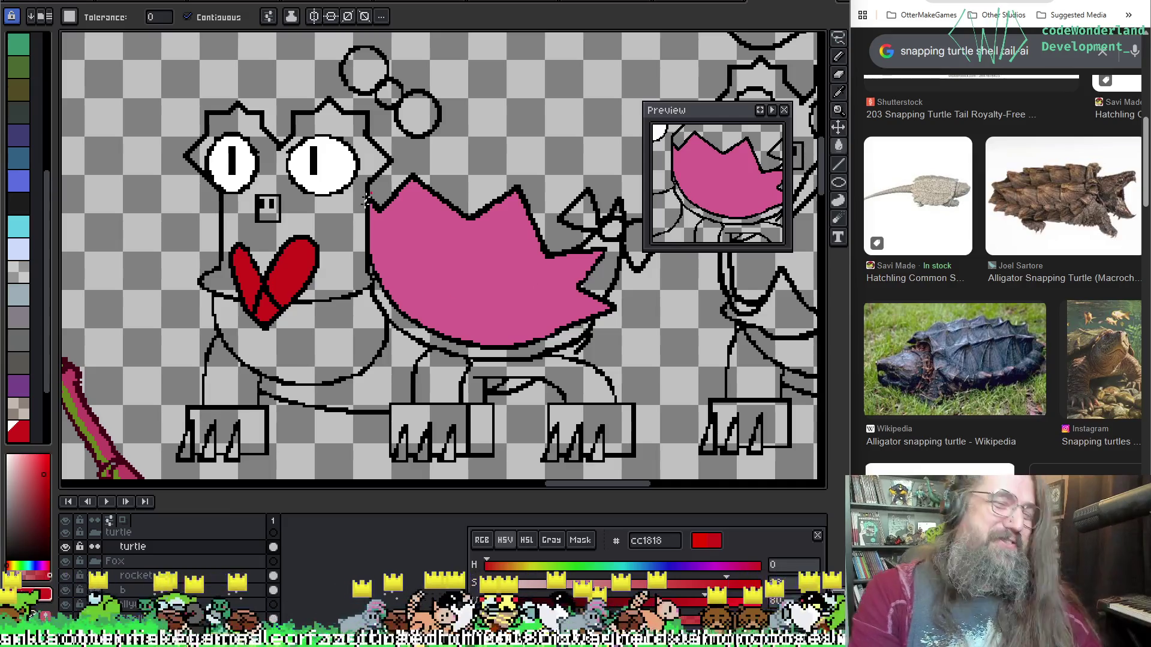
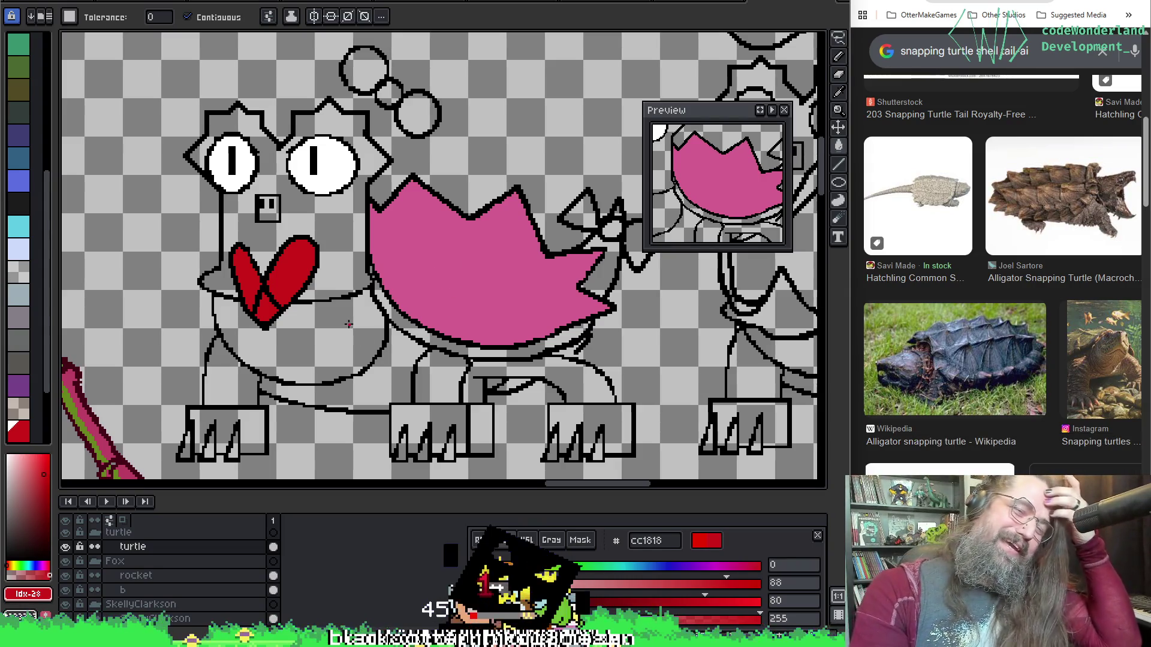
Sample the shell's pink and flood-fill the bow beside the shell with it.
{"action": "mouse_move", "coordinate": [461, 255]}
{"action": "left_mouse_down"}
{"action": "mouse_move", "coordinate": [282, 241]}
{"action": "mouse_move", "coordinate": [380, 281]}
{"action": "left_mouse_up"}
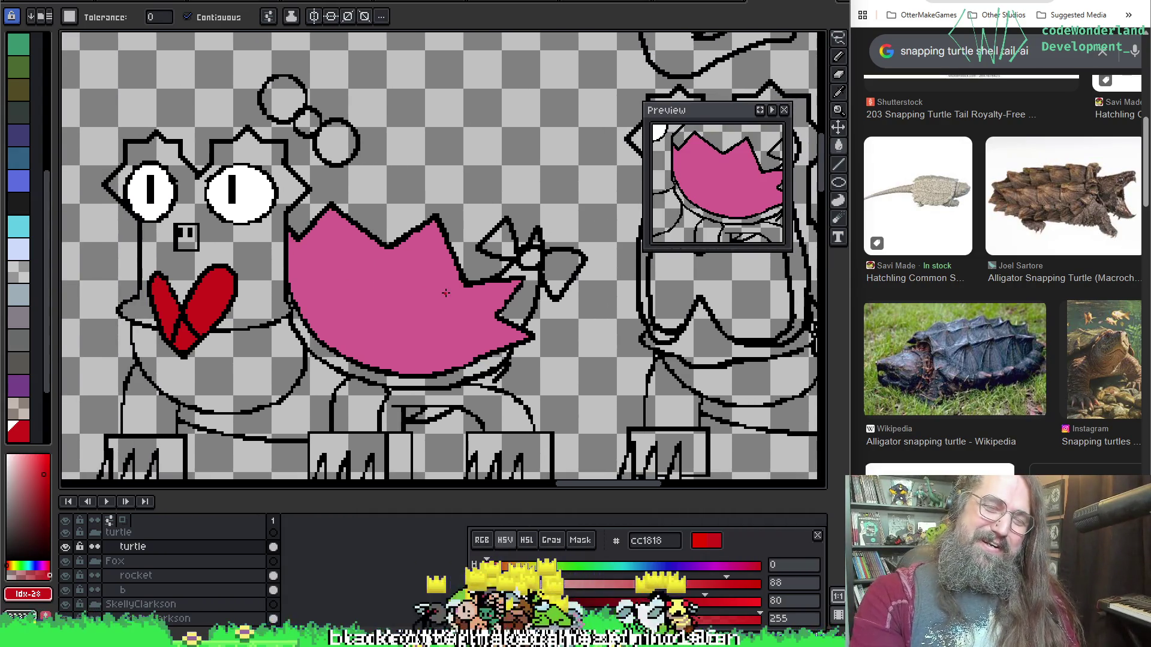
{"action": "left_click", "coordinate": [427, 303], "text": "alt"}
{"action": "left_click", "coordinate": [499, 245]}
{"action": "left_click", "coordinate": [562, 268]}
{"action": "left_click", "coordinate": [533, 258]}
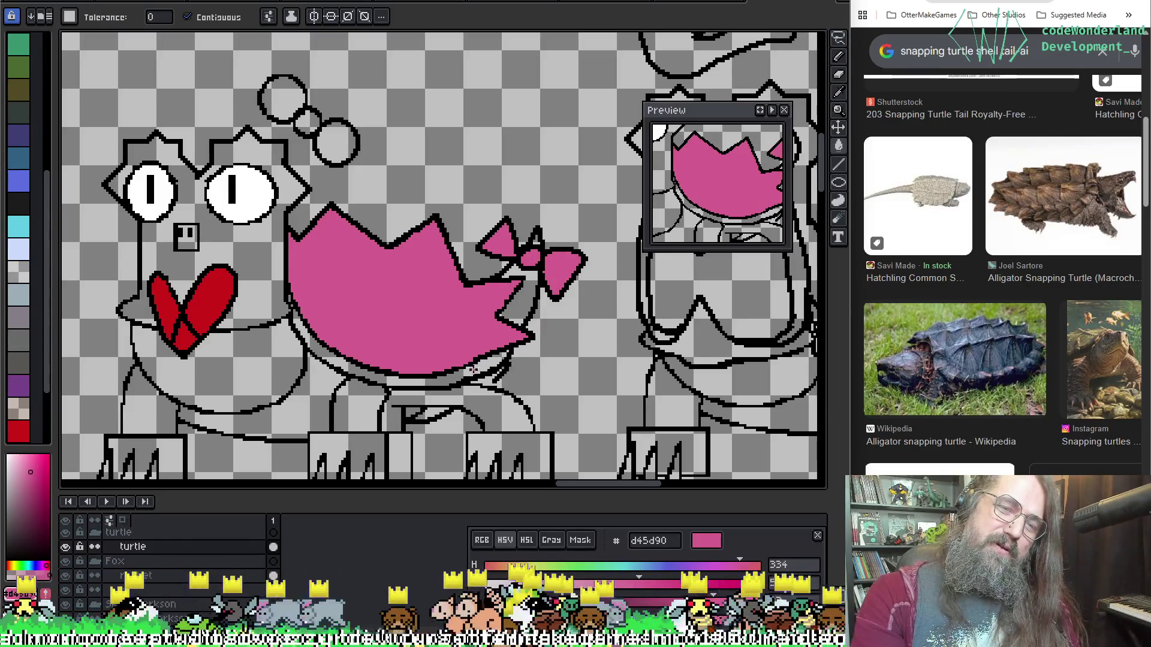
Fill the turtle's head and upper body dark olive, undoing a green and a first olive attempt.
{"action": "mouse_move", "coordinate": [403, 341]}
{"action": "left_mouse_down"}
{"action": "mouse_move", "coordinate": [399, 226]}
{"action": "mouse_move", "coordinate": [391, 283]}
{"action": "left_mouse_up"}
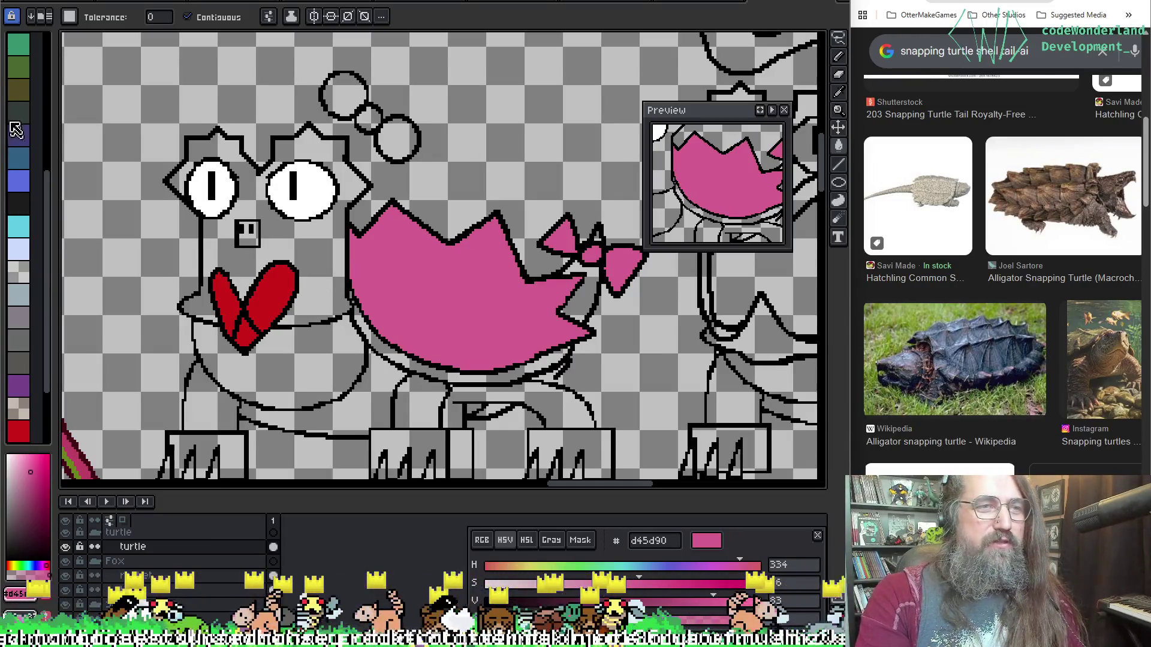
{"action": "left_click", "coordinate": [18, 67]}
{"action": "left_click", "coordinate": [280, 237]}
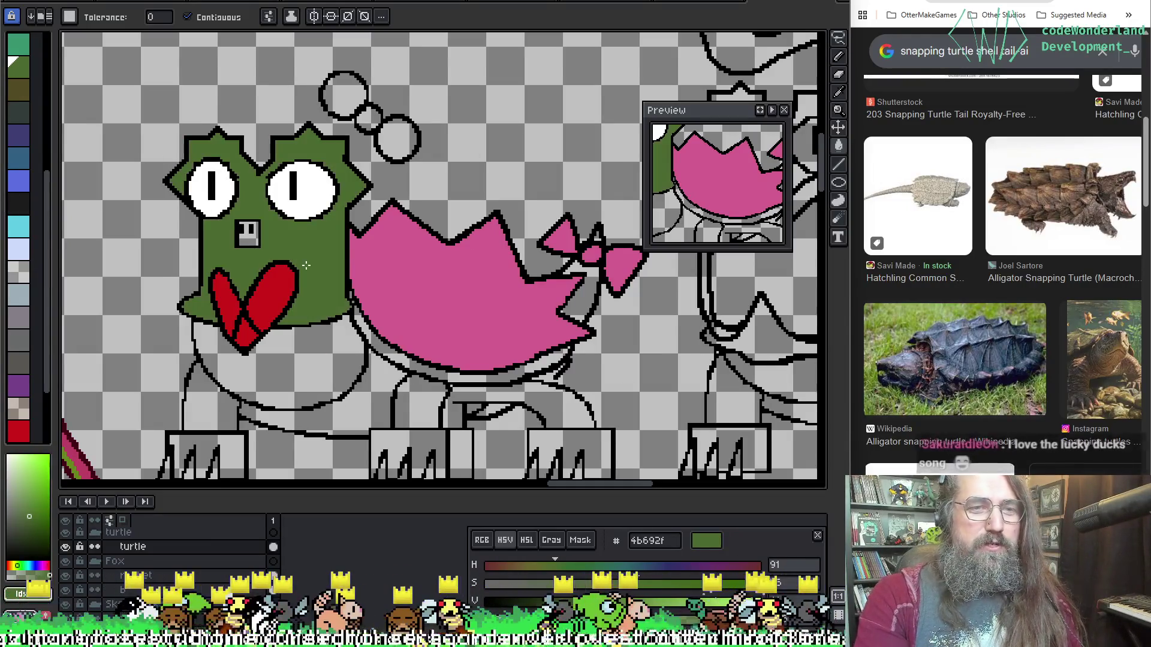
{"action": "key", "text": "ctrl+z"}
{"action": "left_click", "coordinate": [19, 90]}
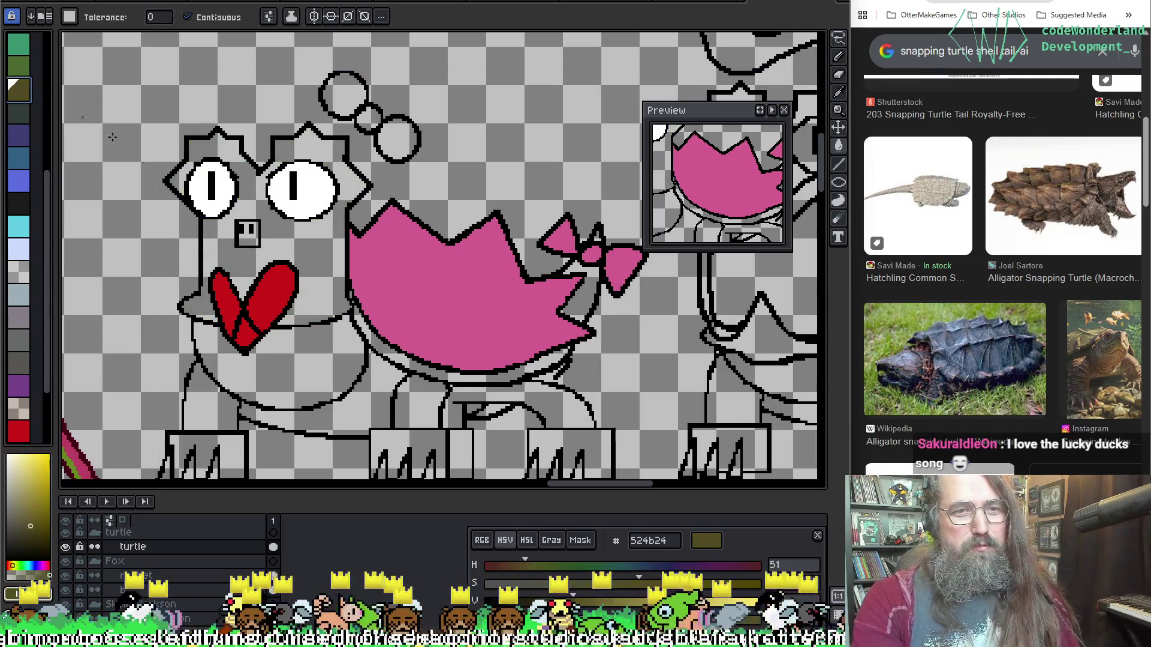
{"action": "left_click", "coordinate": [338, 251]}
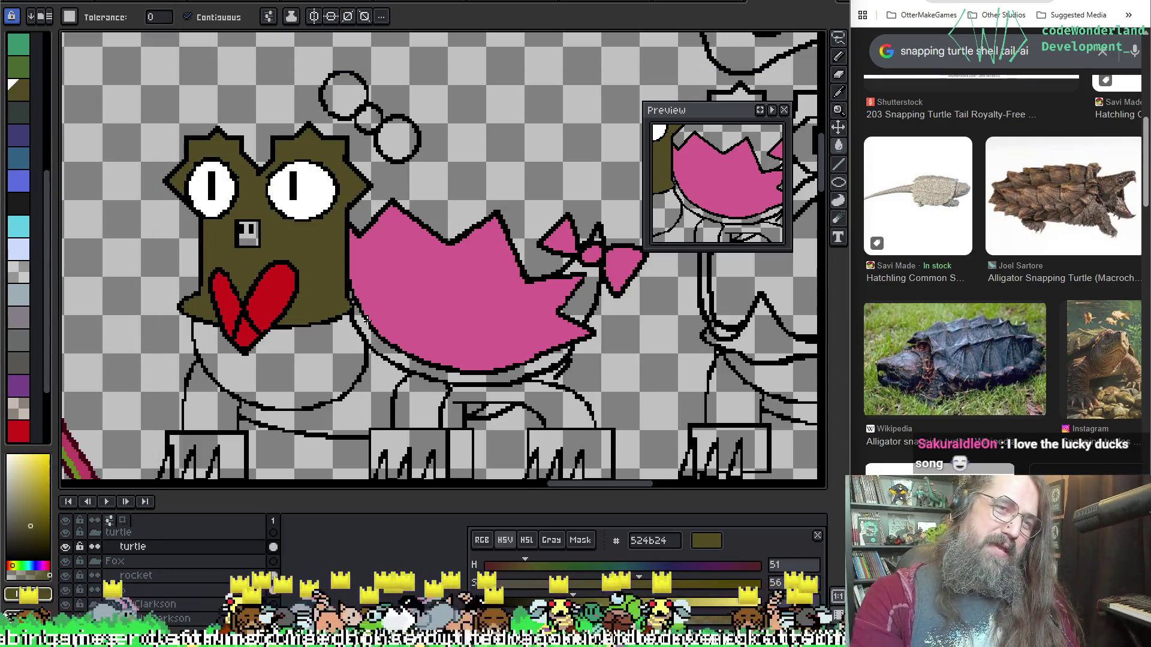
{"action": "key", "text": "ctrl+z"}
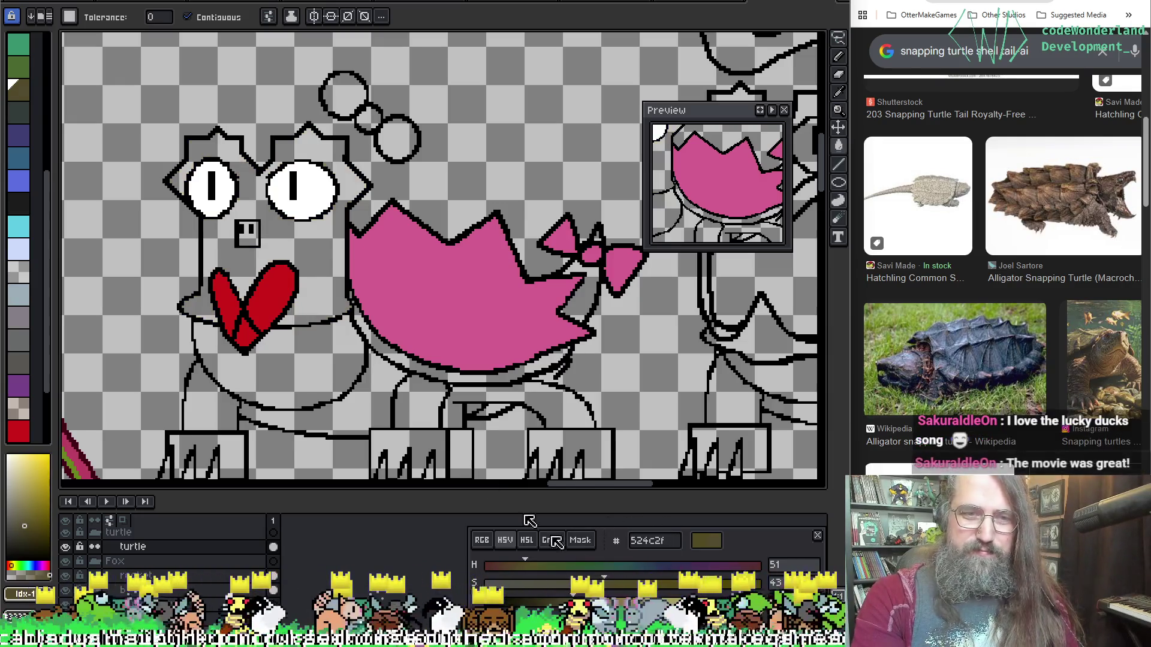
{"action": "left_click", "coordinate": [24, 526]}
{"action": "left_click", "coordinate": [324, 259]}
{"action": "left_click_drag", "start_coordinate": [338, 257], "coordinate": [363, 281]}
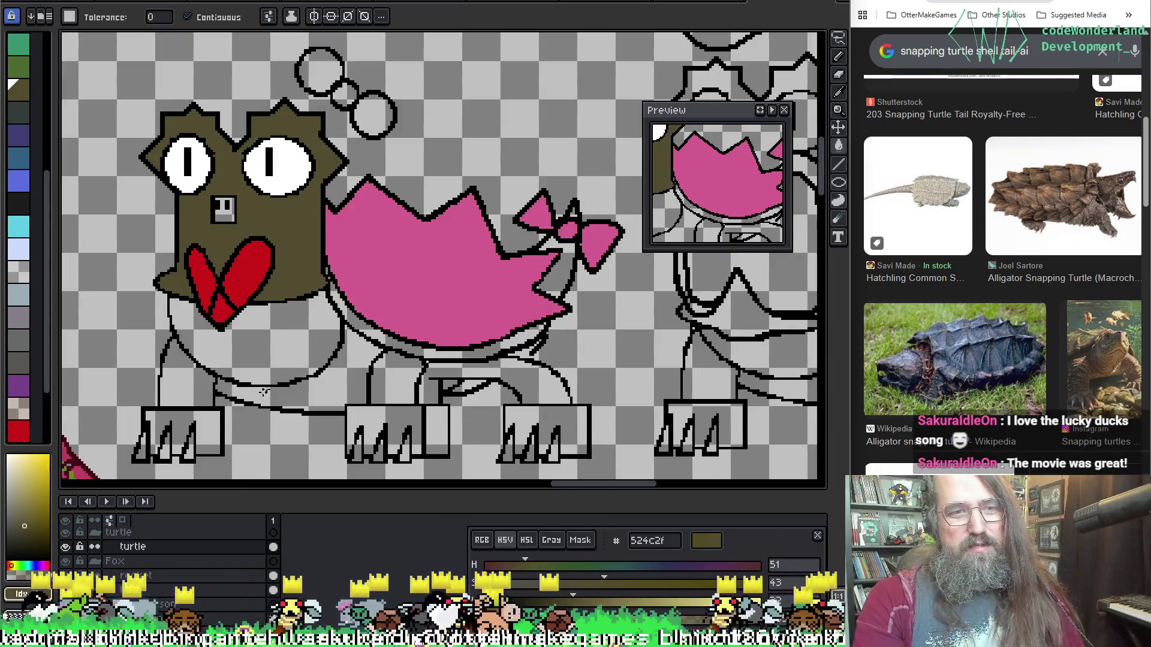
{"action": "left_click", "coordinate": [275, 329]}
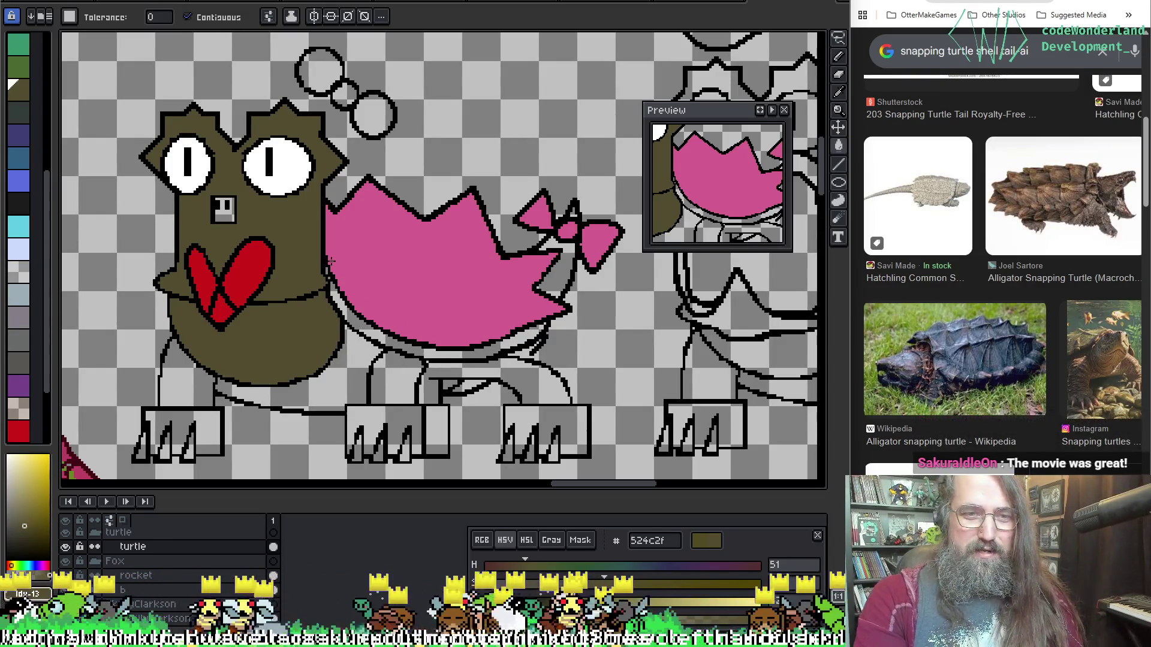
{"action": "left_click", "coordinate": [399, 250], "text": "alt"}
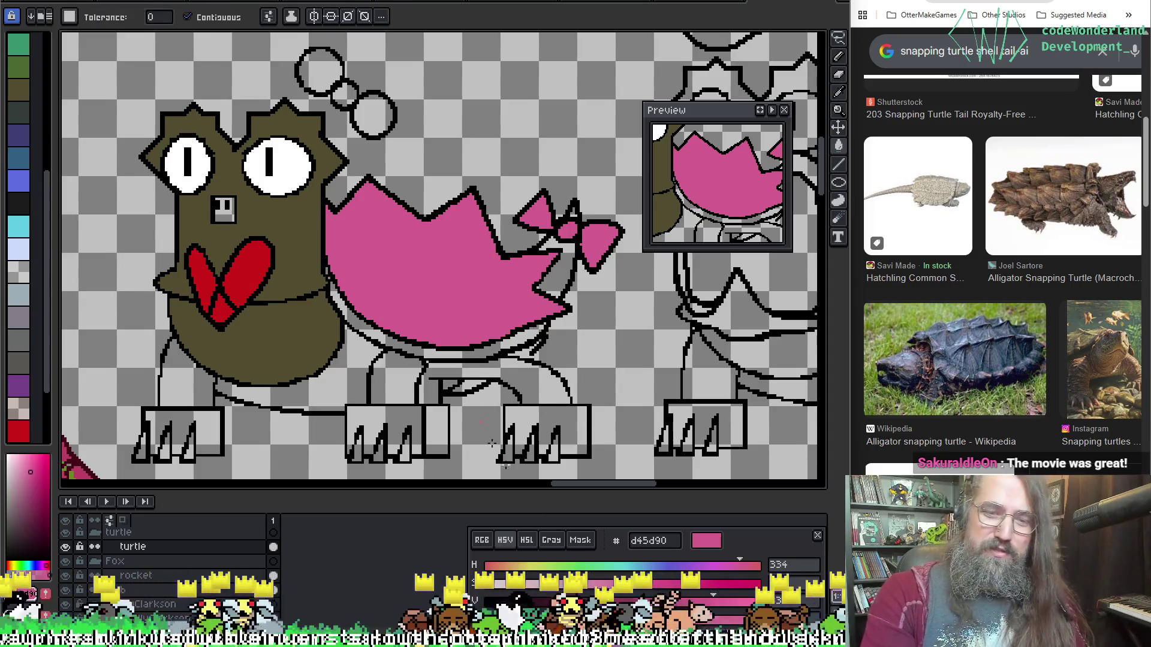
Darken the pink to maroon and fill the strip under the shell, undoing the stray outline recolour.
{"action": "left_click_drag", "start_coordinate": [30, 471], "coordinate": [30, 501]}
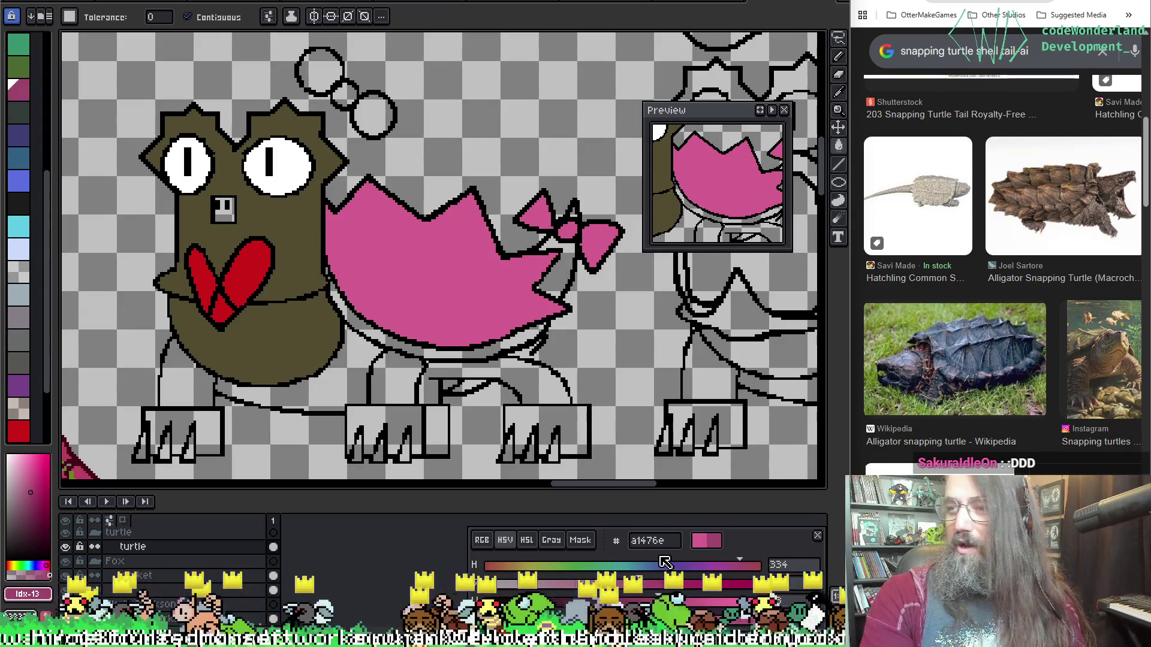
{"action": "mouse_move", "coordinate": [665, 601]}
{"action": "left_mouse_down"}
{"action": "mouse_move", "coordinate": [629, 601]}
{"action": "mouse_move", "coordinate": [699, 583]}
{"action": "left_mouse_up"}
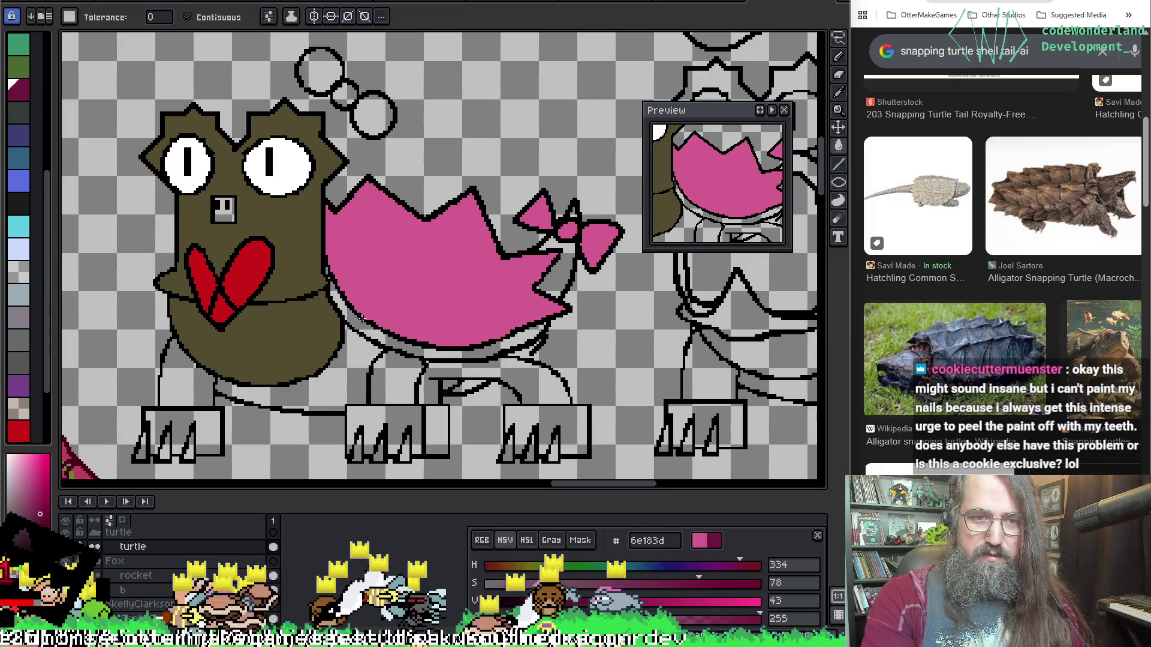
{"action": "left_click", "coordinate": [364, 320]}
{"action": "scroll", "coordinate": [401, 297], "scroll_direction": "up", "scroll_amount": 1}
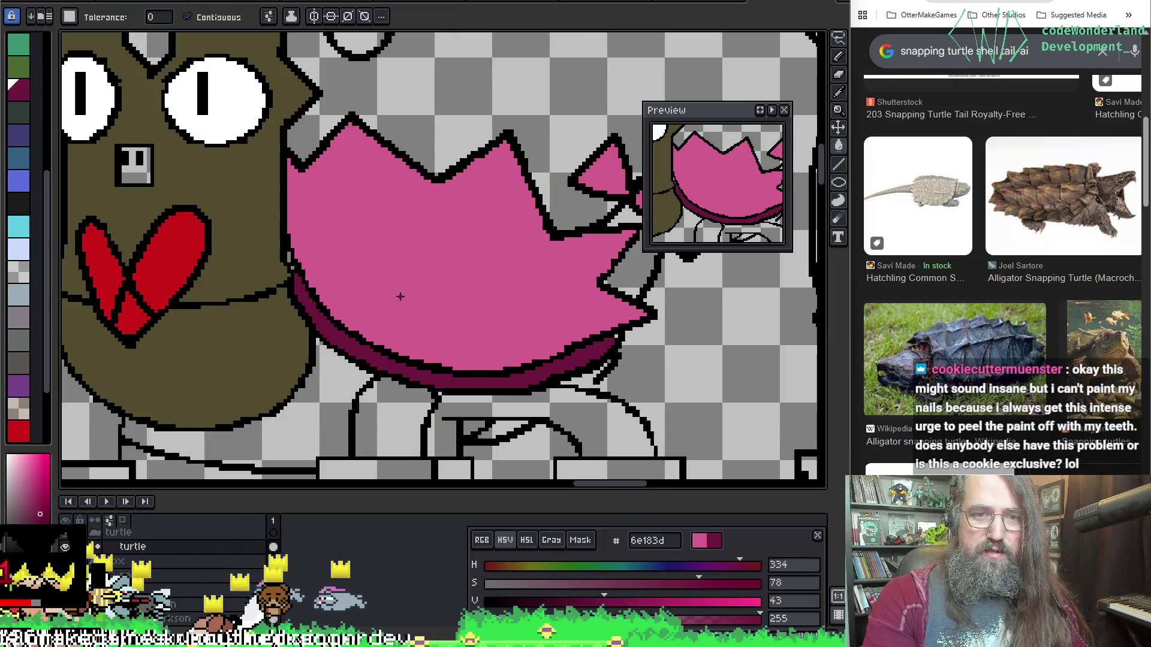
{"action": "scroll", "coordinate": [342, 270], "scroll_direction": "up", "scroll_amount": 1}
{"action": "key", "text": "z"}
{"action": "left_click", "coordinate": [290, 258]}
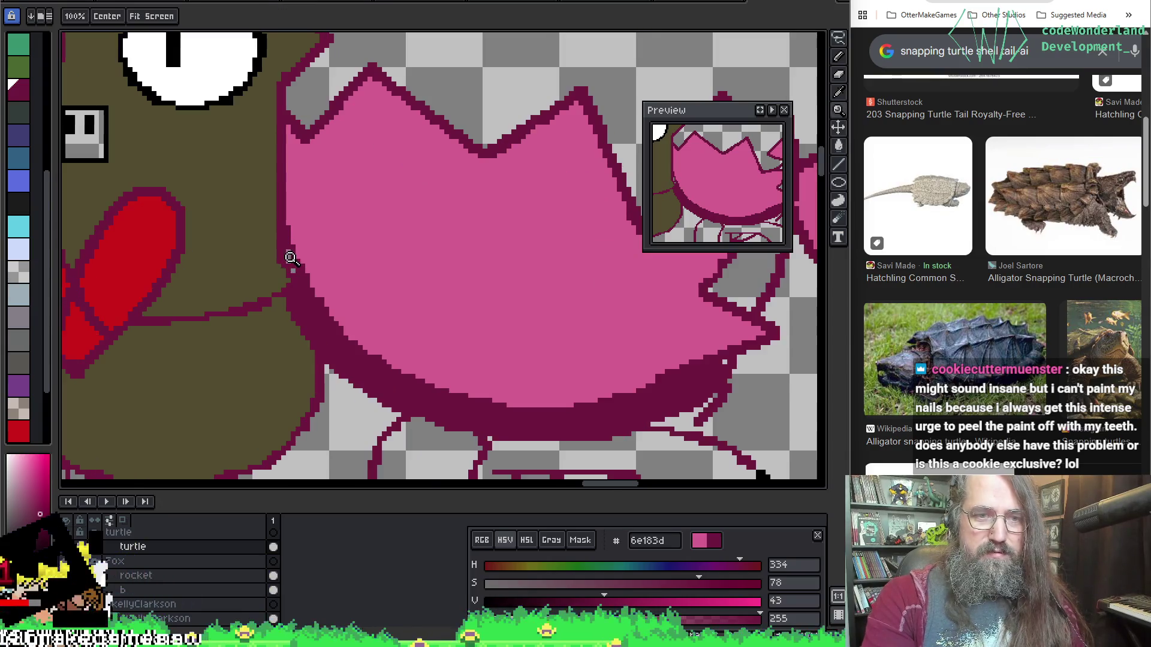
{"action": "key", "text": "ctrl+z"}
Sample black from the outline, then the olive body colour, ready to flood-fill the lower body.
{"action": "key", "text": "b"}
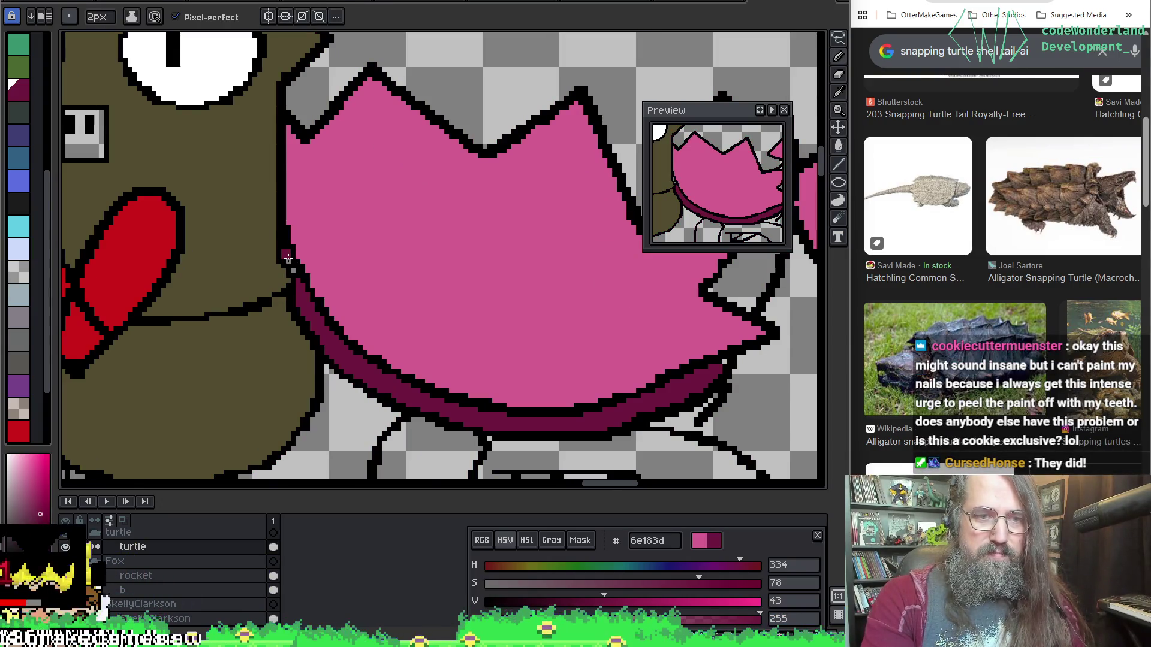
{"action": "key", "text": "x"}
{"action": "key", "text": "i"}
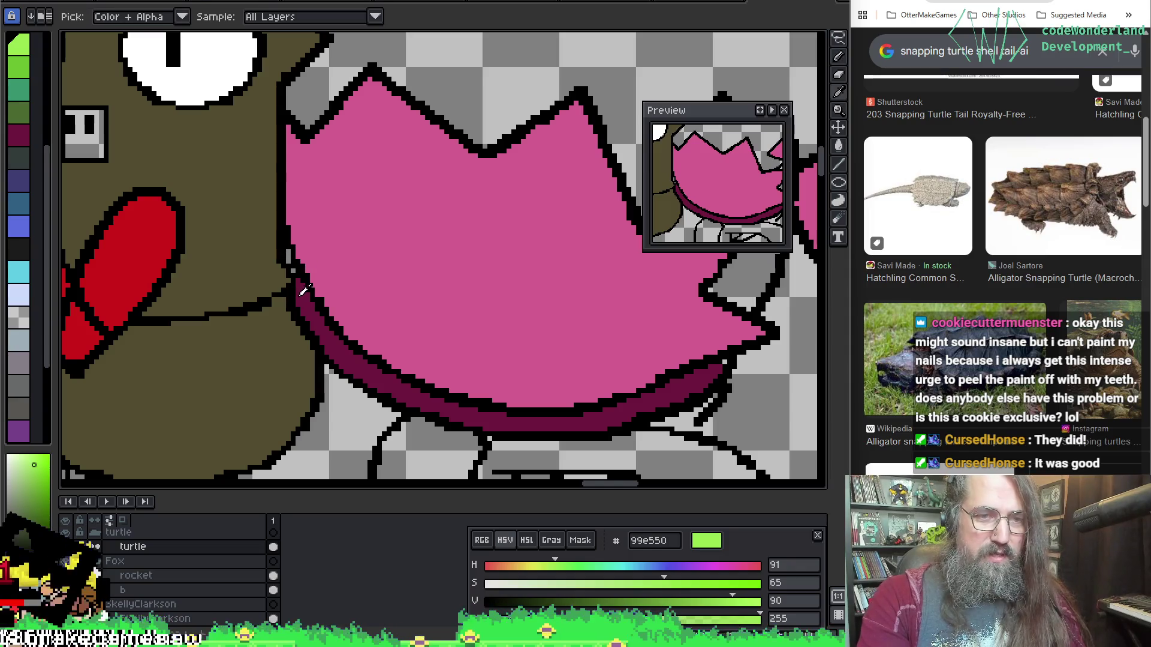
{"action": "key", "text": "x"}
{"action": "key", "text": "b"}
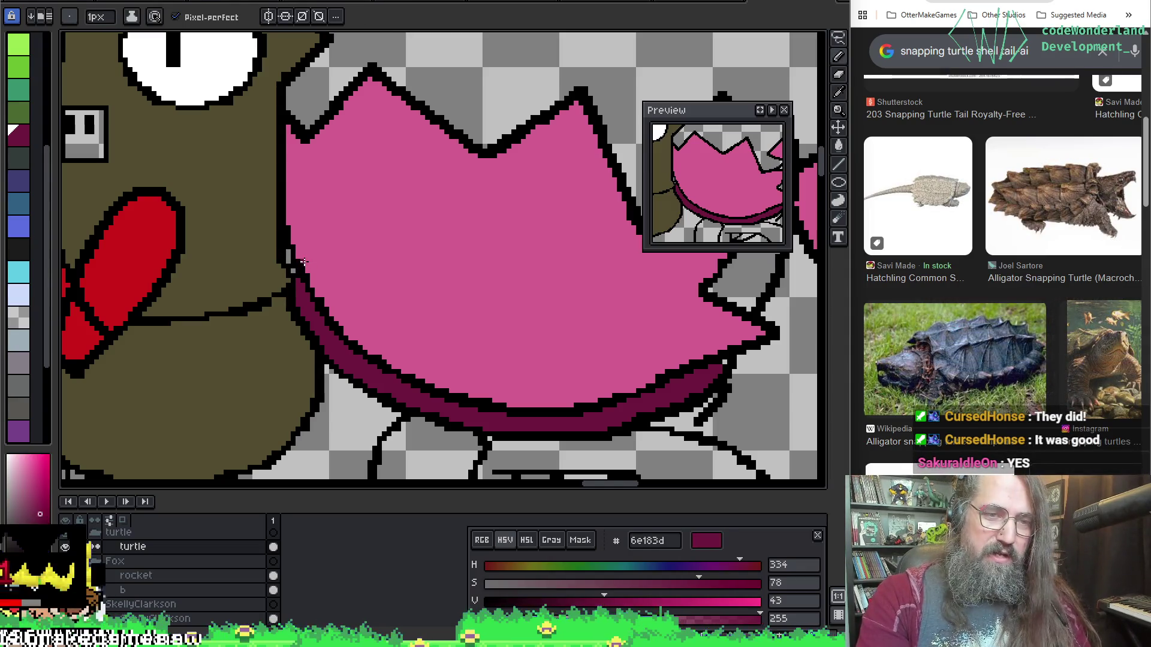
{"action": "key", "text": "g"}
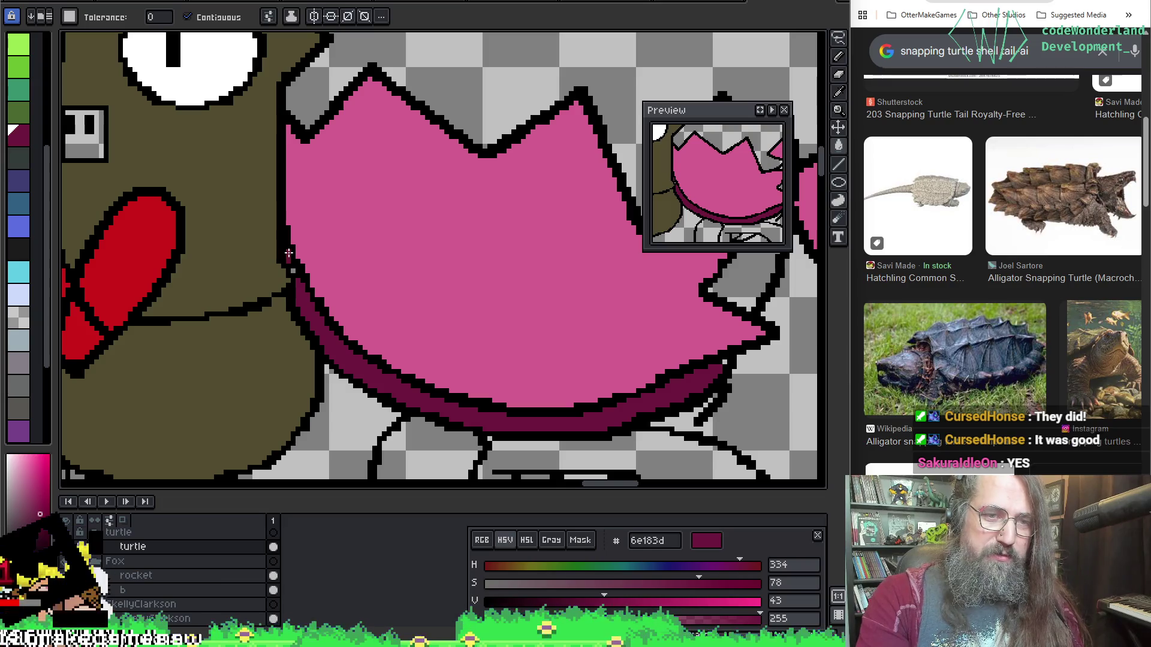
{"action": "scroll", "coordinate": [326, 272], "scroll_direction": "down", "scroll_amount": 1}
{"action": "mouse_move", "coordinate": [467, 330]}
{"action": "left_mouse_down"}
{"action": "mouse_move", "coordinate": [456, 258]}
{"action": "mouse_move", "coordinate": [539, 226]}
{"action": "mouse_move", "coordinate": [483, 298]}
{"action": "left_mouse_up"}
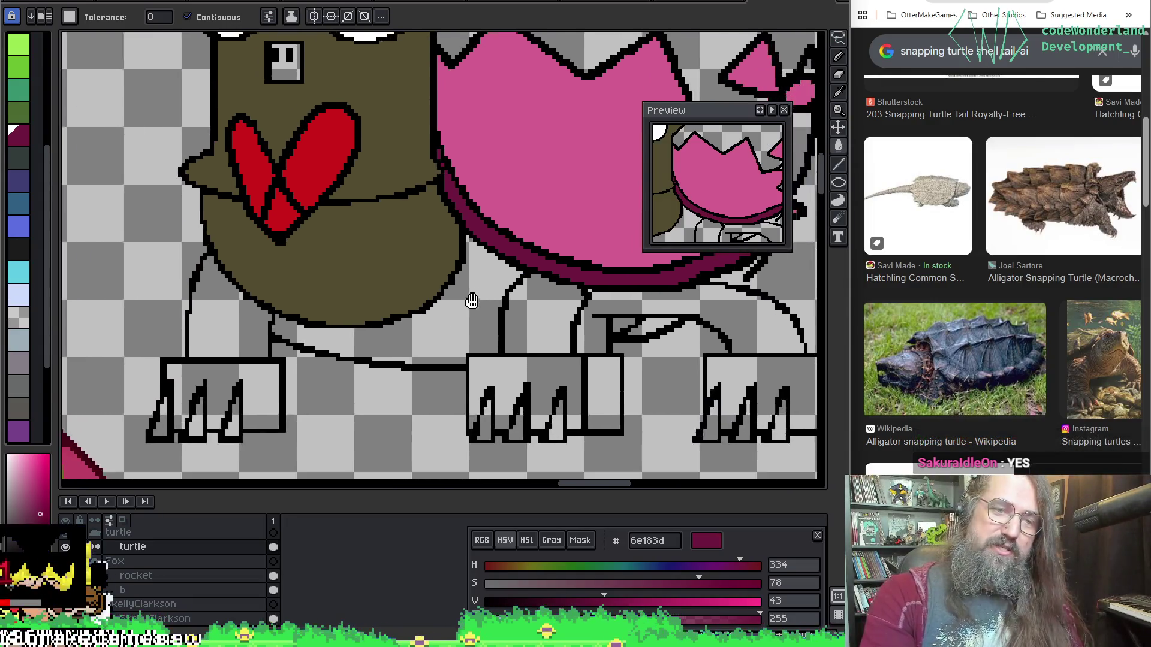
{"action": "scroll", "coordinate": [442, 378], "scroll_direction": "up", "scroll_amount": 2}
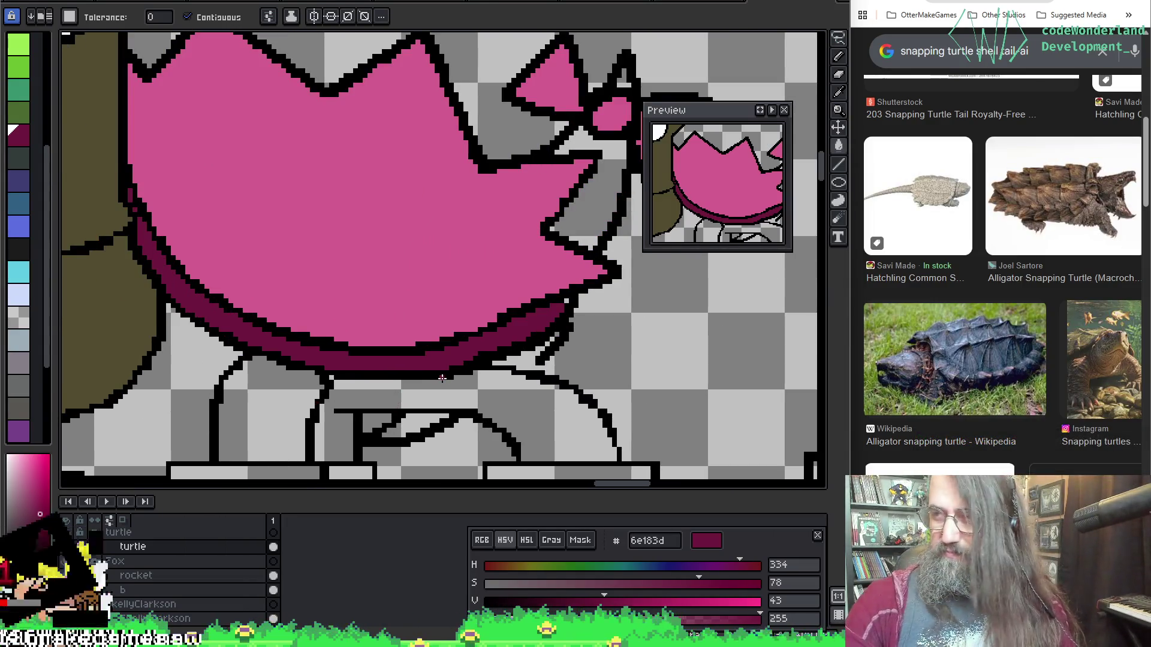
{"action": "key", "text": "i"}
{"action": "left_click", "coordinate": [535, 369]}
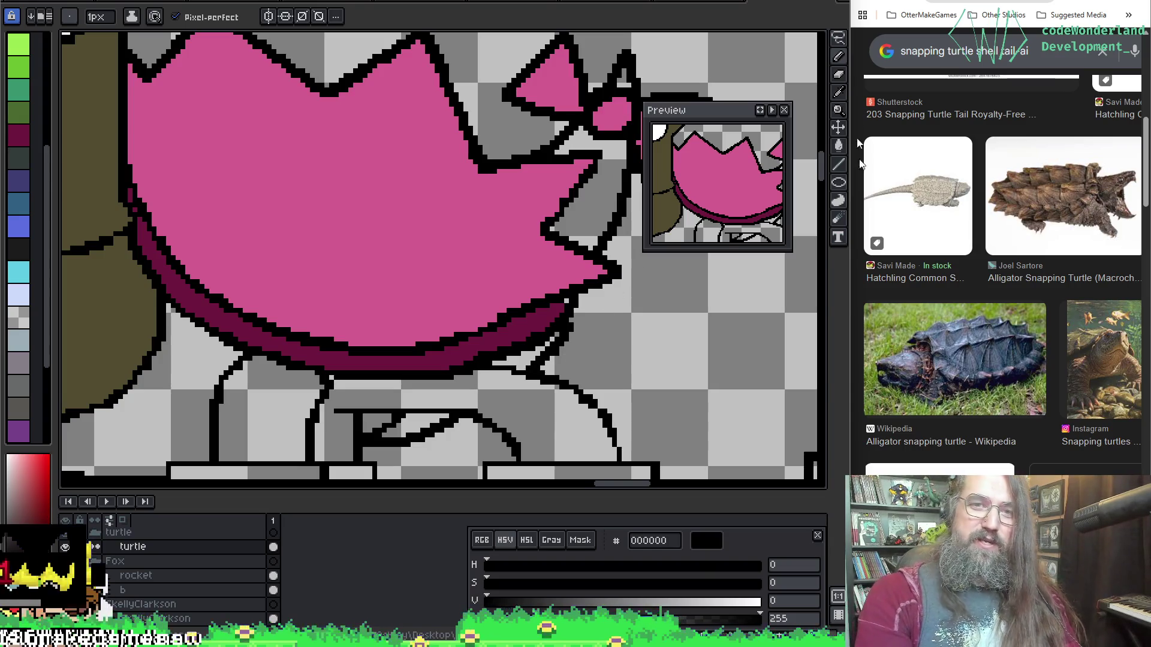
{"action": "scroll", "coordinate": [654, 263], "scroll_direction": "down", "scroll_amount": 2}
{"action": "scroll", "coordinate": [369, 335], "scroll_direction": "up", "scroll_amount": 1}
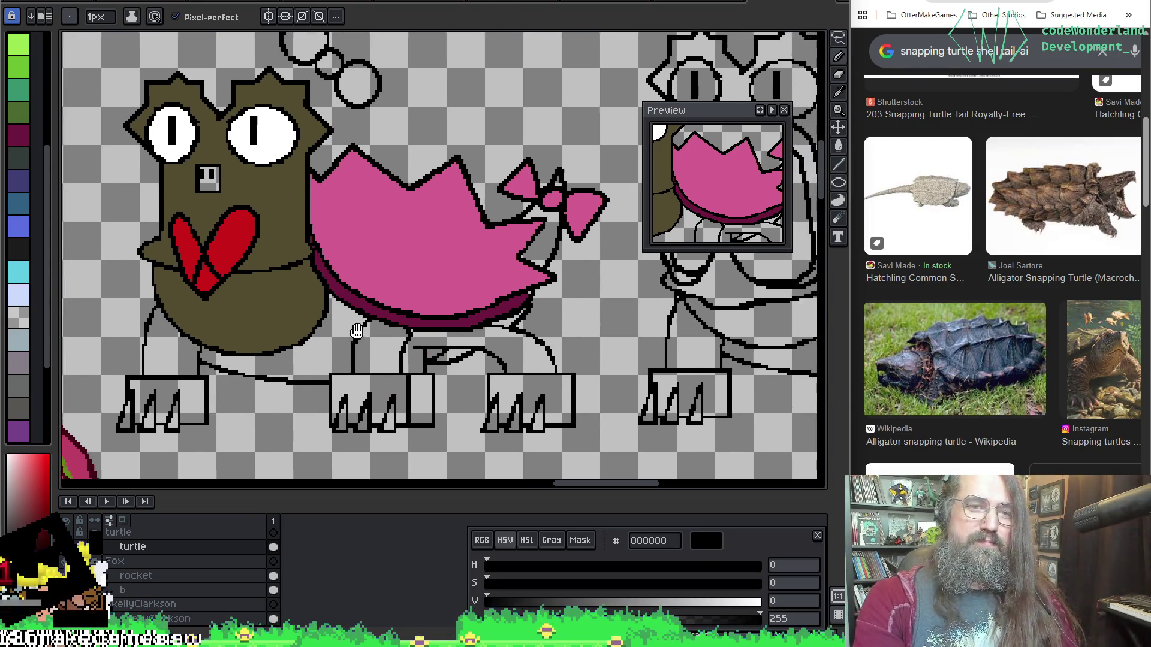
{"action": "scroll", "coordinate": [370, 335], "scroll_direction": "up", "scroll_amount": 1}
{"action": "scroll", "coordinate": [370, 335], "scroll_direction": "down", "scroll_amount": 1}
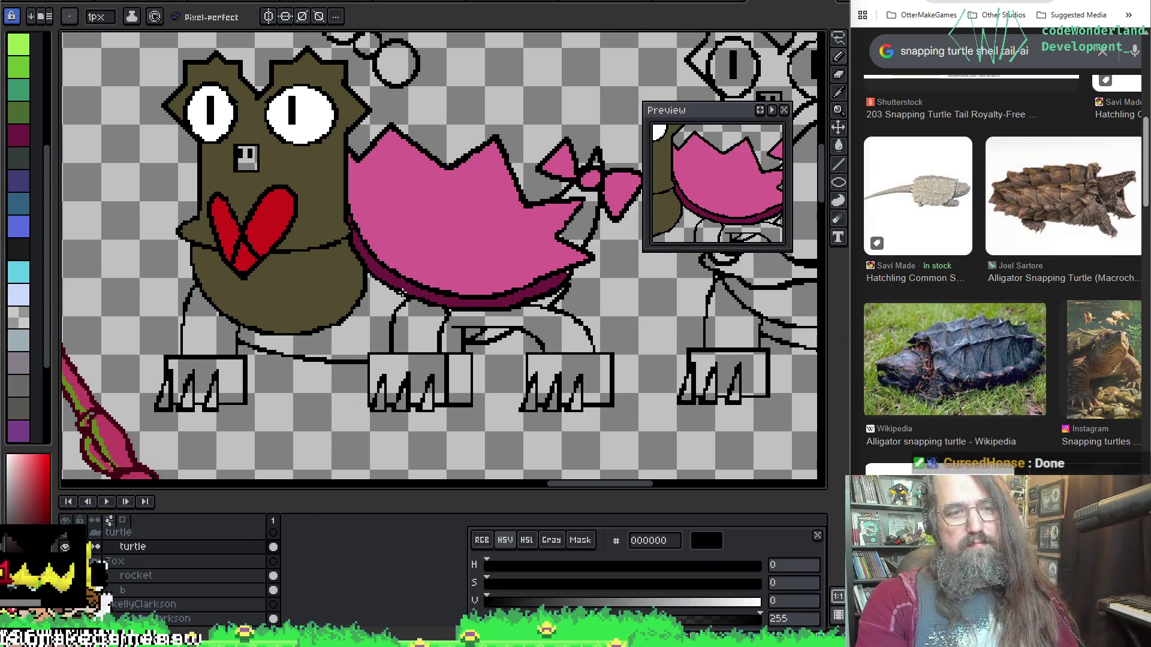
{"action": "key", "text": "i"}
{"action": "left_click", "coordinate": [331, 310]}
{"action": "key", "text": "g"}
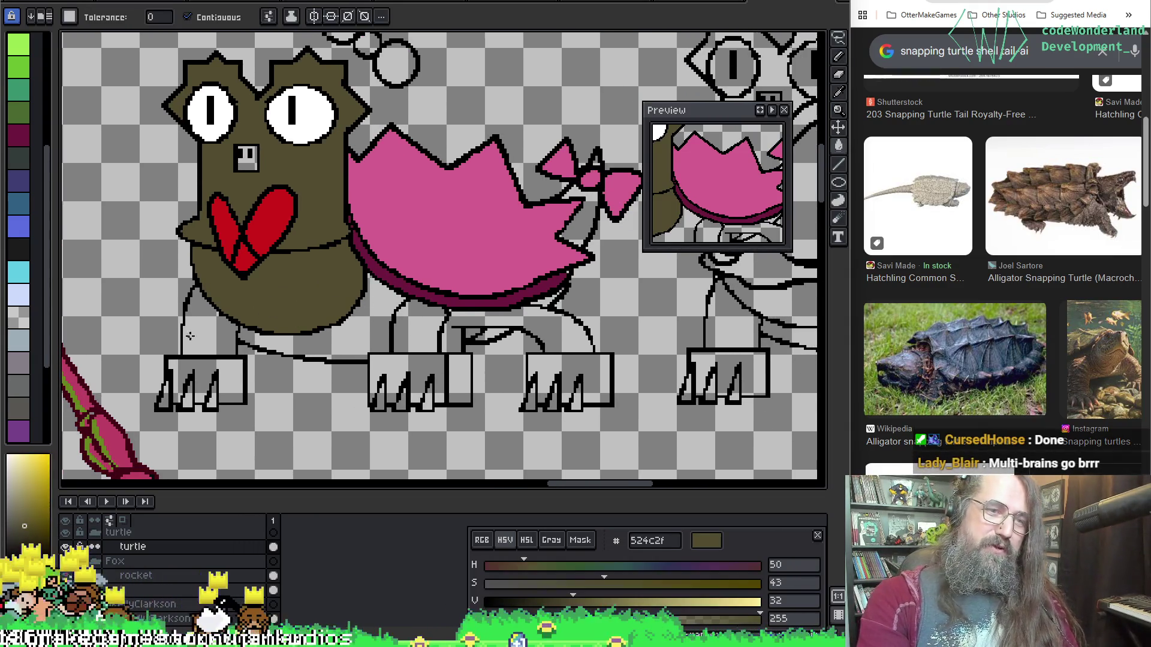
Fill the lower body, the three legs and the underbelly between them olive.
{"action": "left_click", "coordinate": [194, 346]}
{"action": "left_click", "coordinate": [430, 370]}
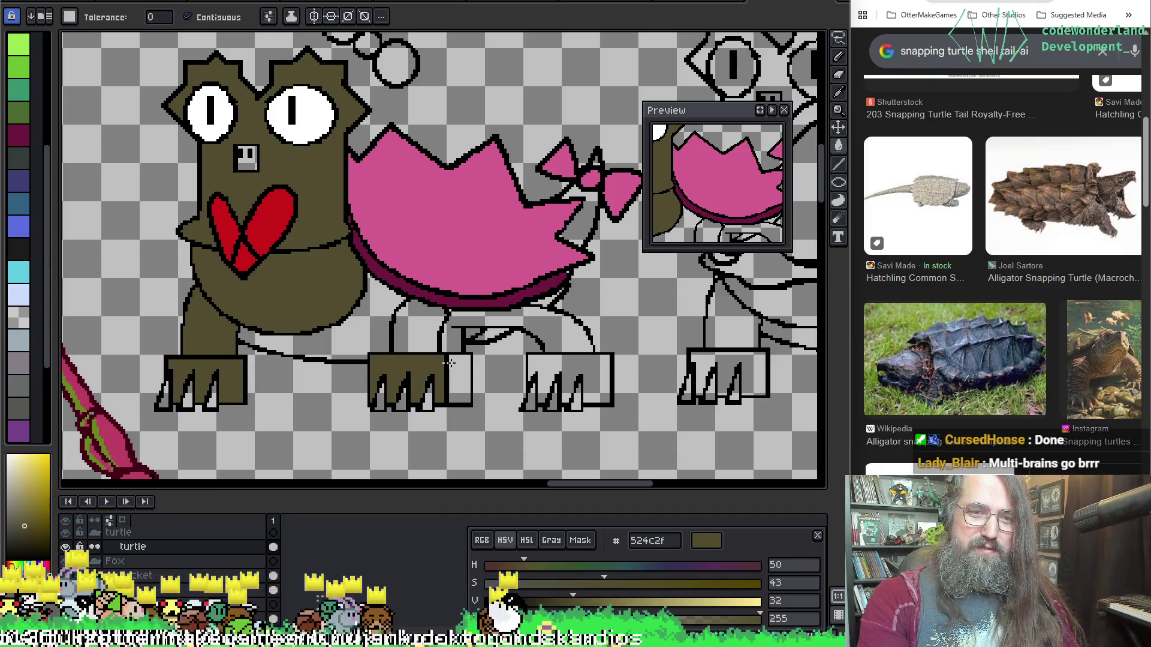
{"action": "left_click", "coordinate": [417, 329]}
{"action": "left_click", "coordinate": [567, 374]}
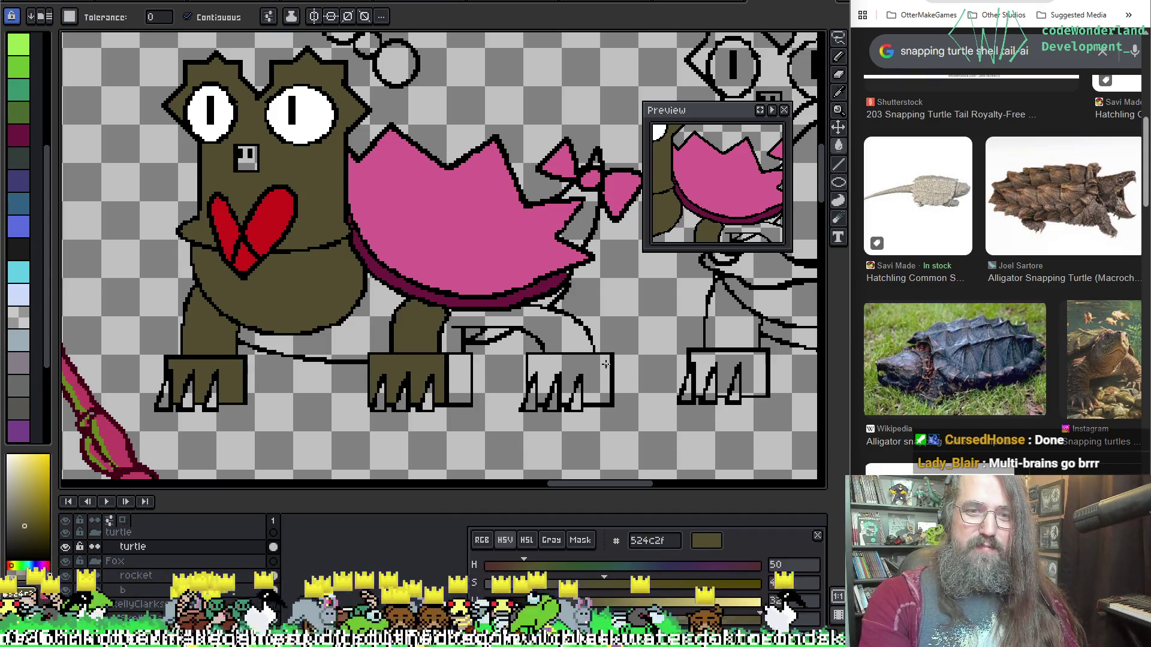
{"action": "left_click", "coordinate": [553, 330]}
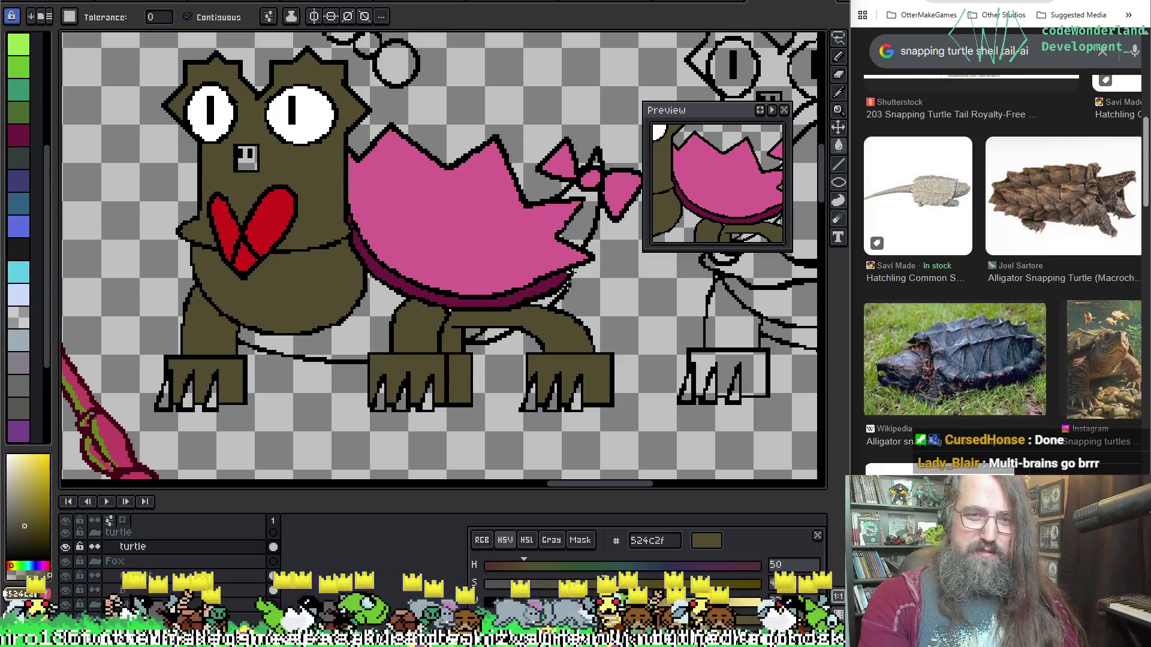
{"action": "scroll", "coordinate": [576, 222], "scroll_direction": "up", "scroll_amount": 2}
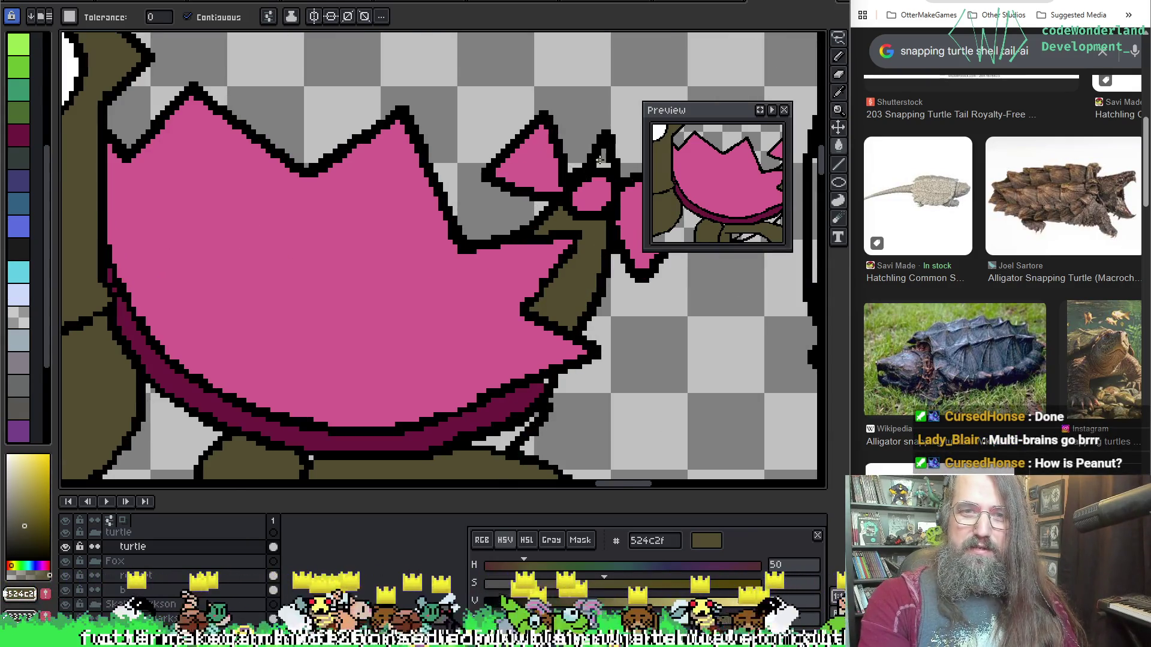
{"action": "scroll", "coordinate": [535, 275], "scroll_direction": "down", "scroll_amount": 3}
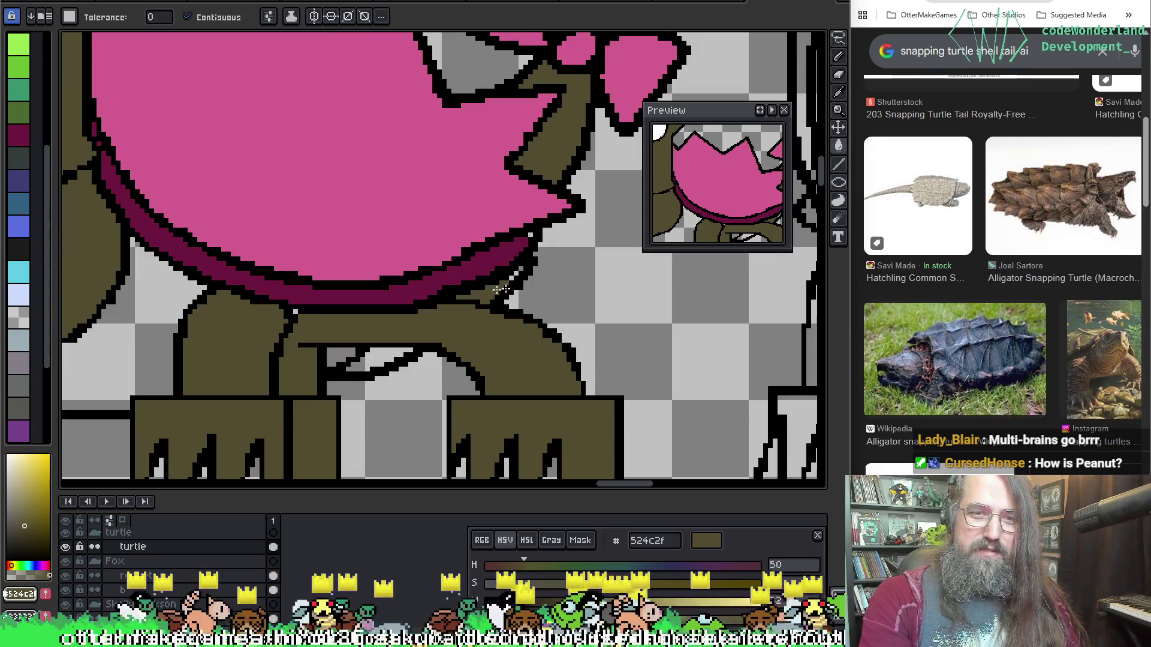
Lighten the sampled olive and fill the square nose with it, lightening slightly more.
{"action": "key", "text": "b"}
{"action": "left_click", "coordinate": [526, 236], "text": "alt"}
{"action": "left_click", "coordinate": [507, 280], "text": "alt"}
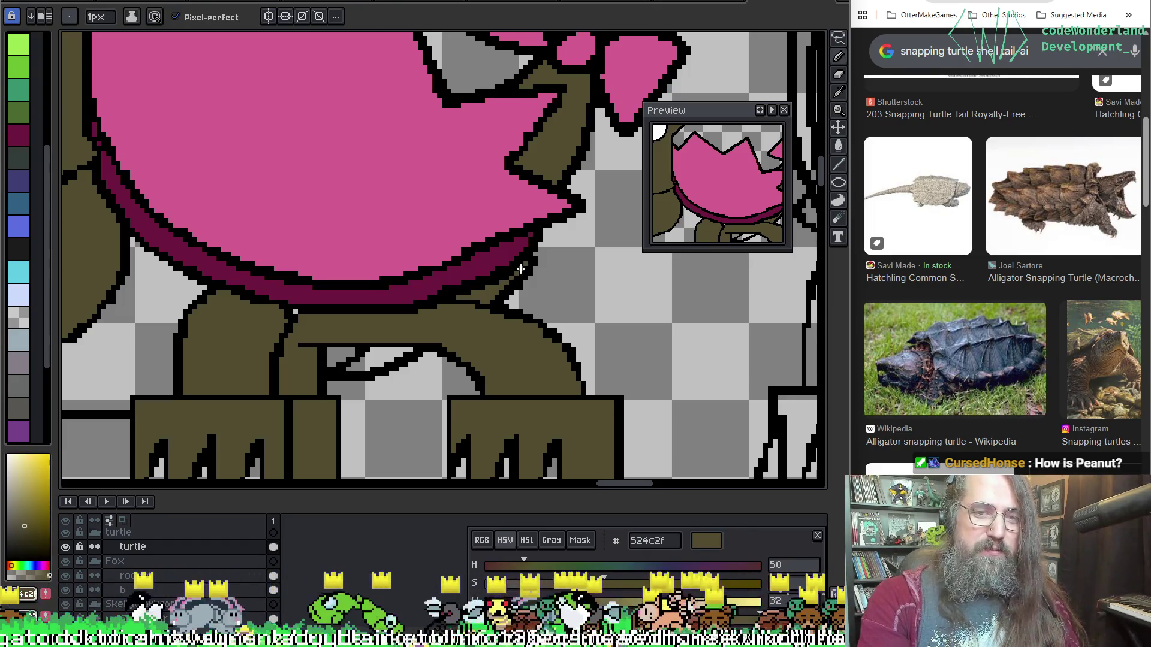
{"action": "mouse_move", "coordinate": [519, 269]}
{"action": "left_mouse_down"}
{"action": "mouse_move", "coordinate": [415, 316]}
{"action": "mouse_move", "coordinate": [410, 255]}
{"action": "mouse_move", "coordinate": [313, 175]}
{"action": "mouse_move", "coordinate": [394, 280]}
{"action": "left_mouse_up"}
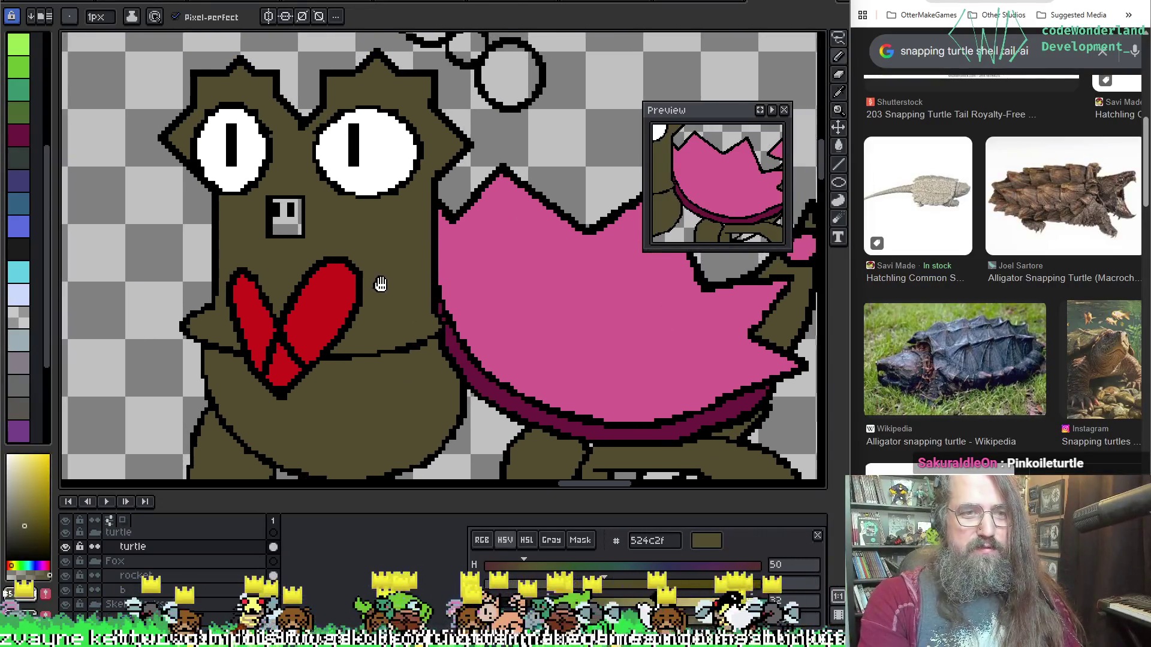
{"action": "key", "text": "g"}
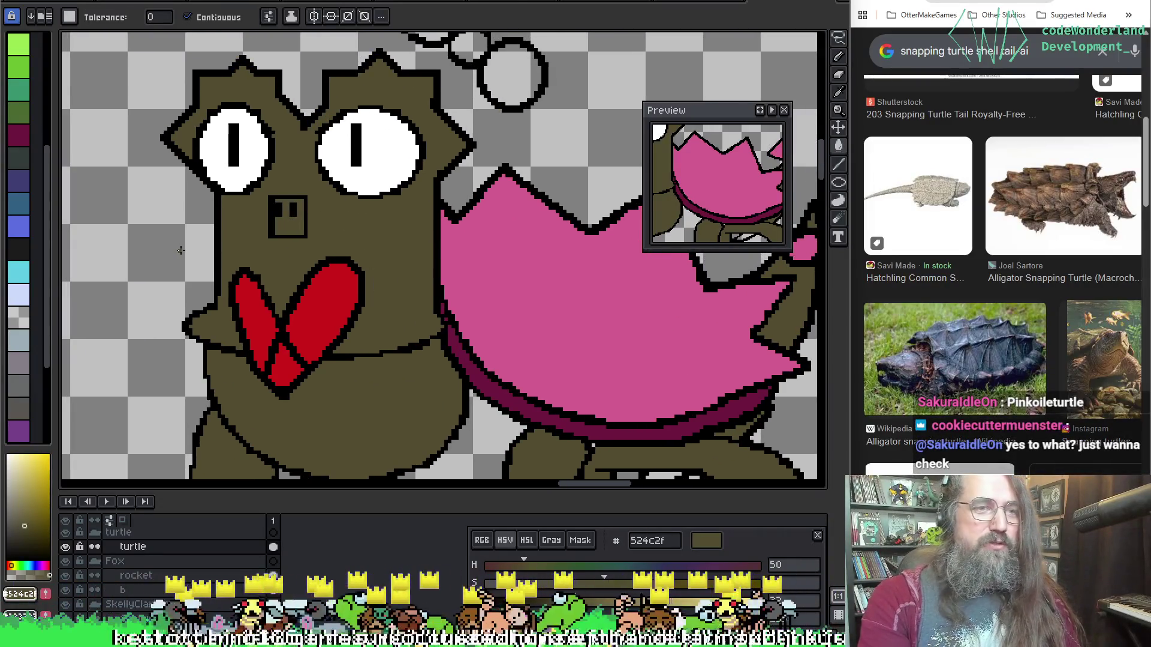
{"action": "left_click_drag", "start_coordinate": [573, 596], "coordinate": [621, 596]}
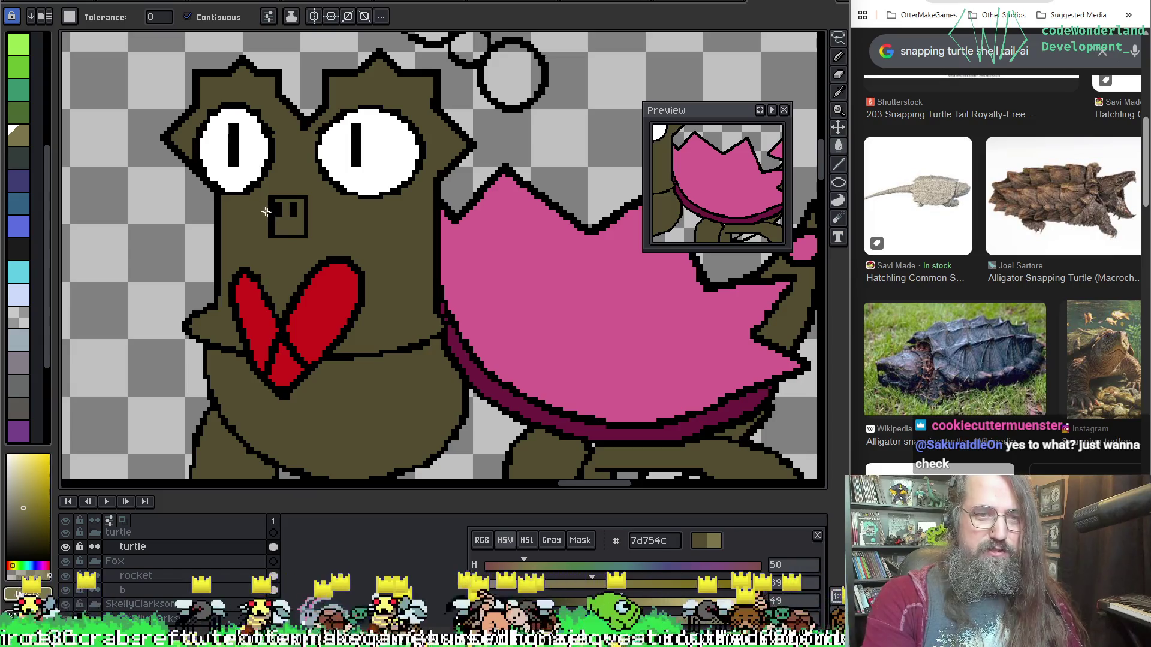
{"action": "left_click", "coordinate": [283, 225]}
{"action": "left_click", "coordinate": [323, 233], "text": "alt"}
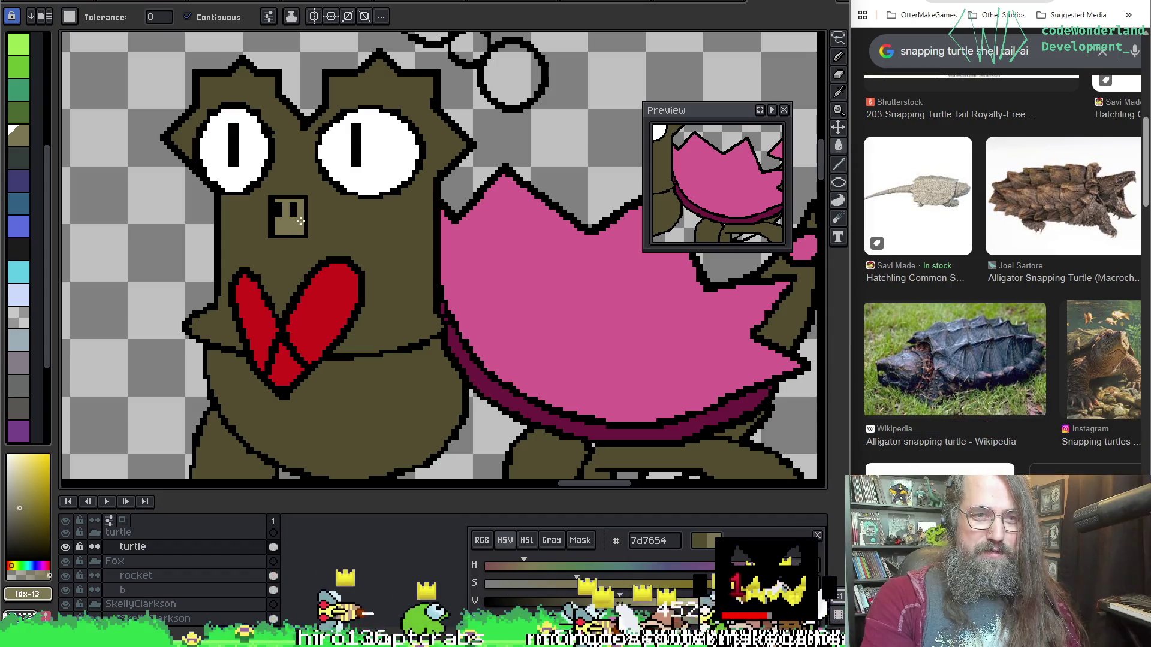
{"action": "left_click_drag", "start_coordinate": [619, 594], "coordinate": [630, 595]}
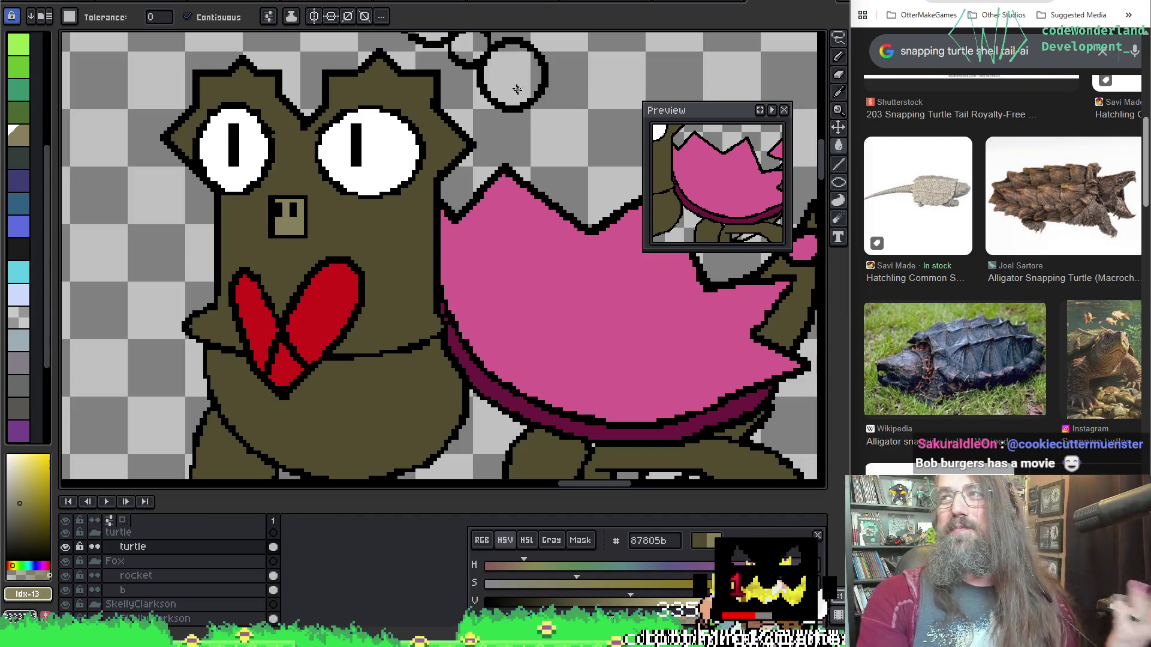
{"action": "scroll", "coordinate": [468, 192], "scroll_direction": "down", "scroll_amount": 1}
{"action": "scroll", "coordinate": [438, 185], "scroll_direction": "down", "scroll_amount": 1}
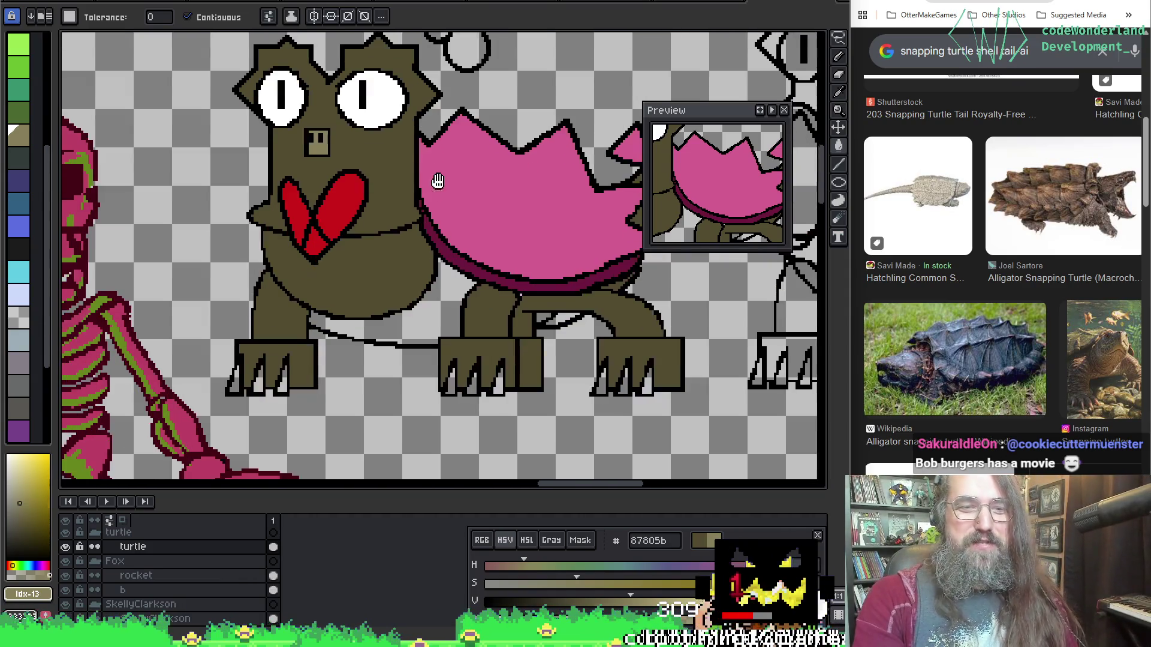
{"action": "scroll", "coordinate": [433, 245], "scroll_direction": "up", "scroll_amount": 2}
Sample the shell rim, tune it to a pale desaturated tan and fill the belly between the legs.
{"action": "left_click", "coordinate": [433, 245]}
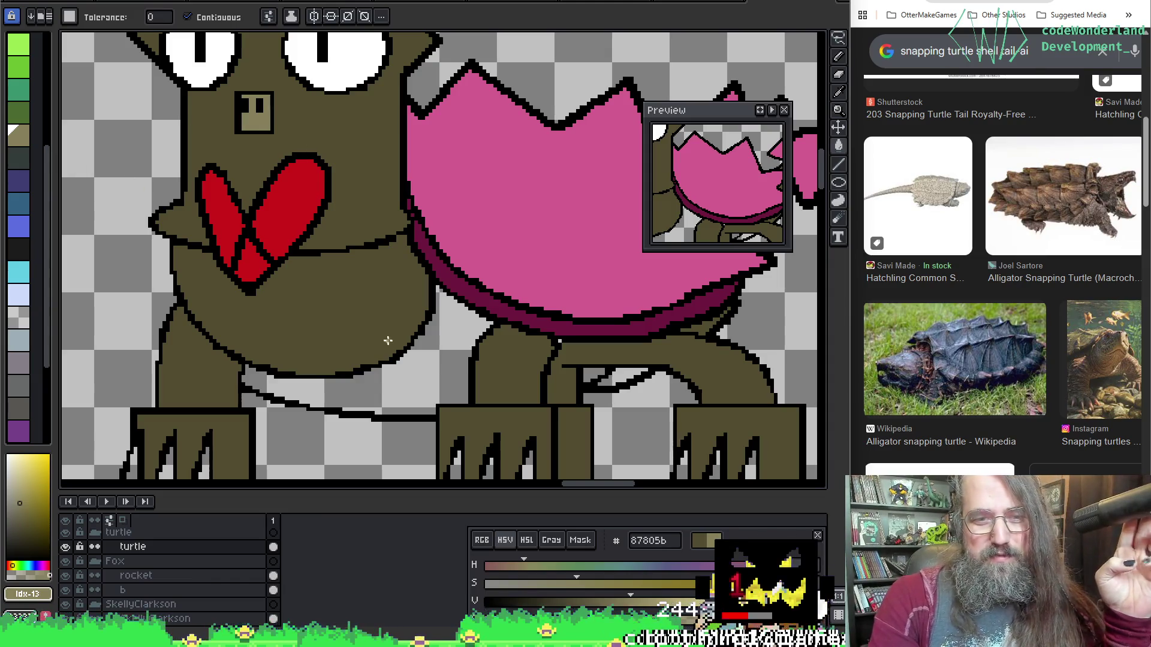
{"action": "left_click_drag", "start_coordinate": [580, 332], "coordinate": [536, 342]}
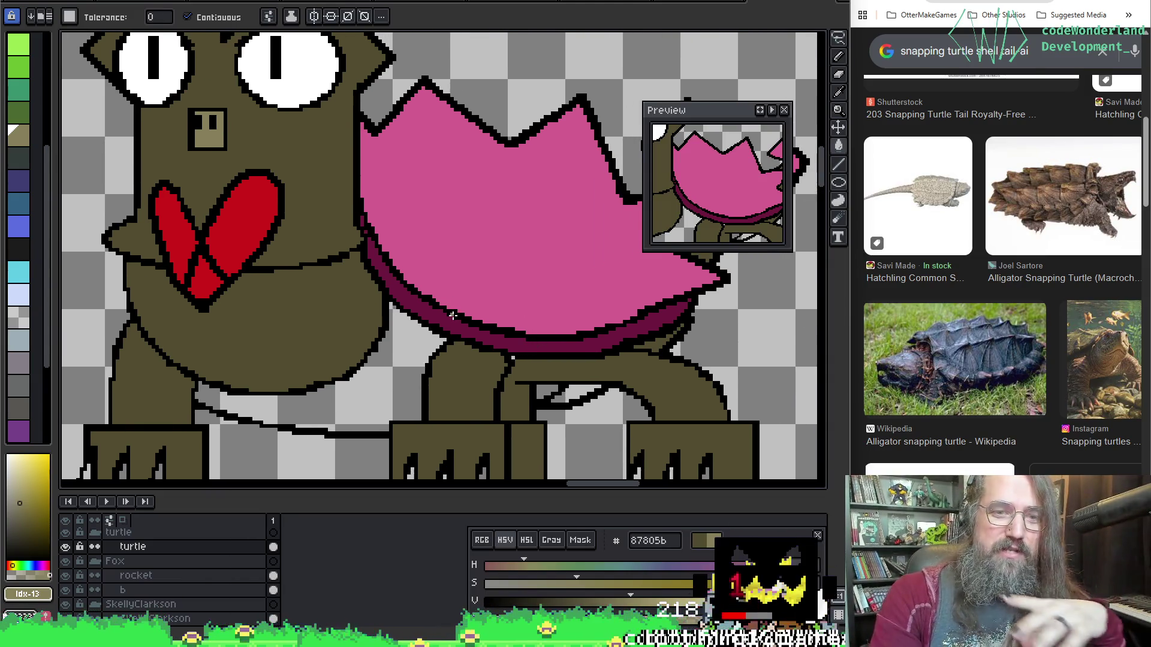
{"action": "left_click", "coordinate": [440, 321], "text": "alt"}
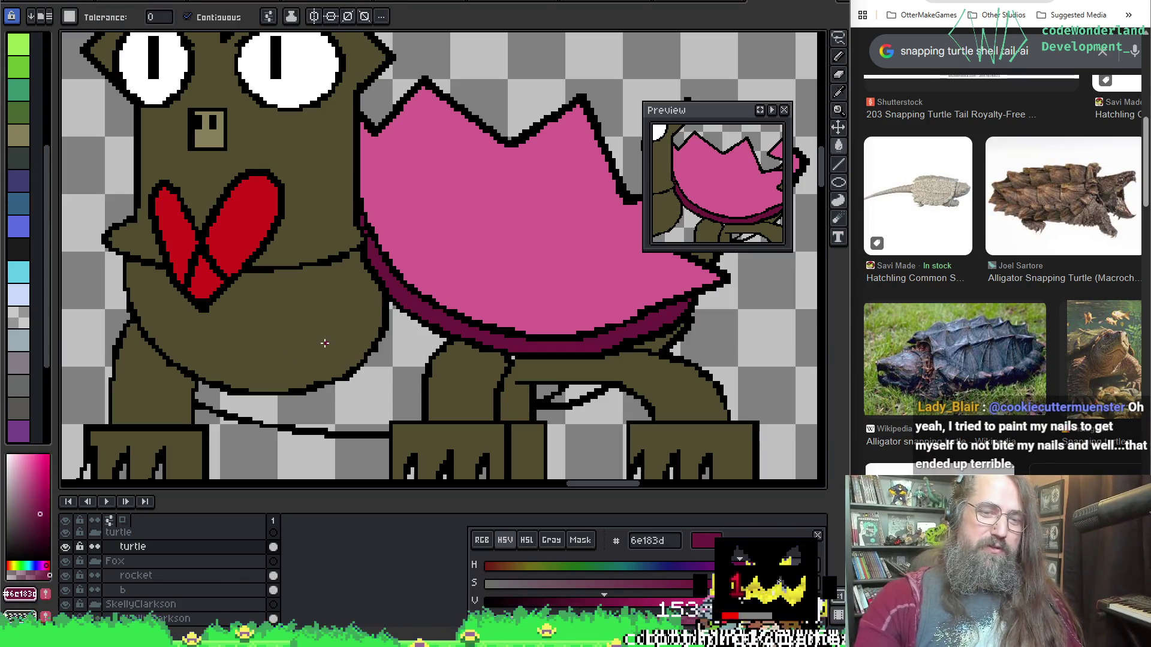
{"action": "left_click", "coordinate": [506, 566]}
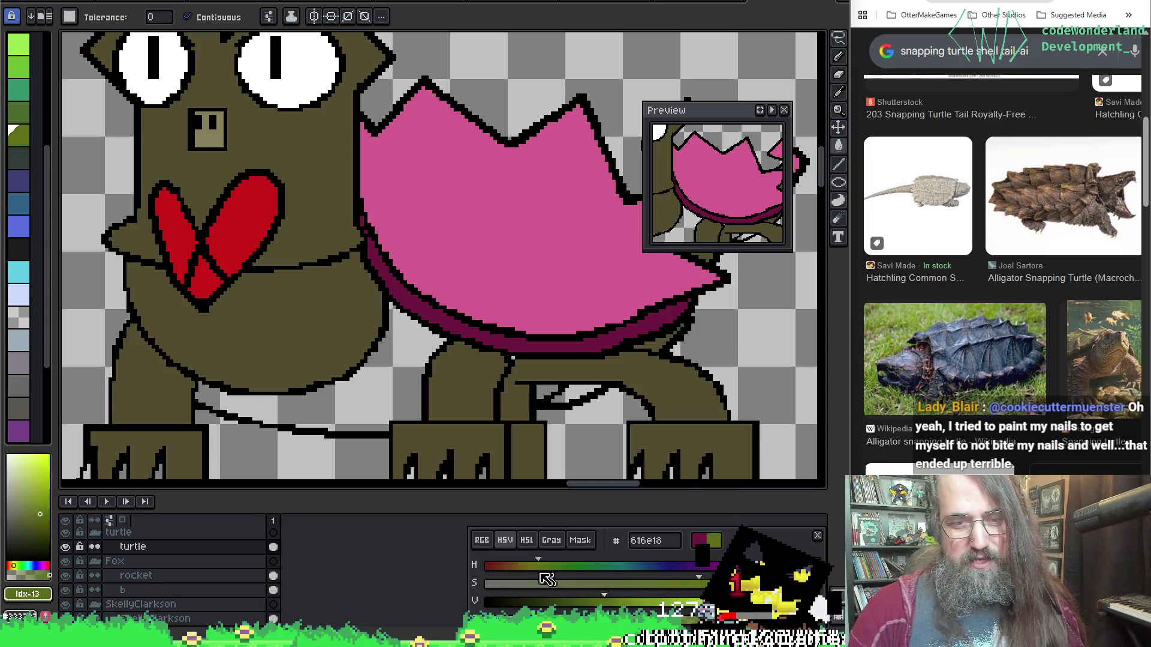
{"action": "left_click_drag", "start_coordinate": [508, 582], "coordinate": [510, 601]}
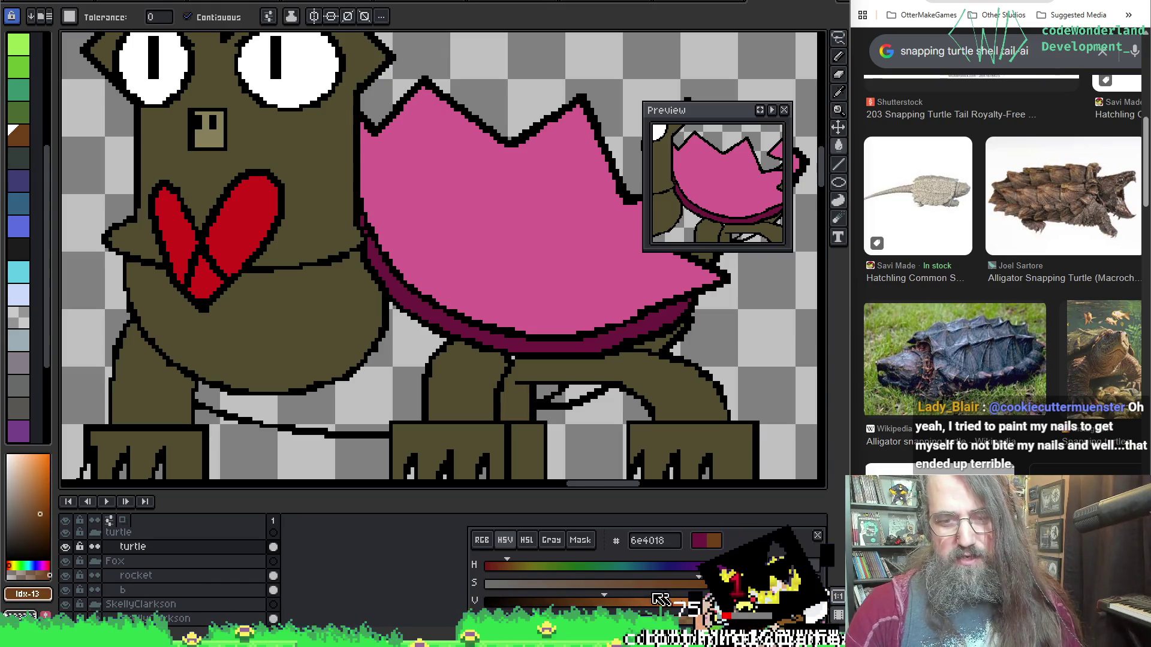
{"action": "left_click", "coordinate": [670, 598]}
{"action": "left_click_drag", "start_coordinate": [656, 598], "coordinate": [562, 600]}
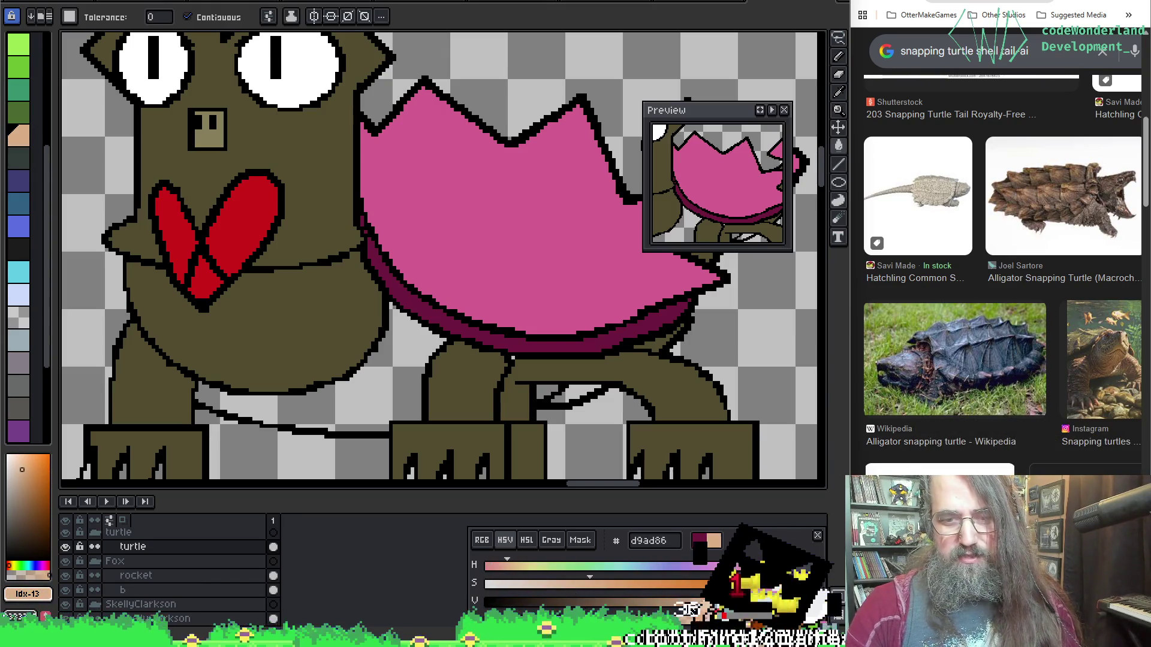
{"action": "left_click_drag", "start_coordinate": [688, 601], "coordinate": [634, 601]}
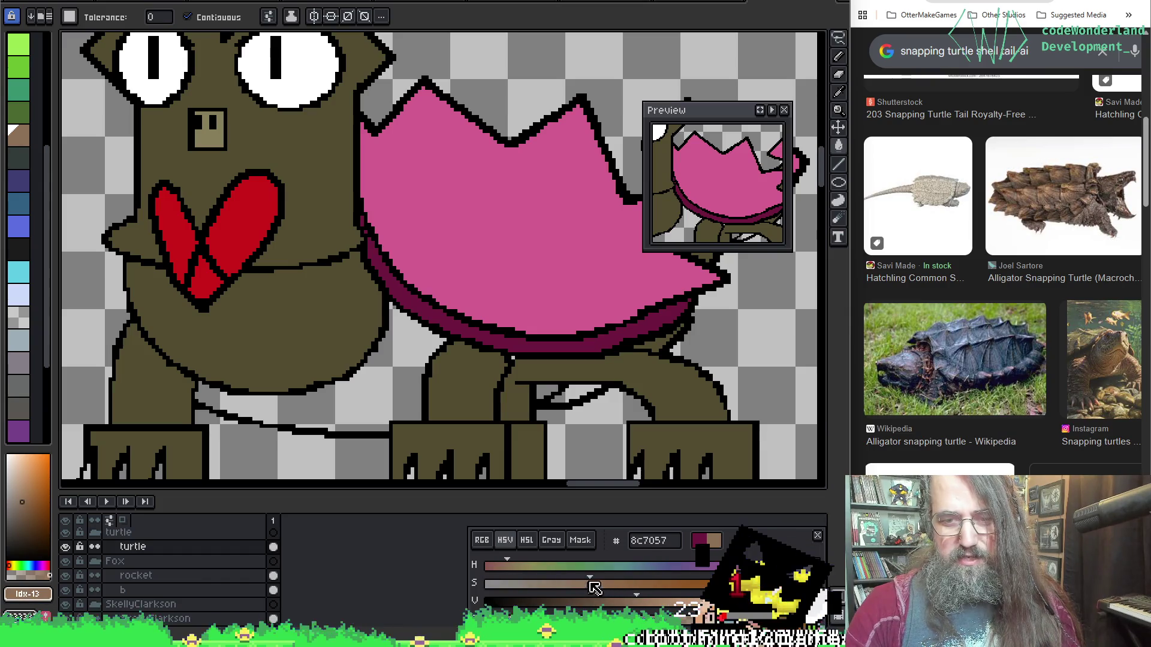
{"action": "left_click_drag", "start_coordinate": [622, 590], "coordinate": [565, 589]}
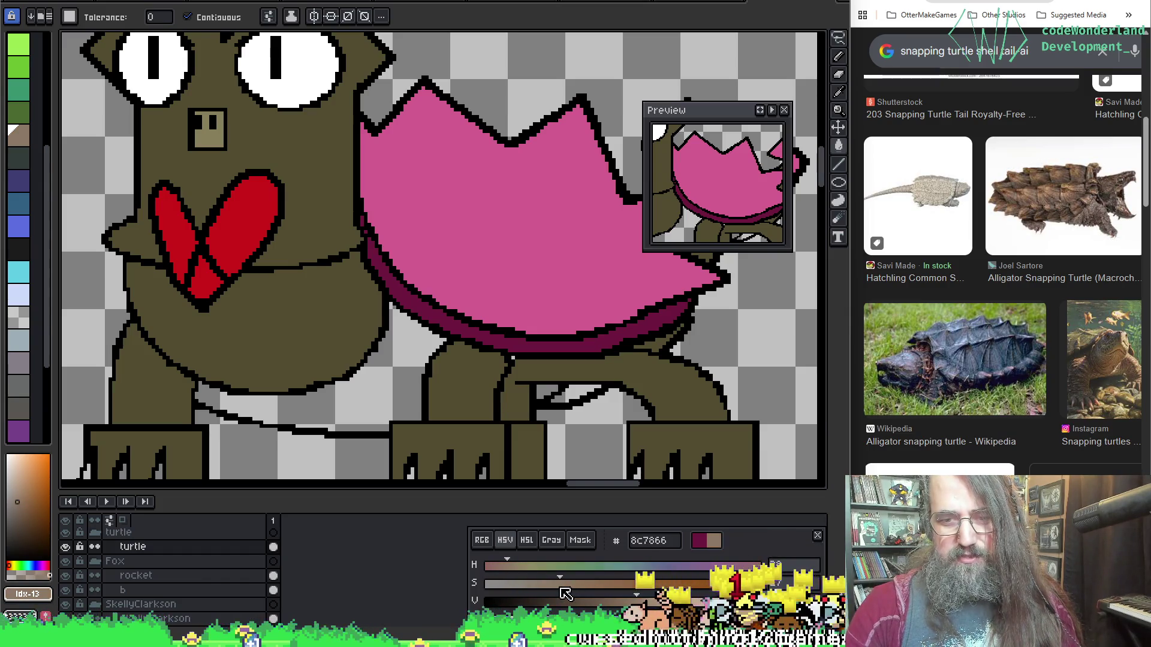
{"action": "left_click", "coordinate": [374, 408]}
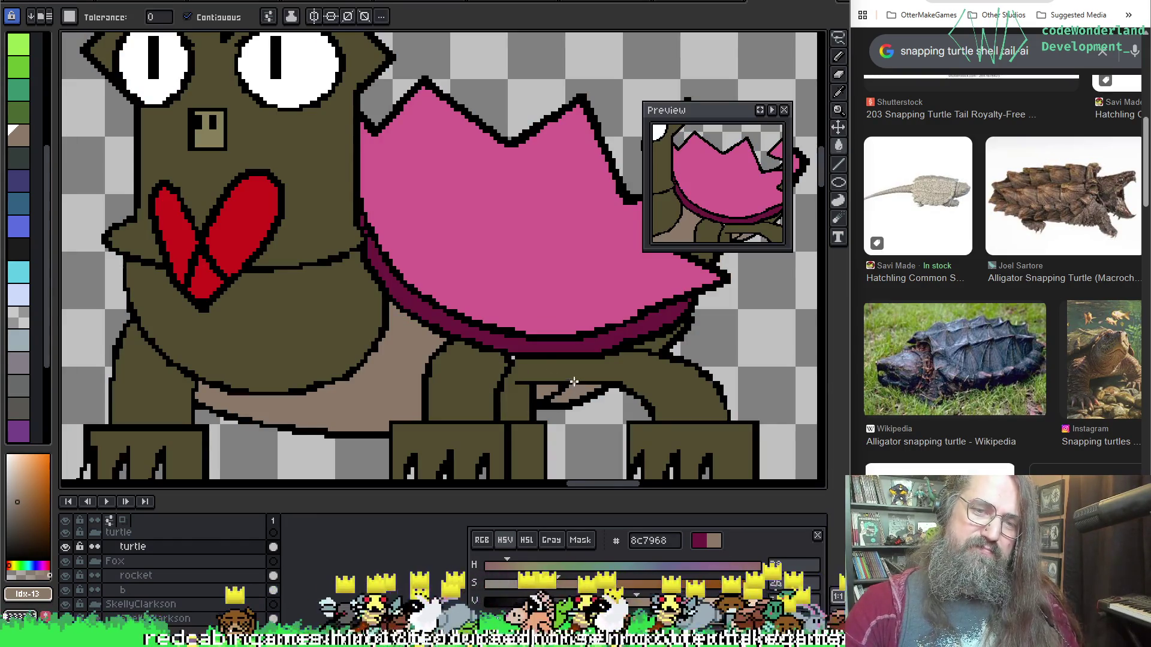
Lighten the tan and refill the belly a few times, adjusting the shade.
{"action": "left_click_drag", "start_coordinate": [647, 600], "coordinate": [671, 601]}
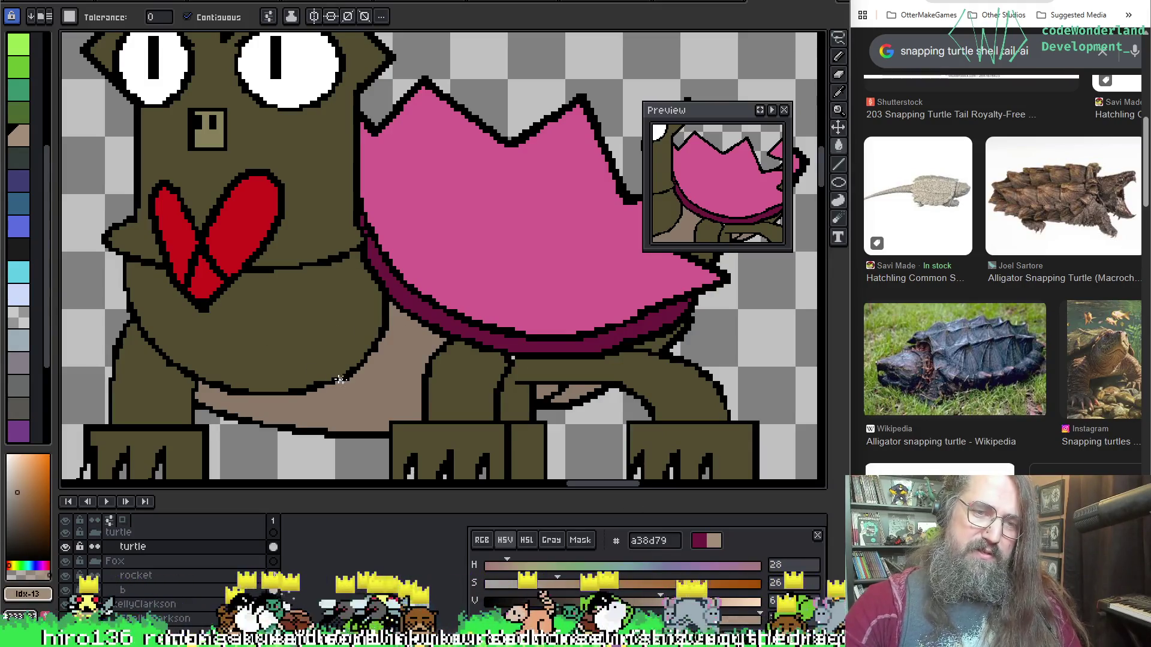
{"action": "left_click", "coordinate": [526, 347]}
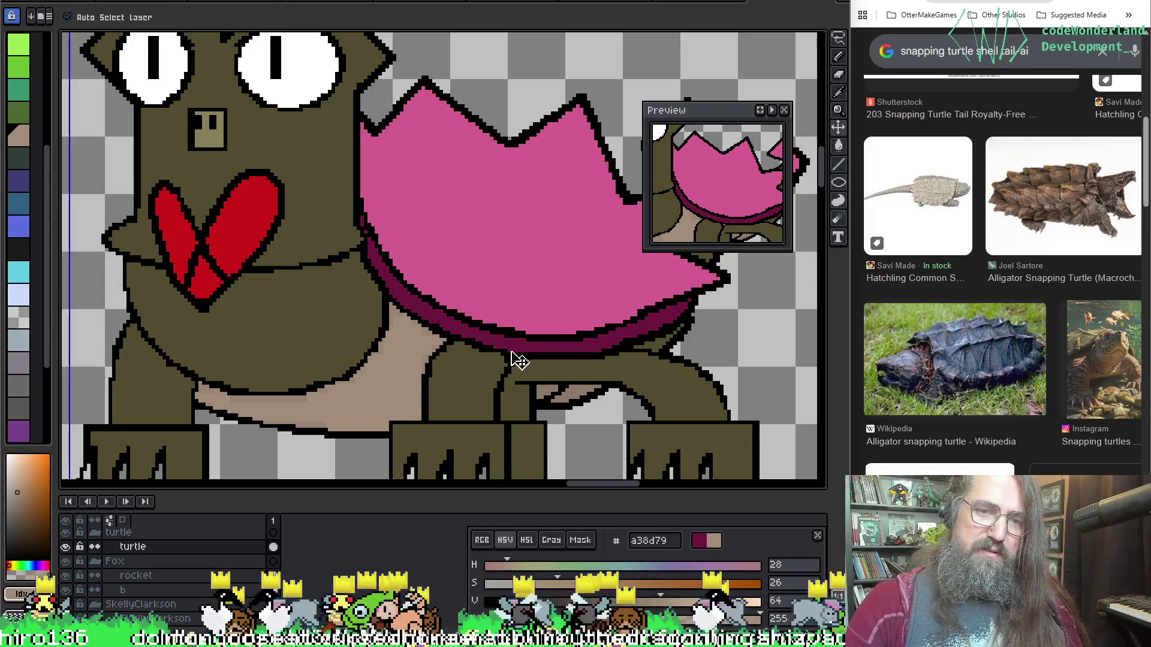
{"action": "key", "text": "b"}
{"action": "key", "text": "g"}
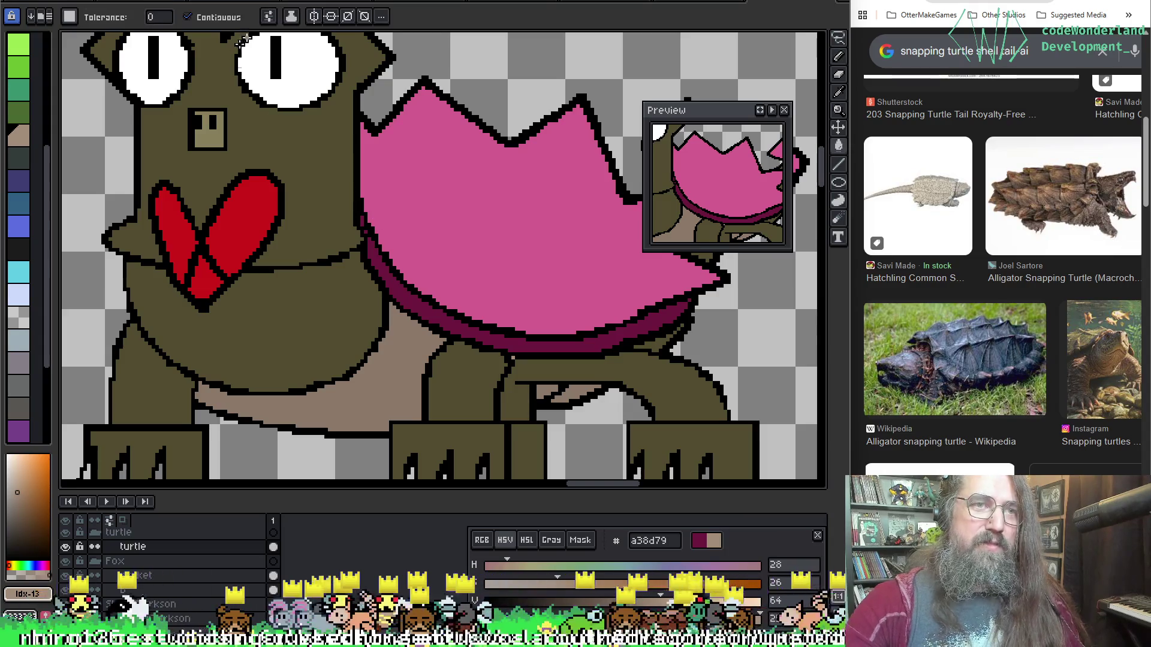
{"action": "left_click", "coordinate": [390, 381]}
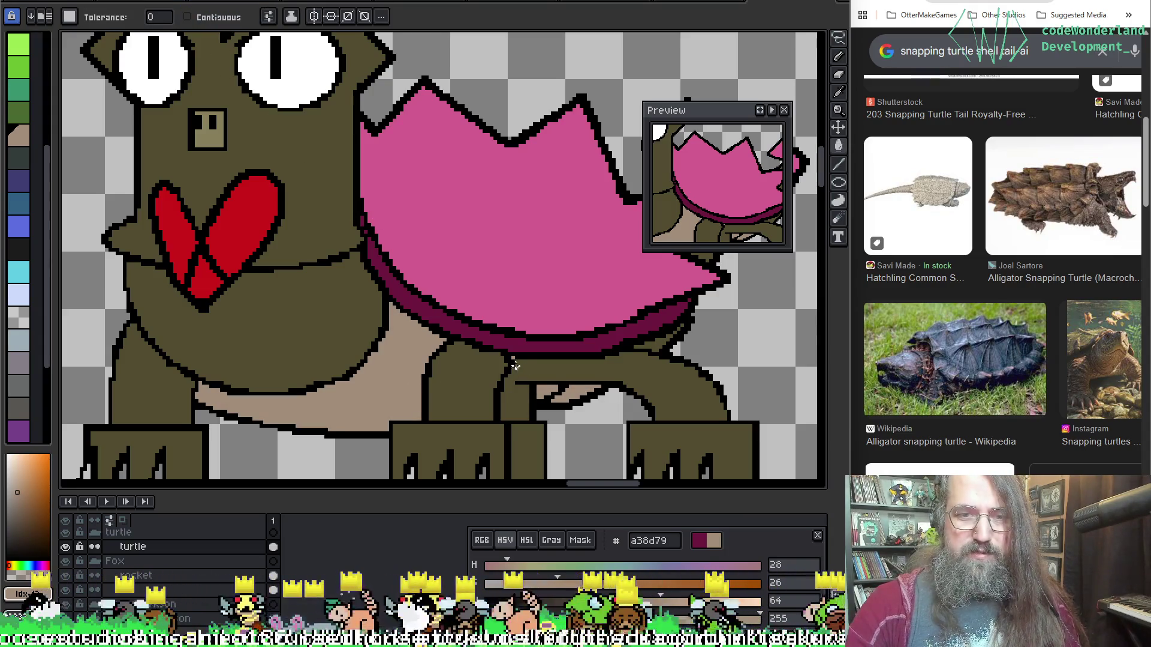
{"action": "key", "text": "b"}
{"action": "scroll", "coordinate": [595, 331], "scroll_direction": "down", "scroll_amount": 3}
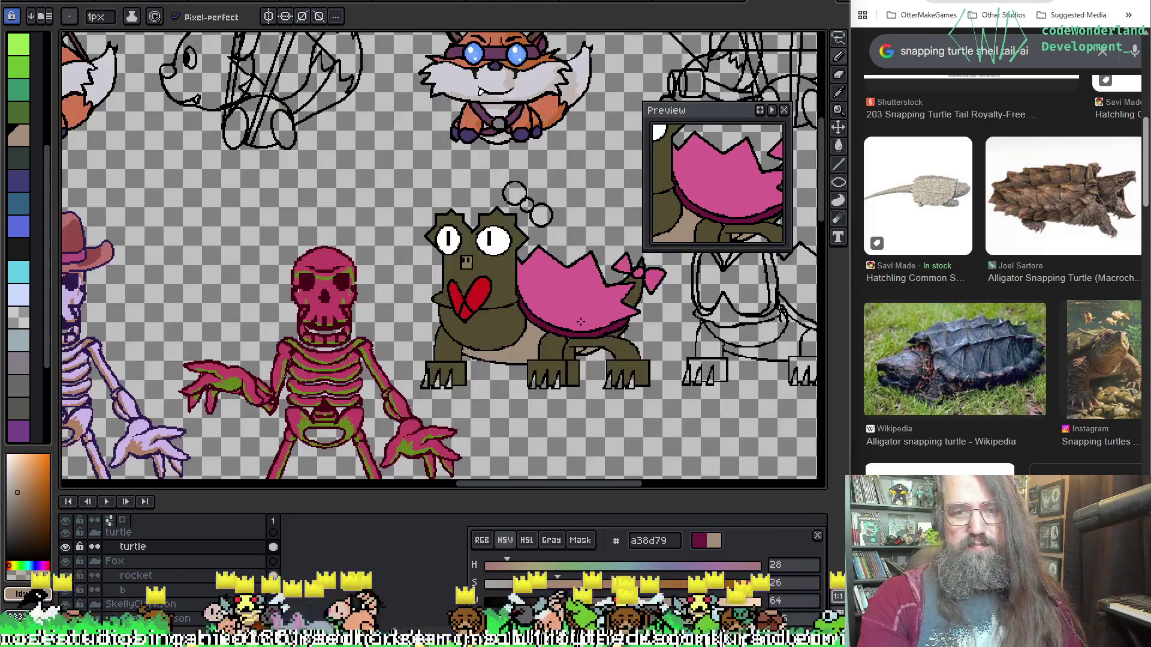
{"action": "scroll", "coordinate": [412, 414], "scroll_direction": "up", "scroll_amount": 2}
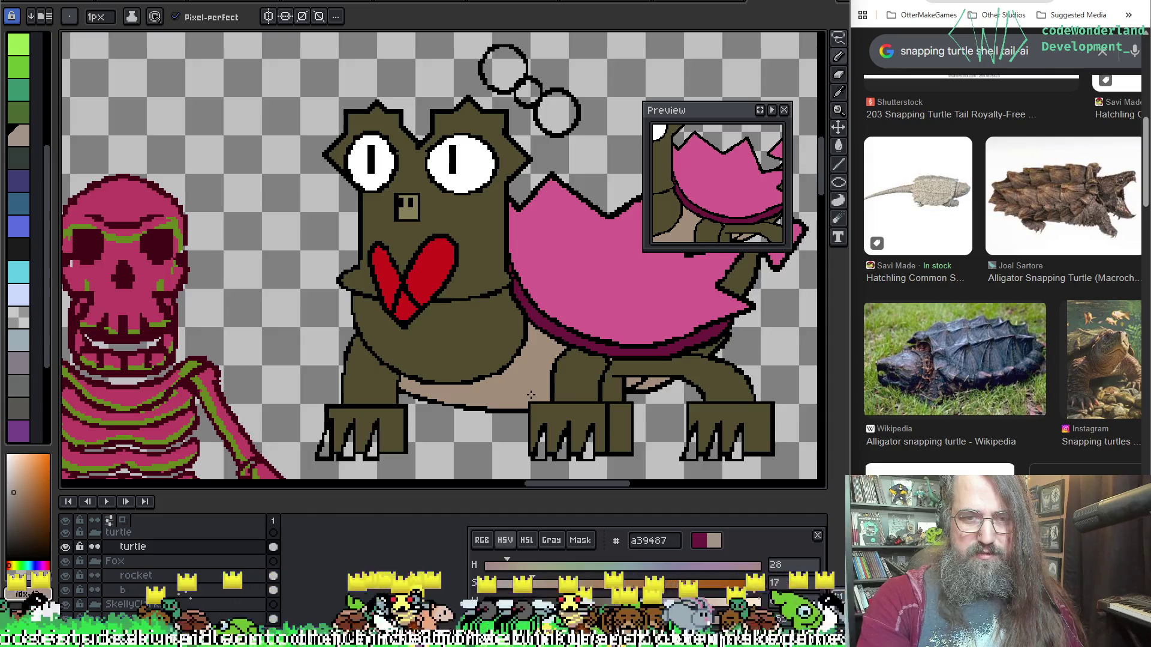
{"action": "left_click_drag", "start_coordinate": [661, 600], "coordinate": [616, 560]}
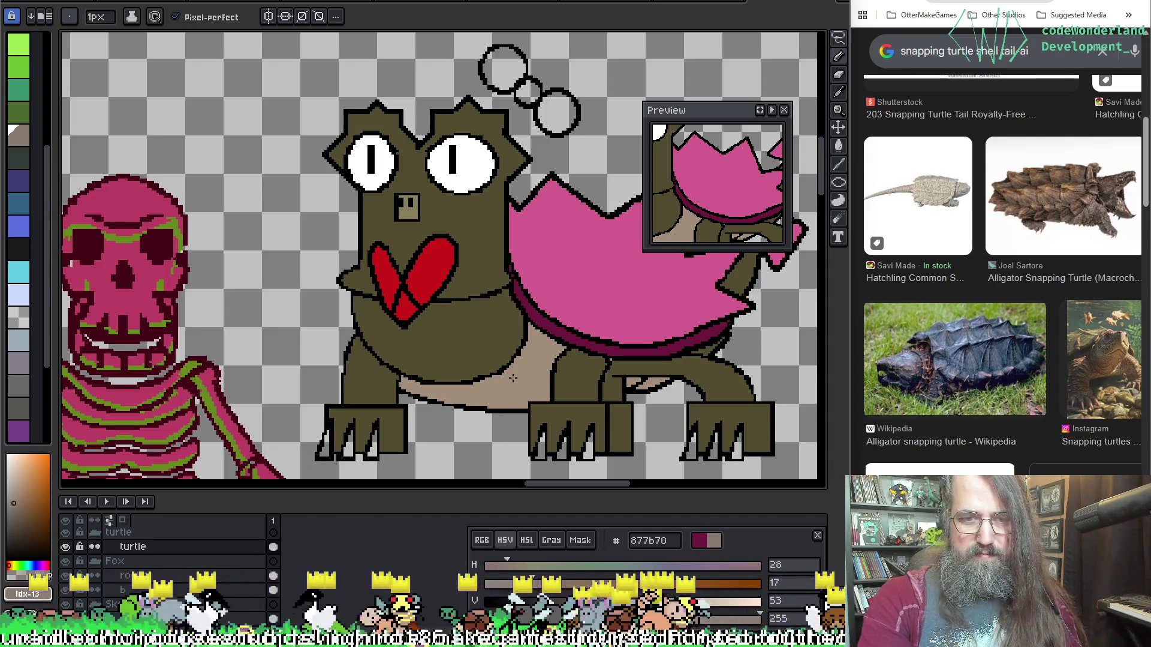
{"action": "left_click", "coordinate": [657, 601]}
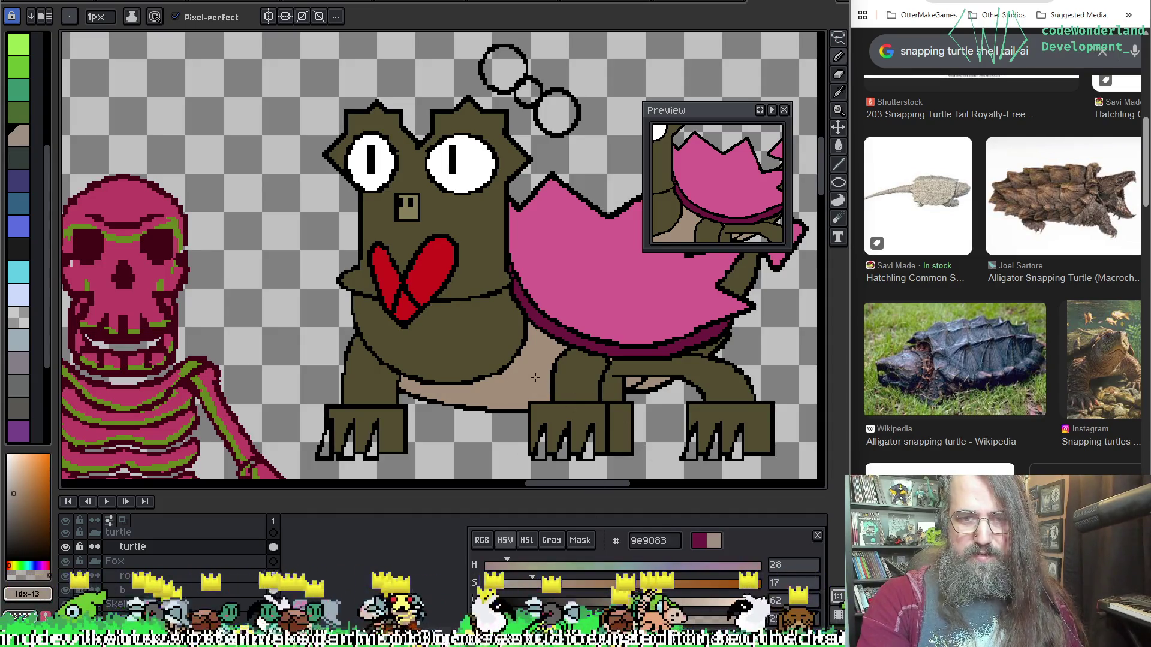
{"action": "left_click", "coordinate": [636, 393], "text": "alt"}
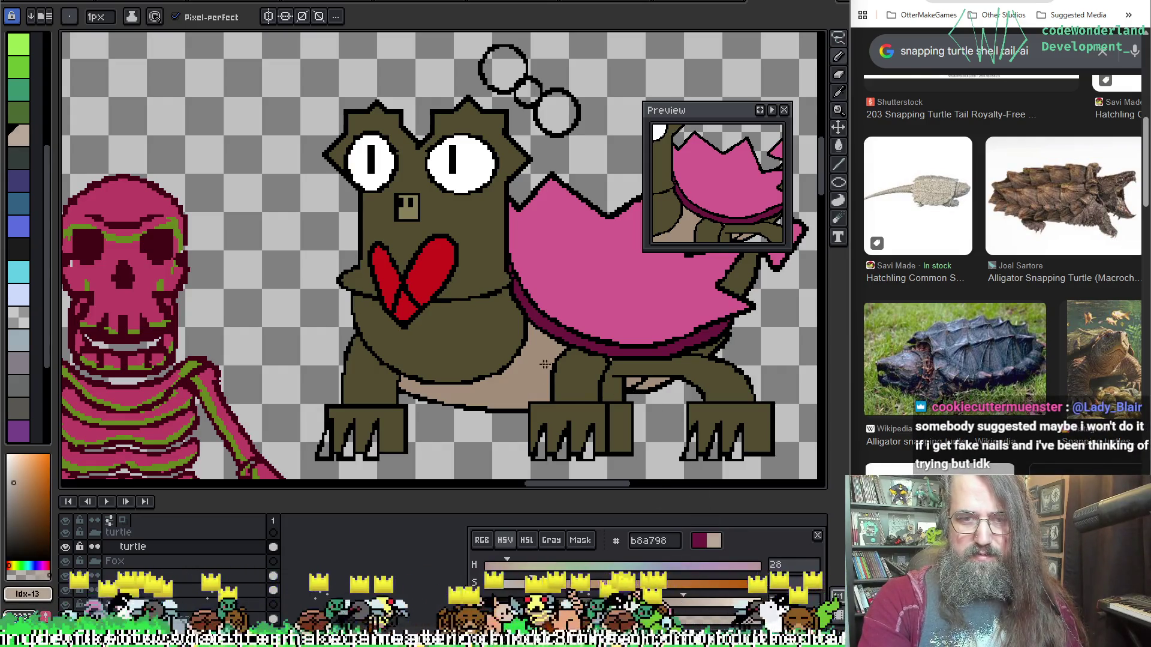
Undo, lighten the tan further and refill the belly with the final pale tan.
{"action": "key", "text": "g"}
{"action": "left_click", "coordinate": [523, 373]}
{"action": "scroll", "coordinate": [540, 382], "scroll_direction": "down", "scroll_amount": 2}
{"action": "scroll", "coordinate": [544, 410], "scroll_direction": "down", "scroll_amount": 1}
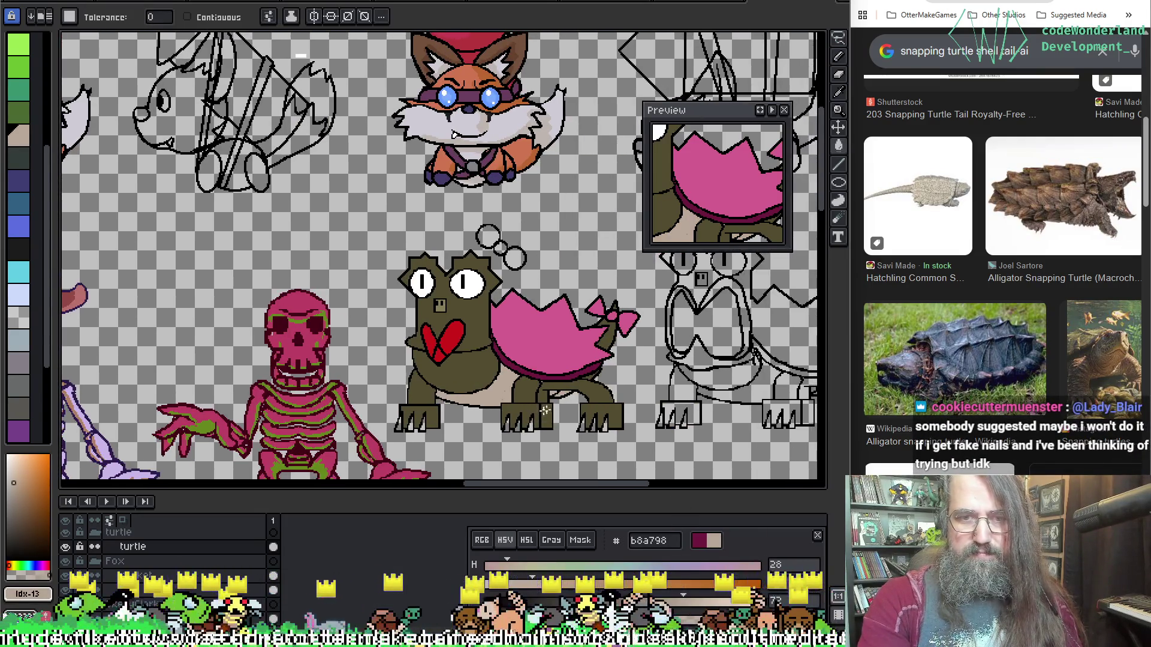
{"action": "scroll", "coordinate": [542, 412], "scroll_direction": "up", "scroll_amount": 2}
{"action": "key", "text": "ctrl+z"}
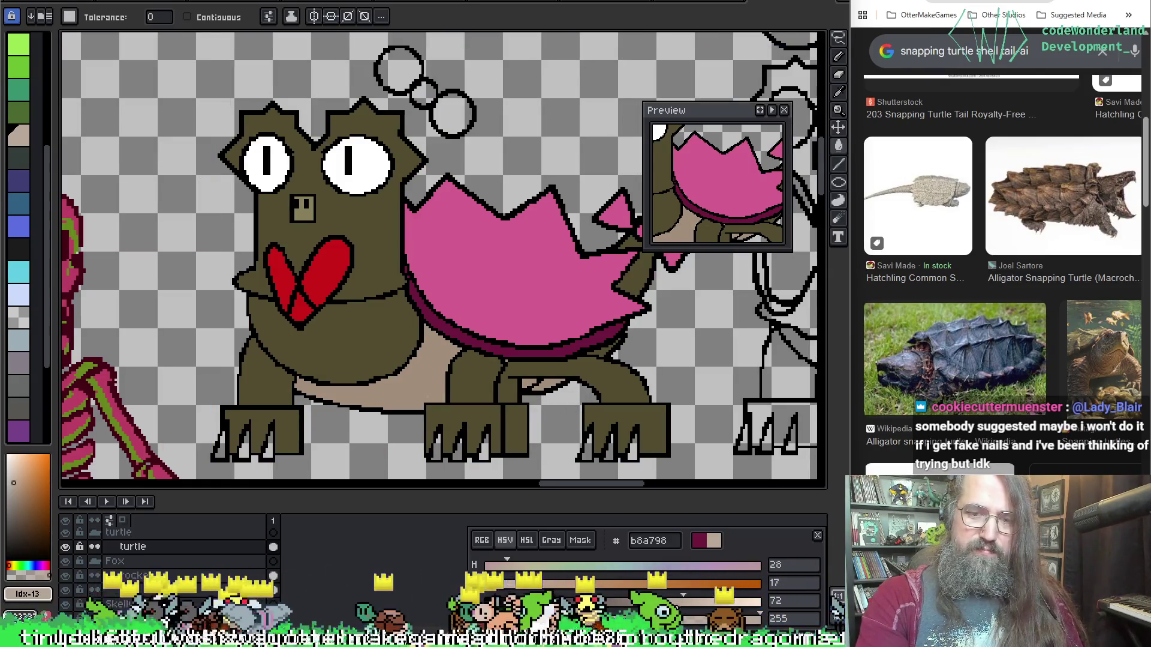
{"action": "left_click_drag", "start_coordinate": [683, 600], "coordinate": [707, 601]}
{"action": "left_click", "coordinate": [414, 382]}
{"action": "scroll", "coordinate": [501, 344], "scroll_direction": "down", "scroll_amount": 2}
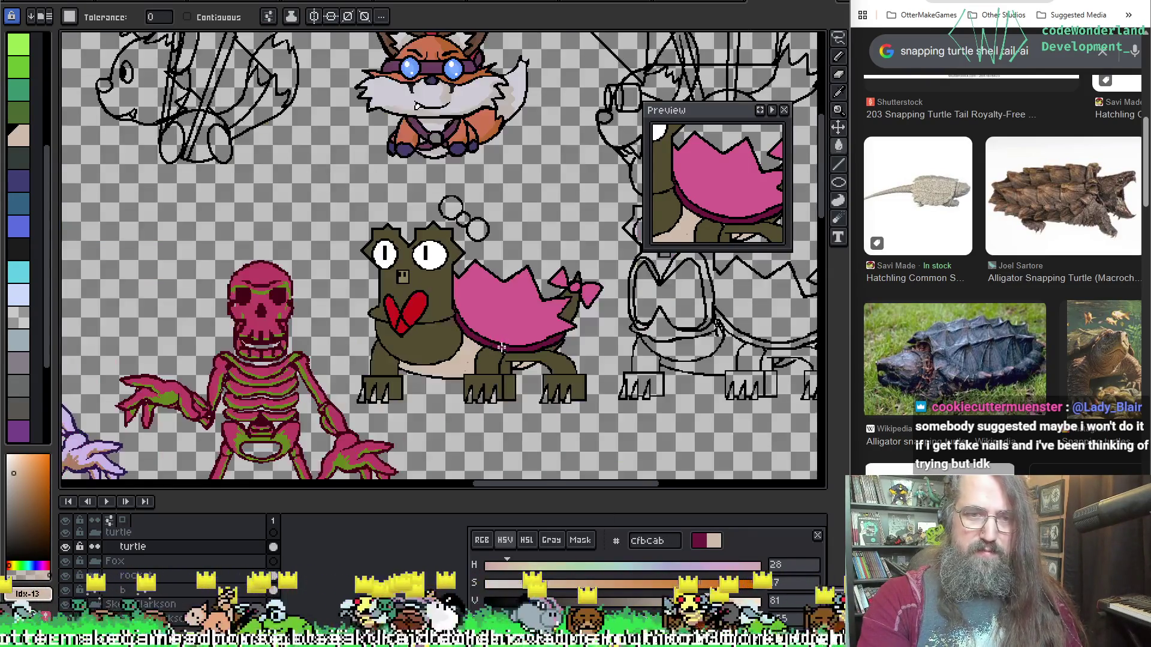
{"action": "scroll", "coordinate": [501, 344], "scroll_direction": "up", "scroll_amount": 1}
{"action": "scroll", "coordinate": [335, 330], "scroll_direction": "up", "scroll_amount": 1}
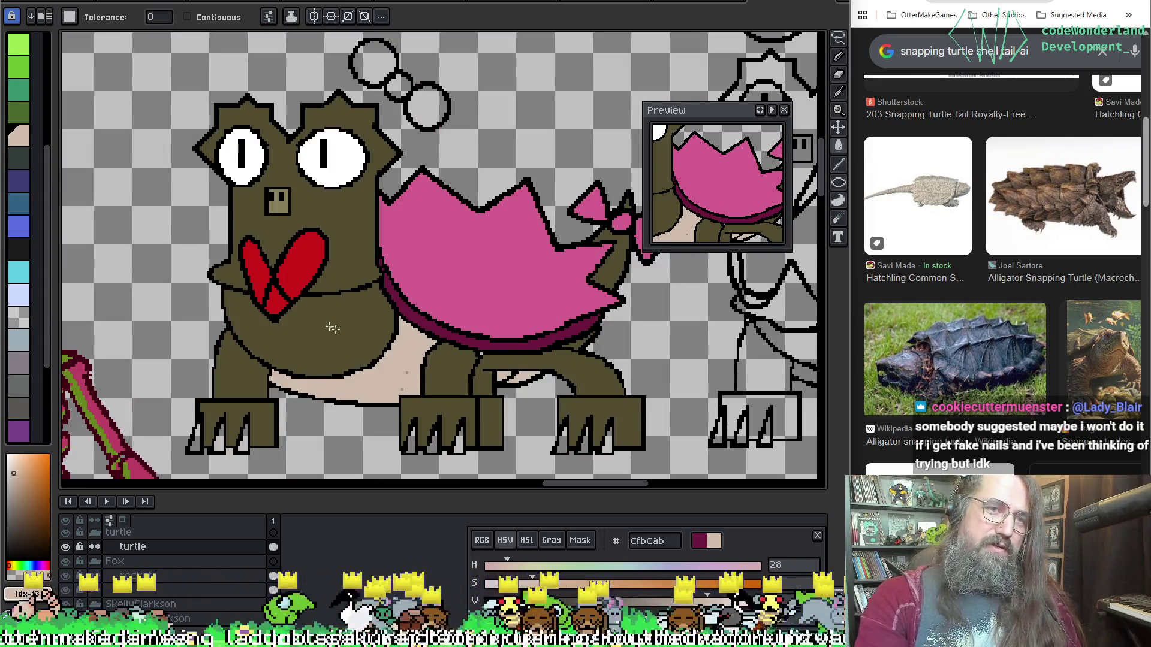
{"action": "left_click_drag", "start_coordinate": [335, 331], "coordinate": [439, 312]}
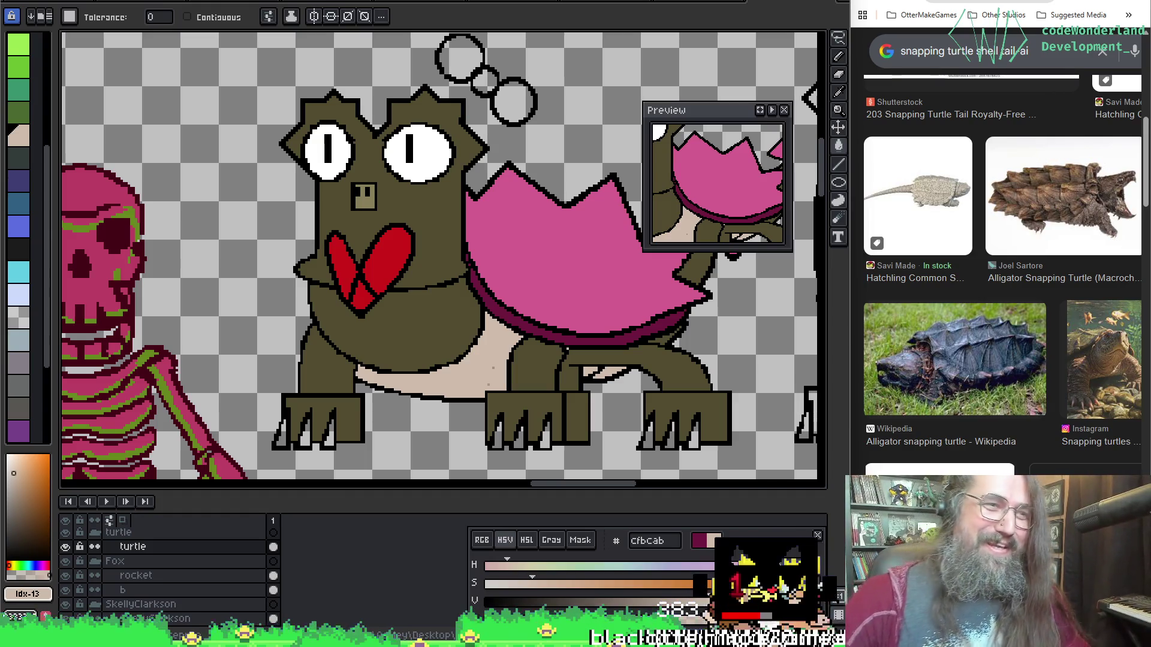
{"action": "left_click", "coordinate": [20, 155]}
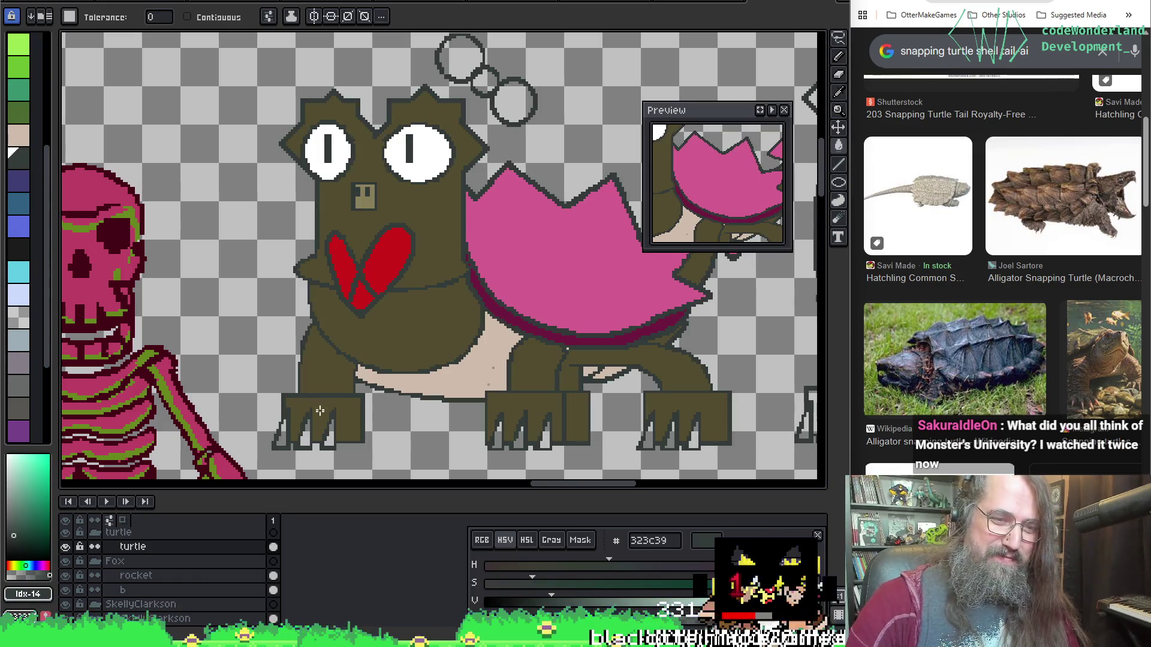
Fill the first turtle's claws dark grey, undoing stray background fills, then bring the line-art turtle into view.
{"action": "left_click", "coordinate": [277, 436]}
{"action": "key", "text": "ctrl+z"}
{"action": "key", "text": "b"}
{"action": "key", "text": "g"}
{"action": "left_click", "coordinate": [280, 436]}
{"action": "key", "text": "ctrl+z"}
{"action": "left_click", "coordinate": [186, 16]}
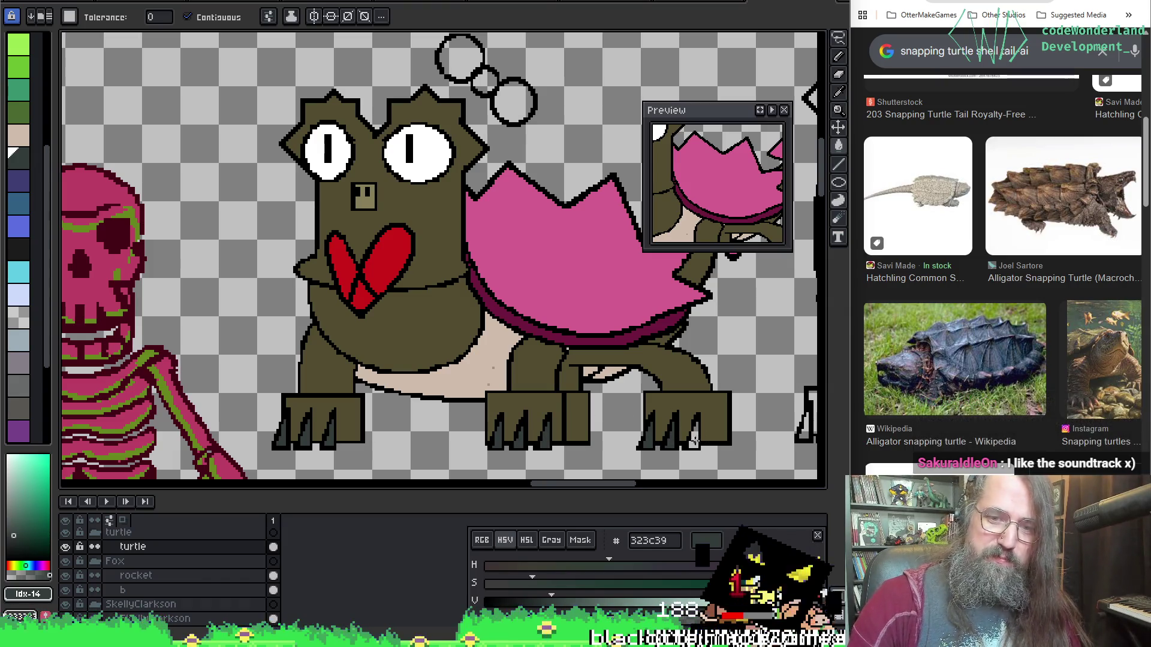
{"action": "left_click_drag", "start_coordinate": [727, 424], "coordinate": [540, 422]}
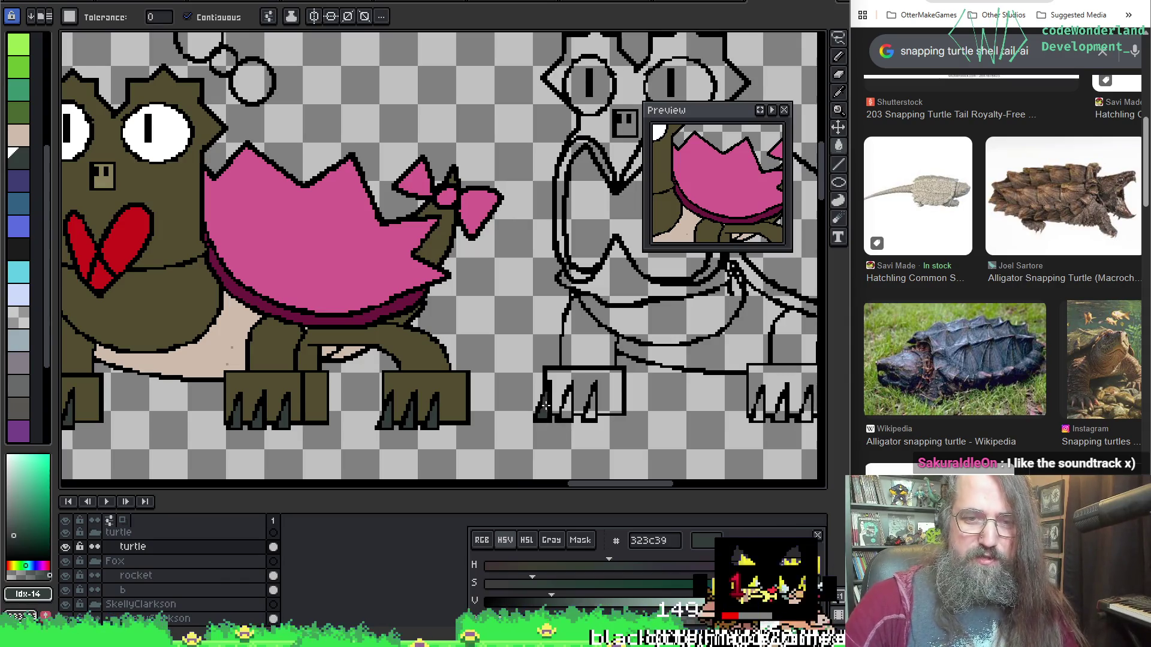
{"action": "left_click_drag", "start_coordinate": [695, 395], "coordinate": [522, 416]}
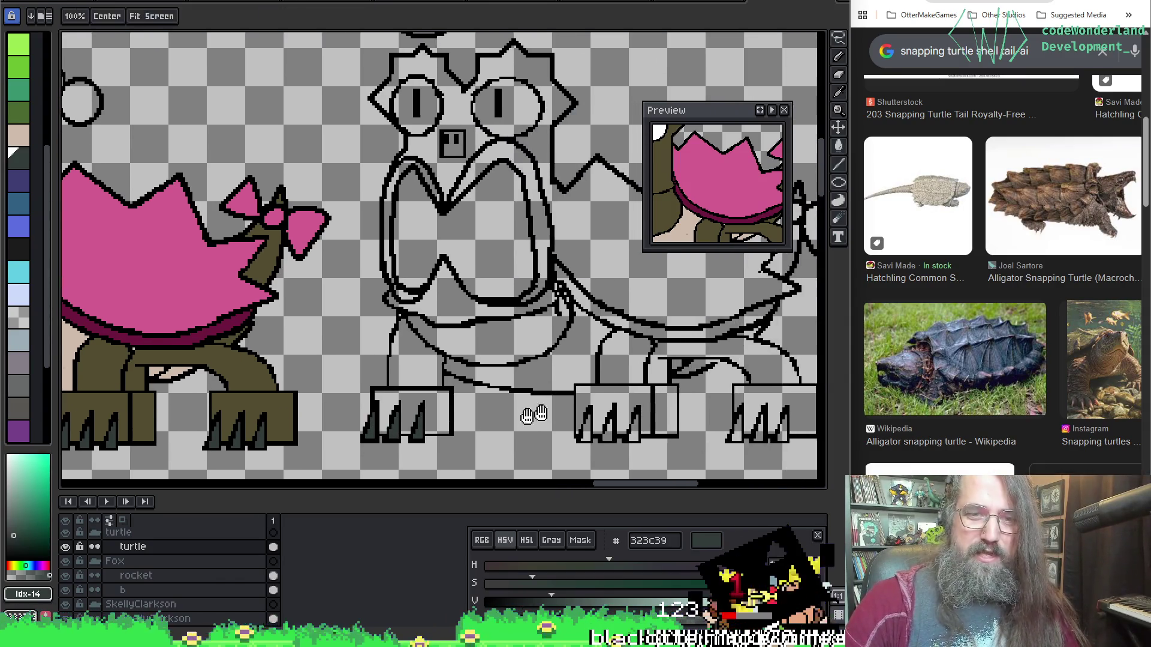
{"action": "left_click", "coordinate": [587, 428]}
{"action": "left_click", "coordinate": [633, 436]}
{"action": "left_click_drag", "start_coordinate": [633, 435], "coordinate": [563, 441]}
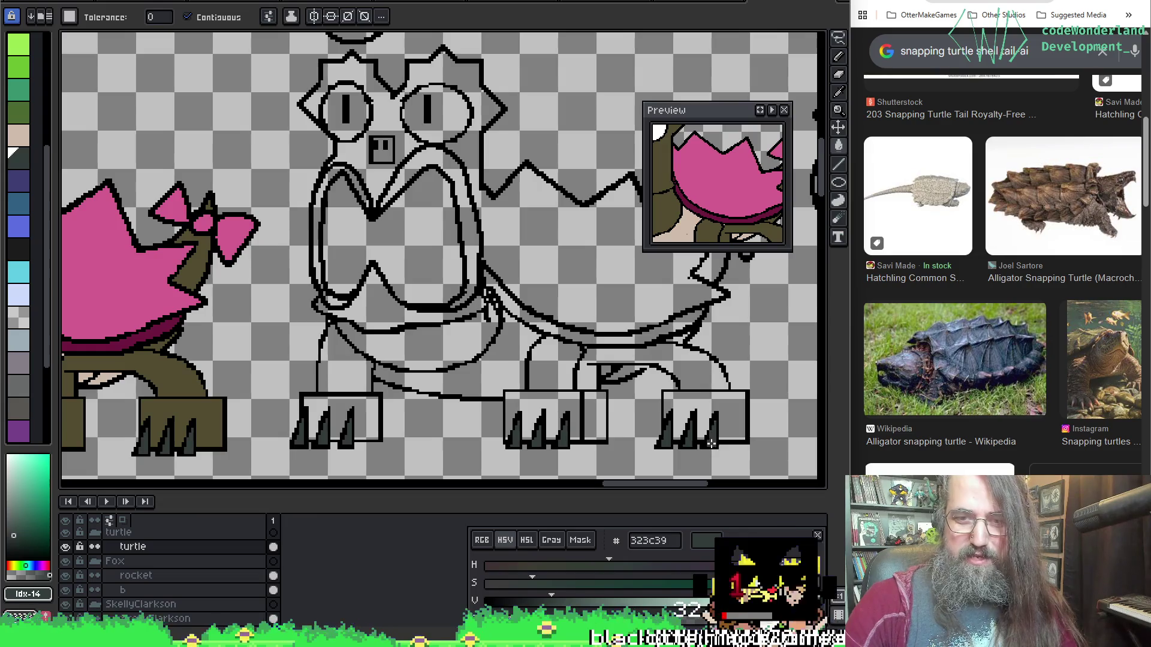
{"action": "left_click_drag", "start_coordinate": [569, 264], "coordinate": [698, 263]}
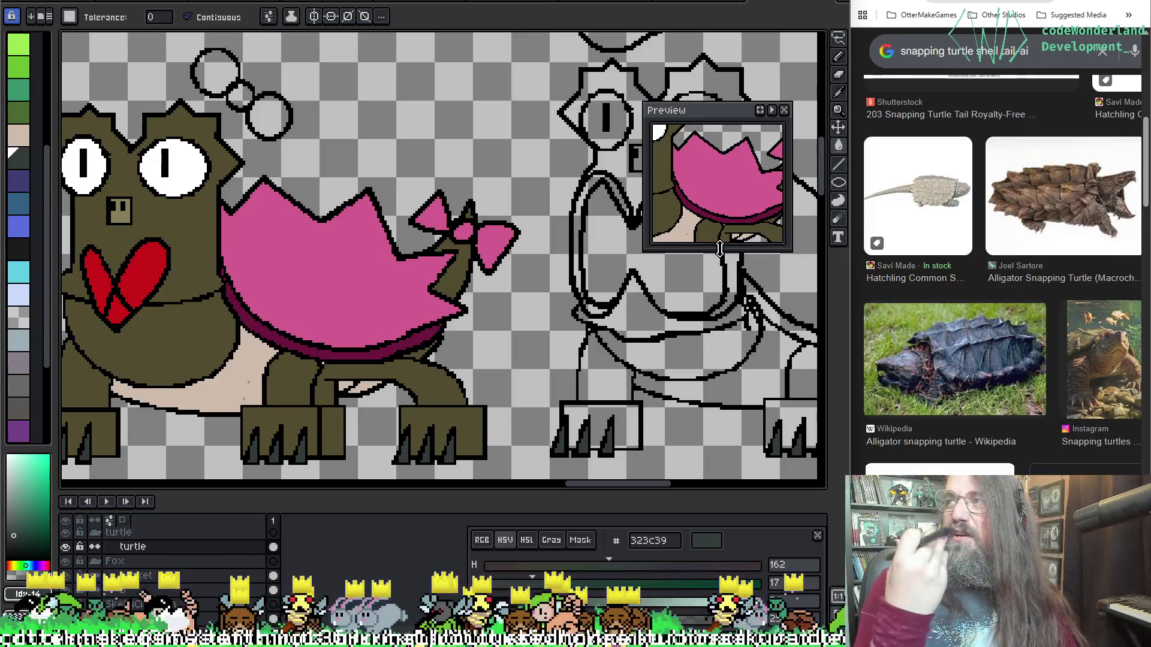
{"action": "mouse_move", "coordinate": [238, 176]}
{"action": "left_mouse_down"}
{"action": "mouse_move", "coordinate": [229, 157]}
{"action": "mouse_move", "coordinate": [284, 216]}
{"action": "mouse_move", "coordinate": [326, 210]}
{"action": "mouse_move", "coordinate": [270, 274]}
{"action": "mouse_move", "coordinate": [540, 251]}
{"action": "left_mouse_up"}
{"action": "left_click_drag", "start_coordinate": [758, 94], "coordinate": [404, 115]}
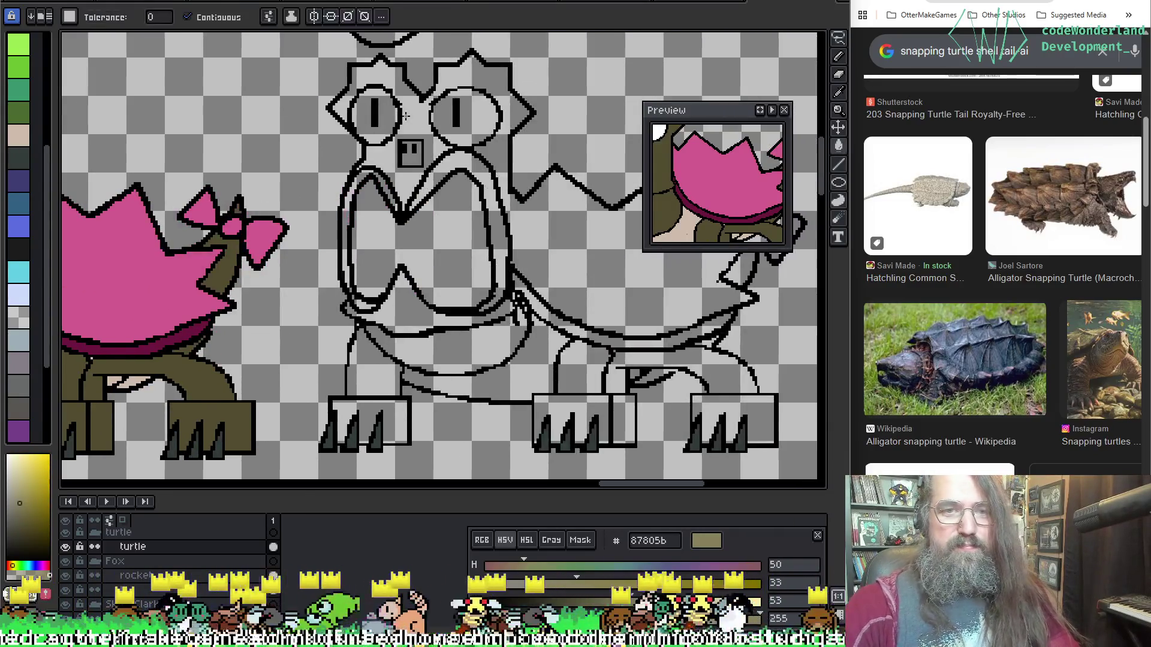
Flood-fill the second turtle's head, lower jaw and chest with olive.
{"action": "left_click_drag", "start_coordinate": [313, 162], "coordinate": [486, 167]}
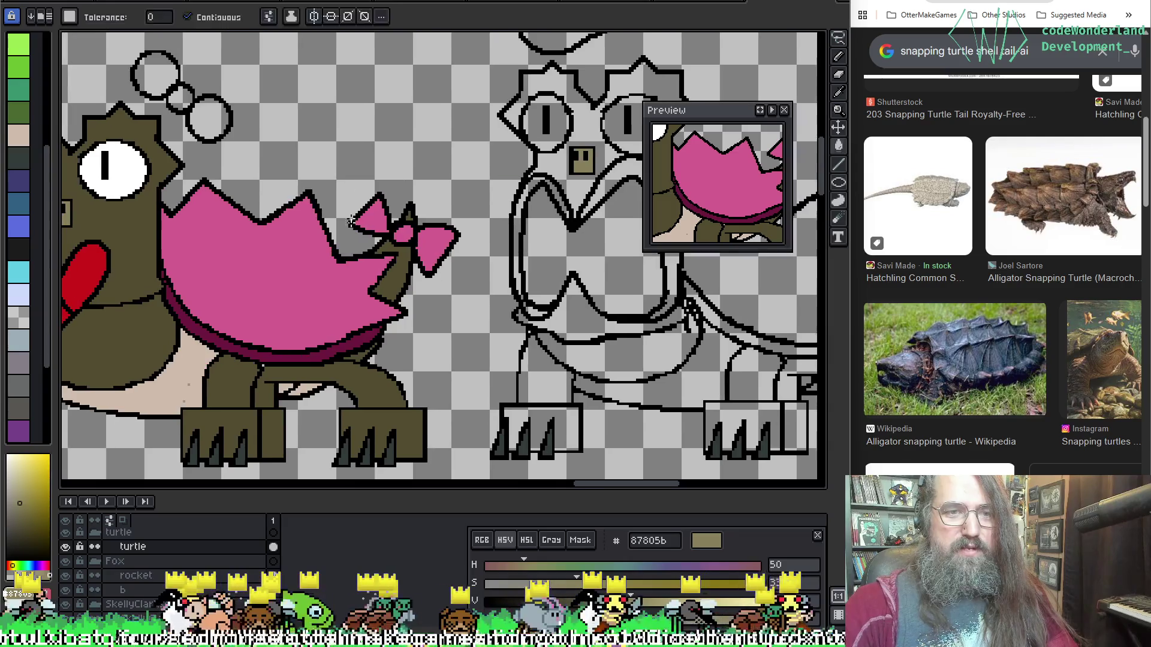
{"action": "left_click", "coordinate": [547, 167]}
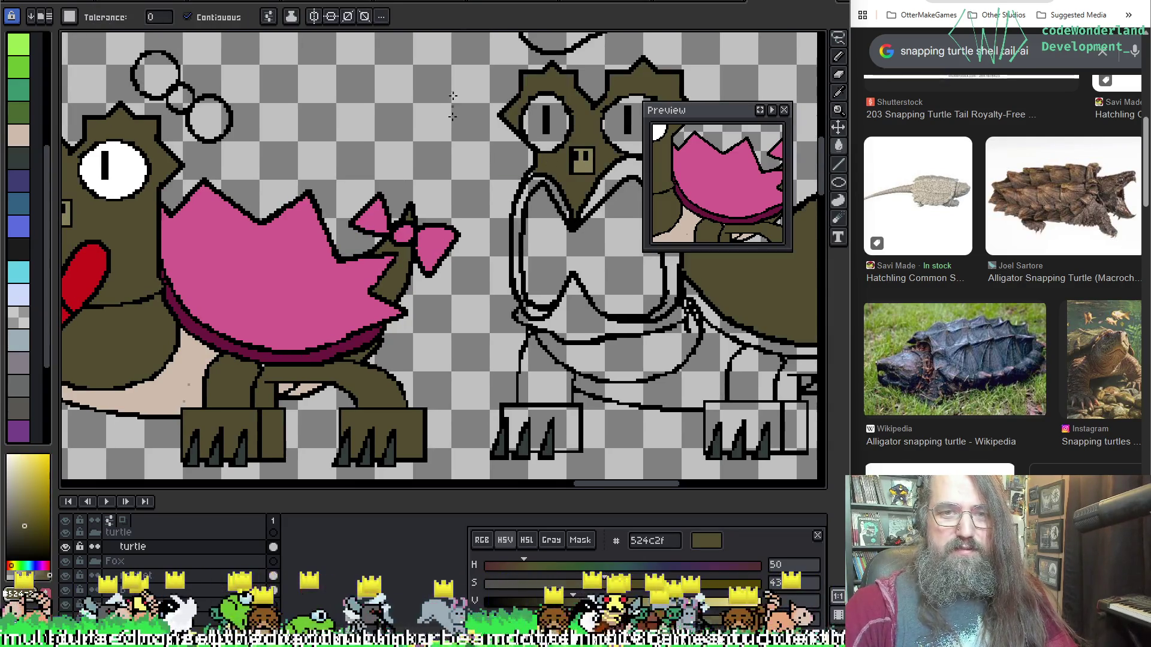
{"action": "key", "text": "b"}
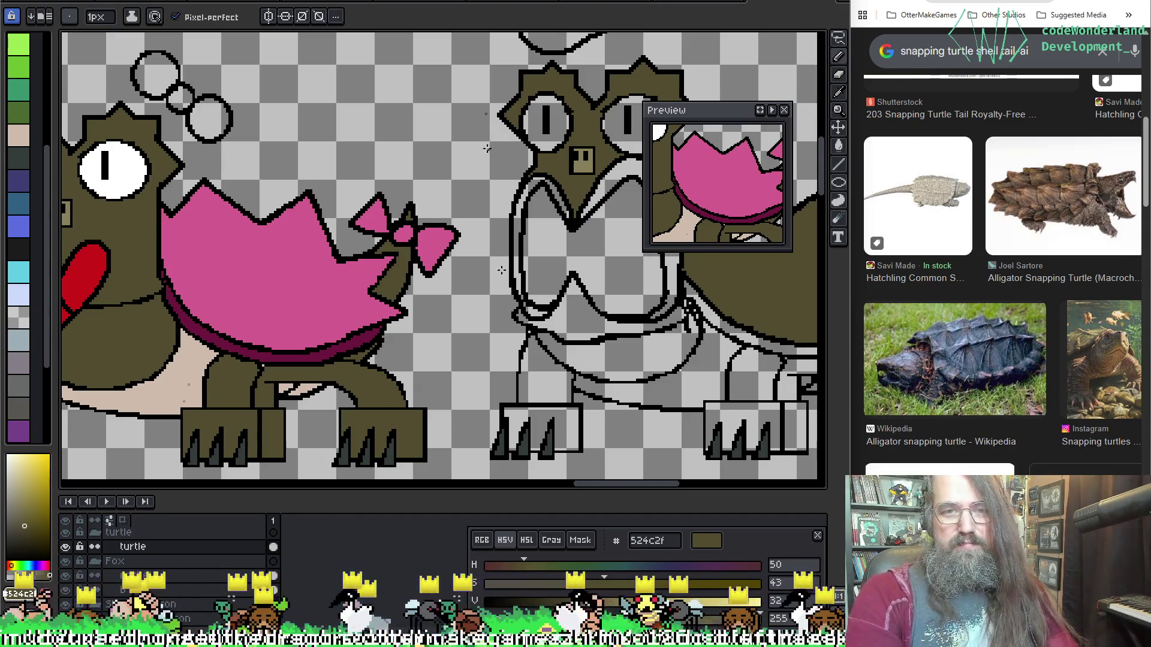
{"action": "key", "text": "g"}
{"action": "left_click", "coordinate": [576, 306]}
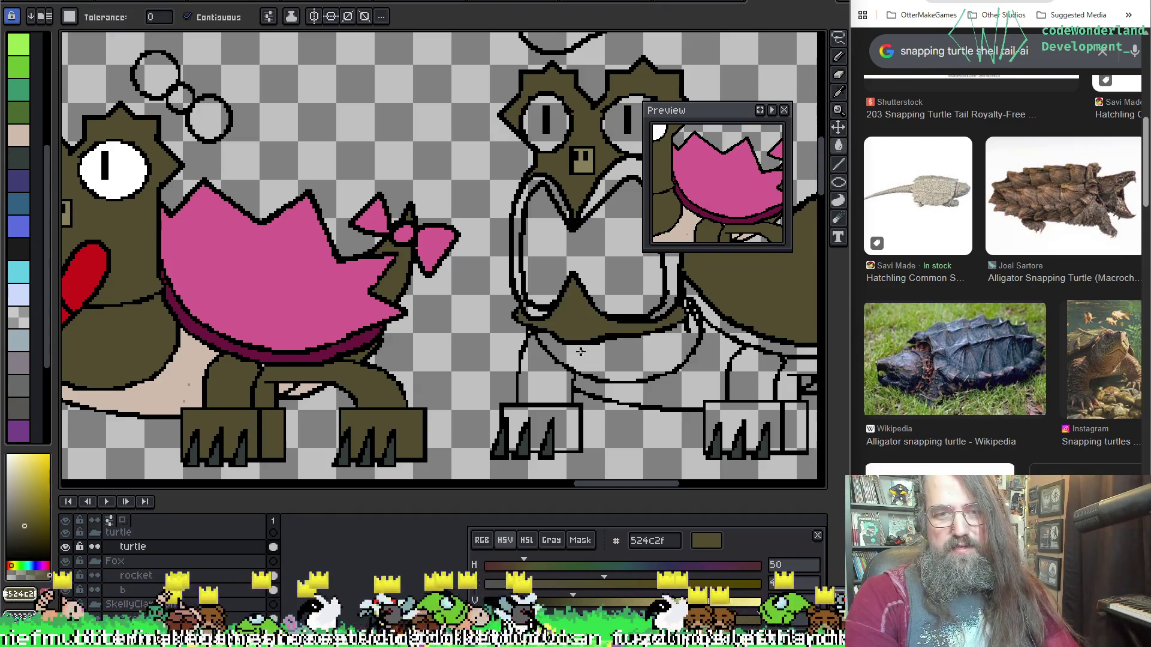
{"action": "left_click", "coordinate": [617, 359]}
{"action": "scroll", "coordinate": [579, 325], "scroll_direction": "up", "scroll_amount": 2}
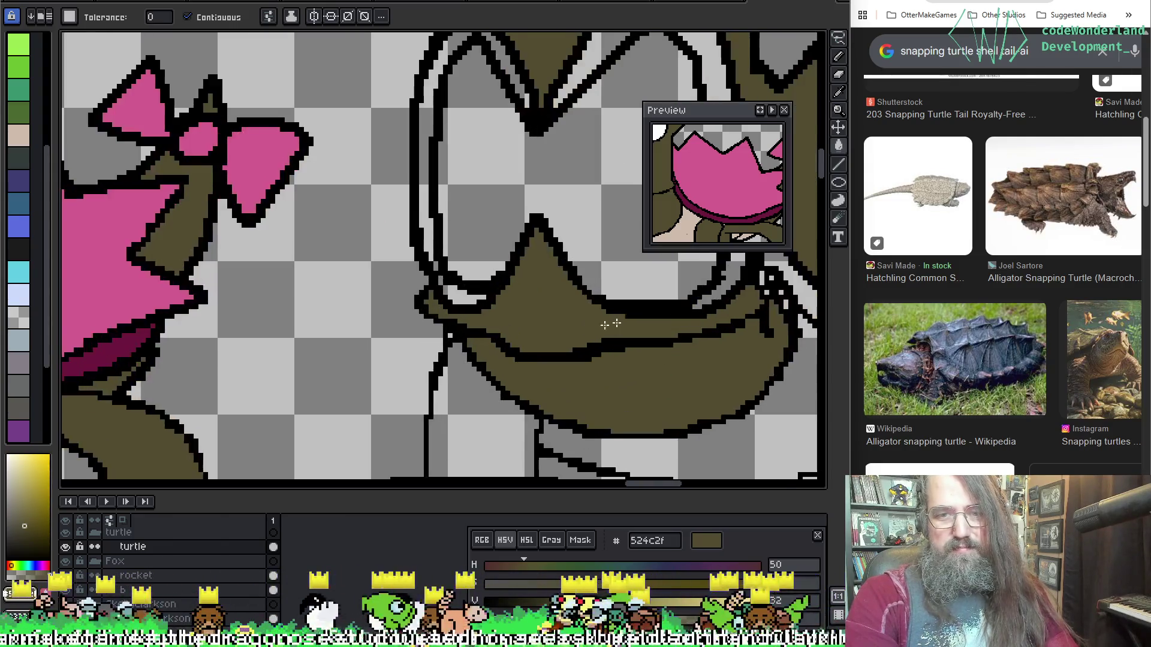
{"action": "scroll", "coordinate": [503, 323], "scroll_direction": "up", "scroll_amount": 1}
{"action": "scroll", "coordinate": [425, 317], "scroll_direction": "up", "scroll_amount": 1}
Pencil over leftover white pixels around the jaw and outline with olive and dark colour.
{"action": "key", "text": "b"}
{"action": "left_click_drag", "start_coordinate": [511, 290], "coordinate": [538, 291]}
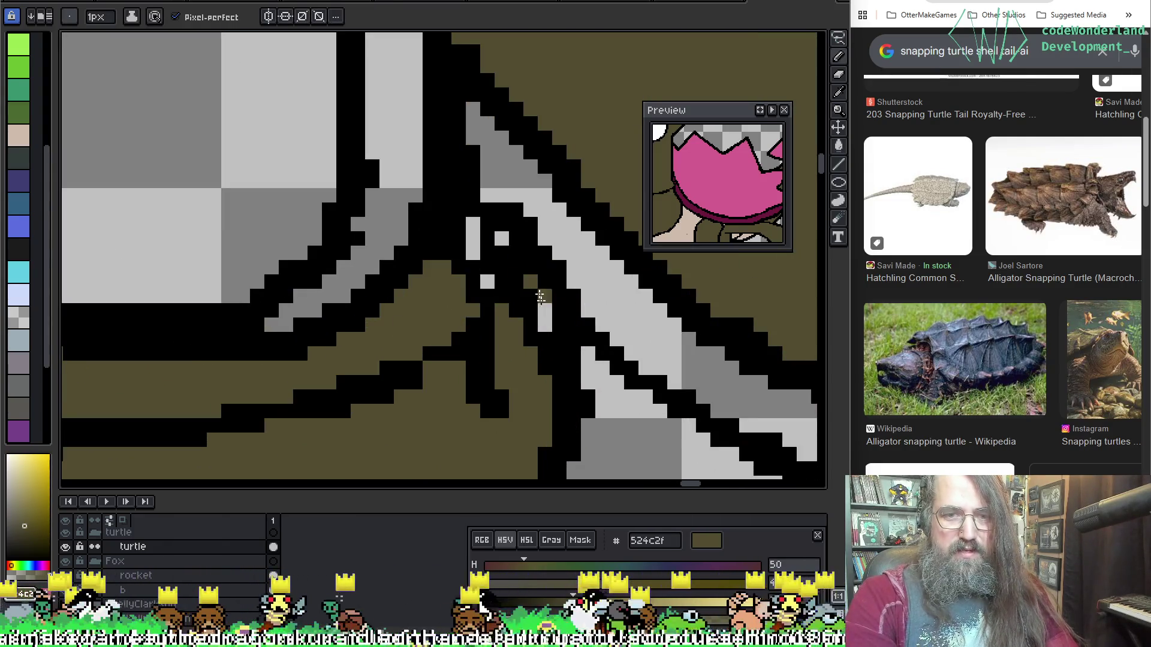
{"action": "left_click", "coordinate": [544, 316]}
{"action": "left_click", "coordinate": [487, 282]}
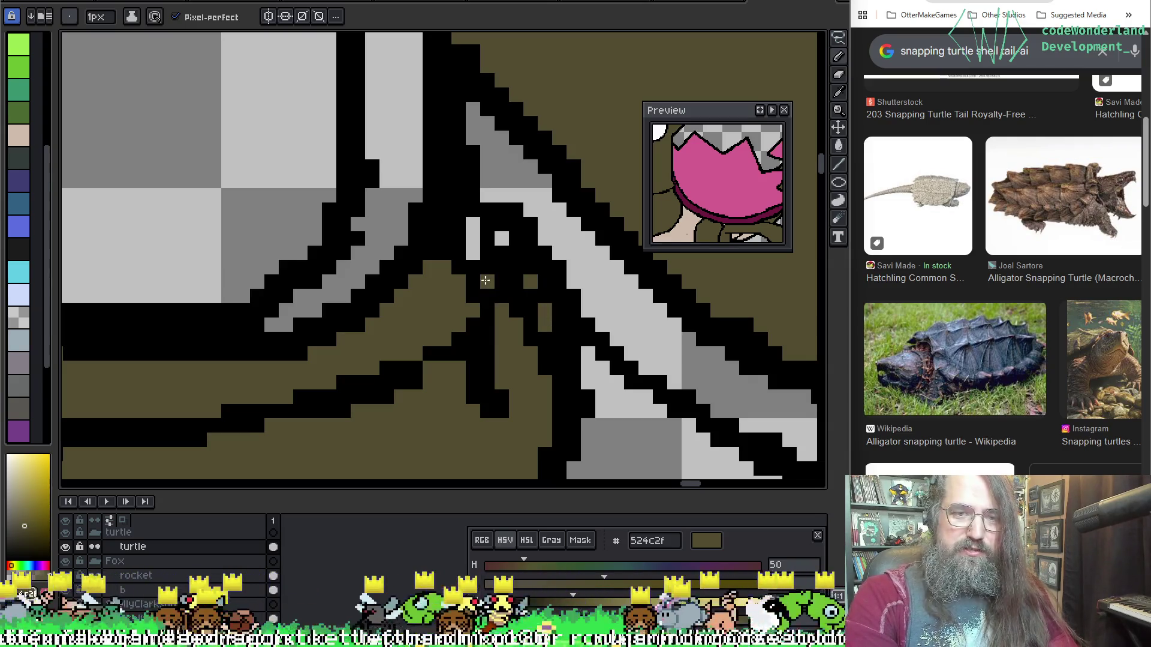
{"action": "left_click", "coordinate": [472, 225]}
{"action": "left_click", "coordinate": [501, 238]}
{"action": "scroll", "coordinate": [353, 319], "scroll_direction": "down", "scroll_amount": 1}
{"action": "left_click_drag", "start_coordinate": [353, 319], "coordinate": [470, 313]}
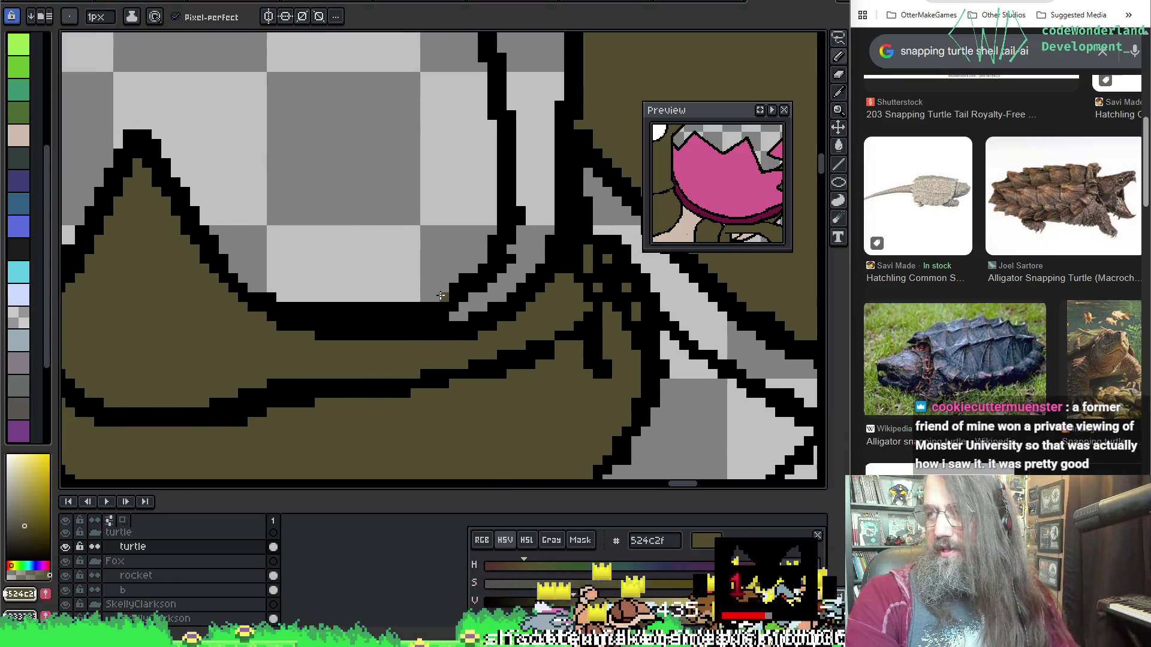
{"action": "scroll", "coordinate": [357, 264], "scroll_direction": "down", "scroll_amount": 1}
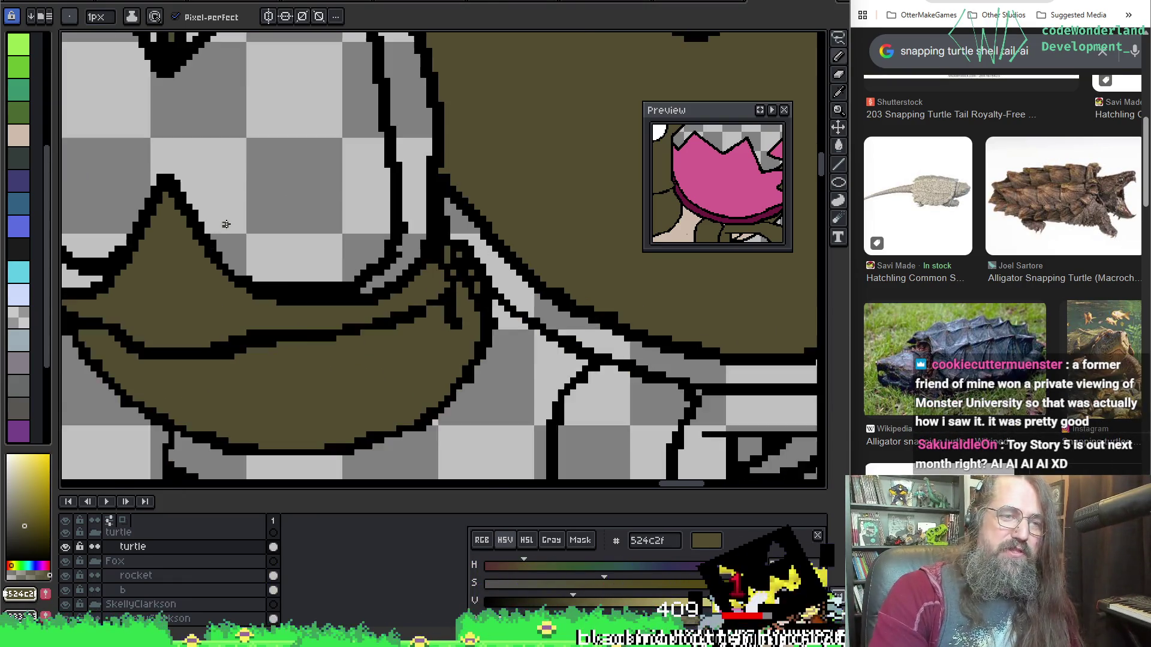
{"action": "scroll", "coordinate": [467, 326], "scroll_direction": "down", "scroll_amount": 1}
{"action": "mouse_move", "coordinate": [419, 307]}
{"action": "left_mouse_down"}
{"action": "mouse_move", "coordinate": [603, 303]}
{"action": "mouse_move", "coordinate": [570, 219]}
{"action": "left_mouse_up"}
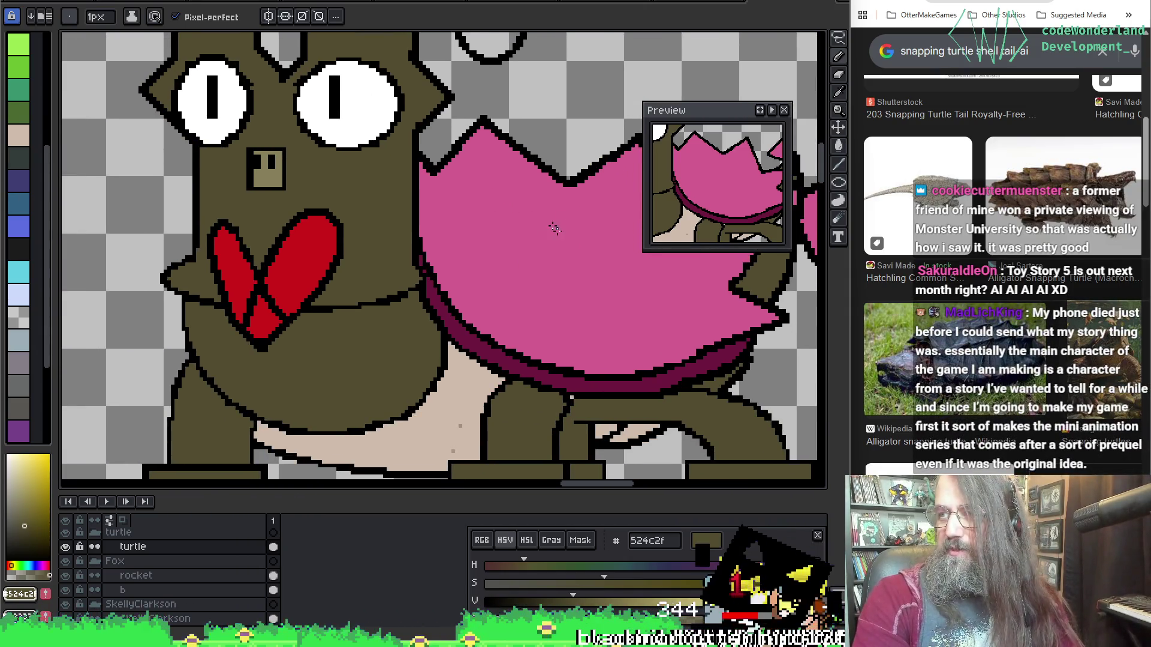
Sample the heart's red, the belly's beige, then the outline black as the current colour.
{"action": "left_click", "coordinate": [316, 248], "text": "alt"}
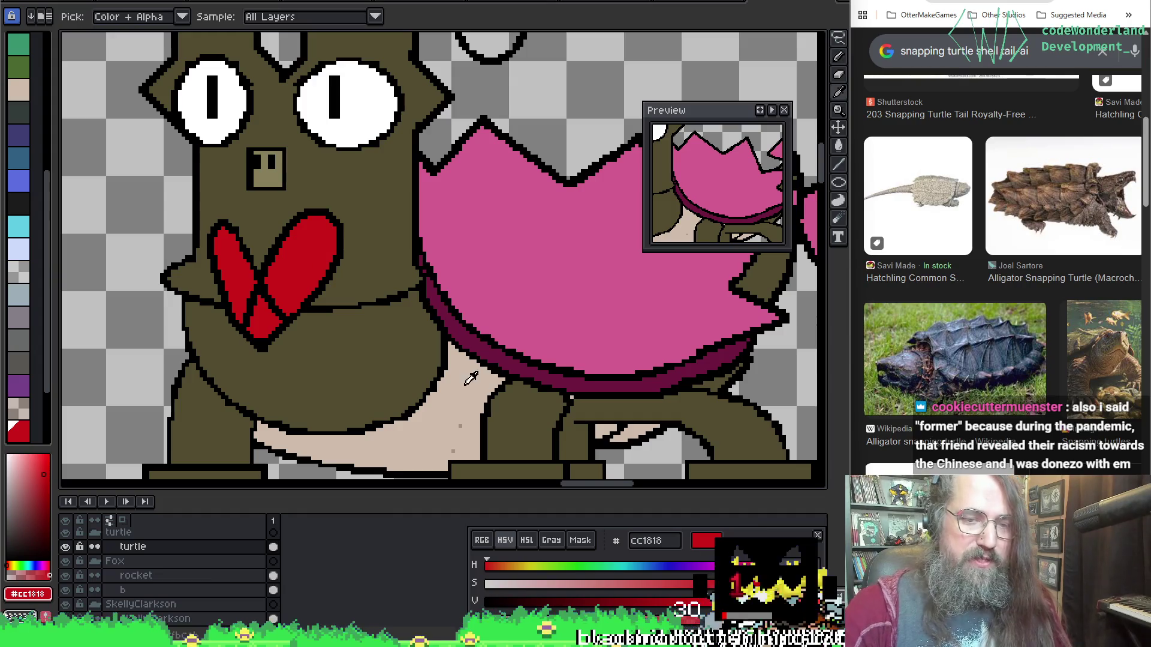
{"action": "left_click", "coordinate": [462, 422], "text": "alt"}
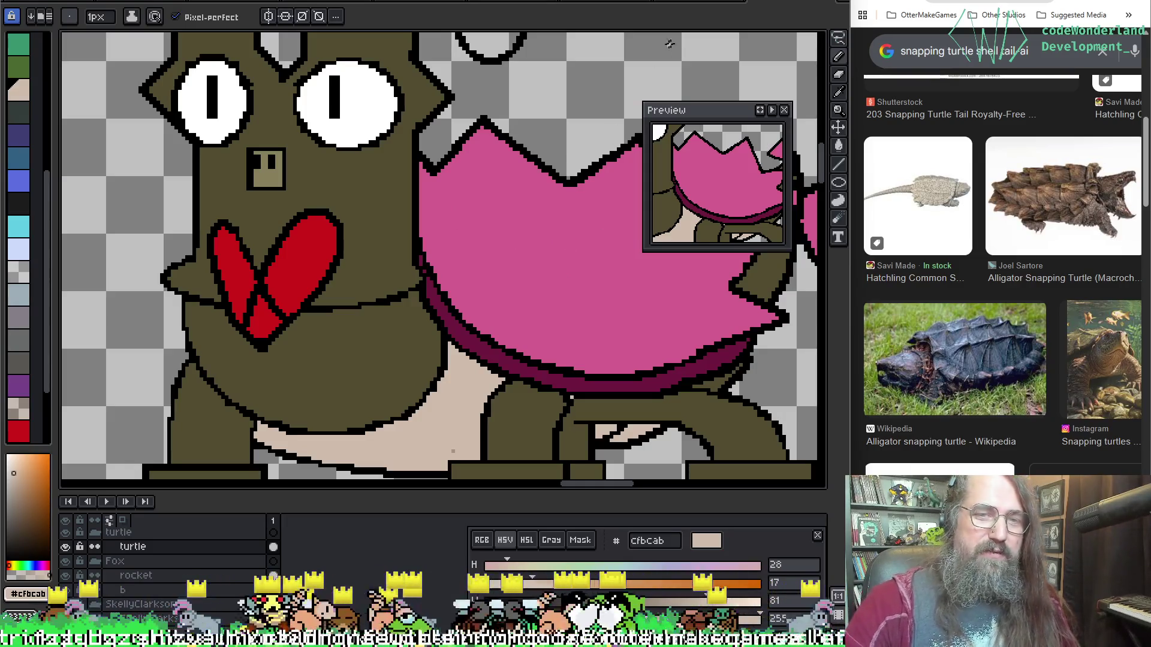
{"action": "scroll", "coordinate": [552, 267], "scroll_direction": "right", "scroll_amount": 3}
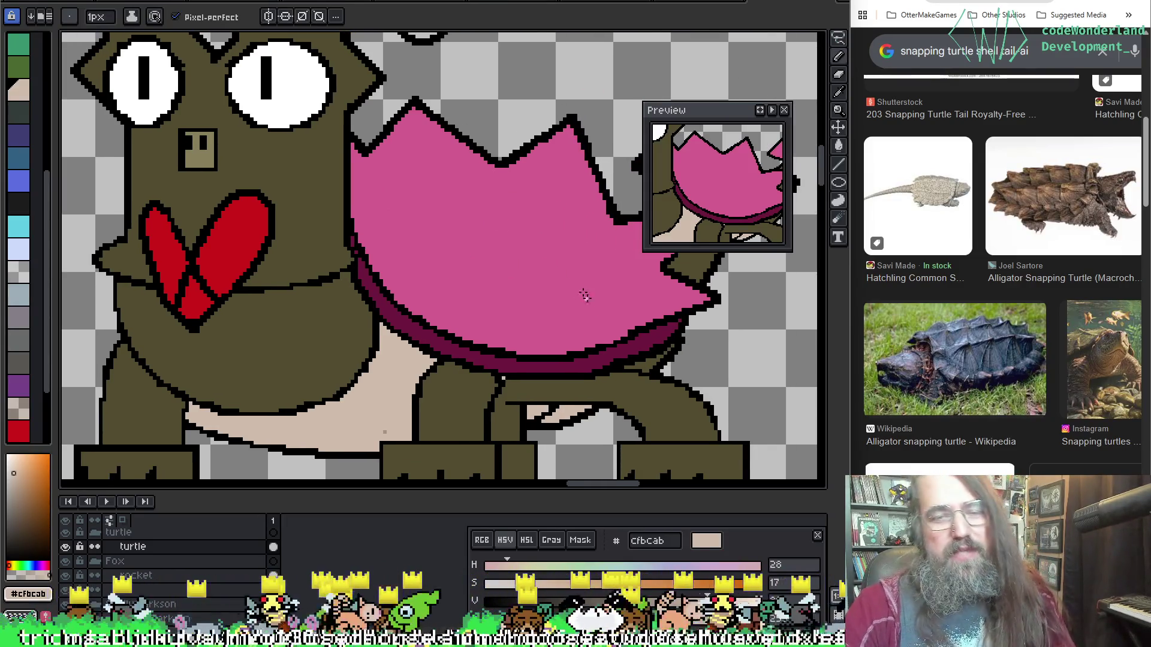
{"action": "scroll", "coordinate": [522, 249], "scroll_direction": "right", "scroll_amount": 3}
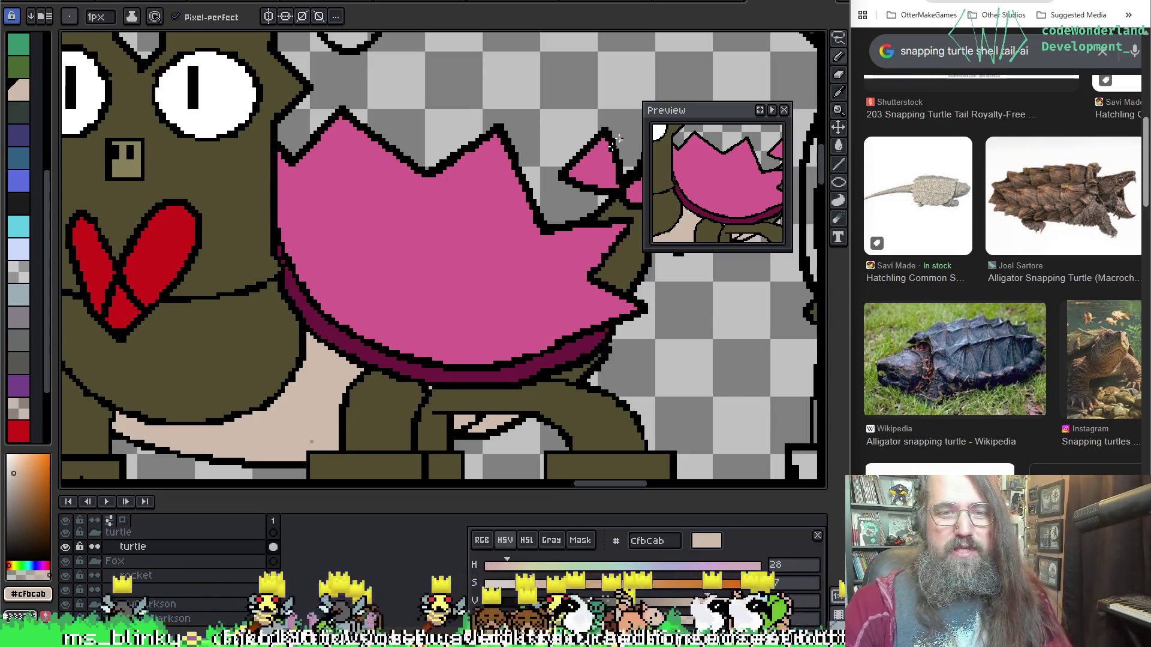
{"action": "key", "text": "i"}
{"action": "left_click", "coordinate": [437, 383]}
{"action": "key", "text": "b"}
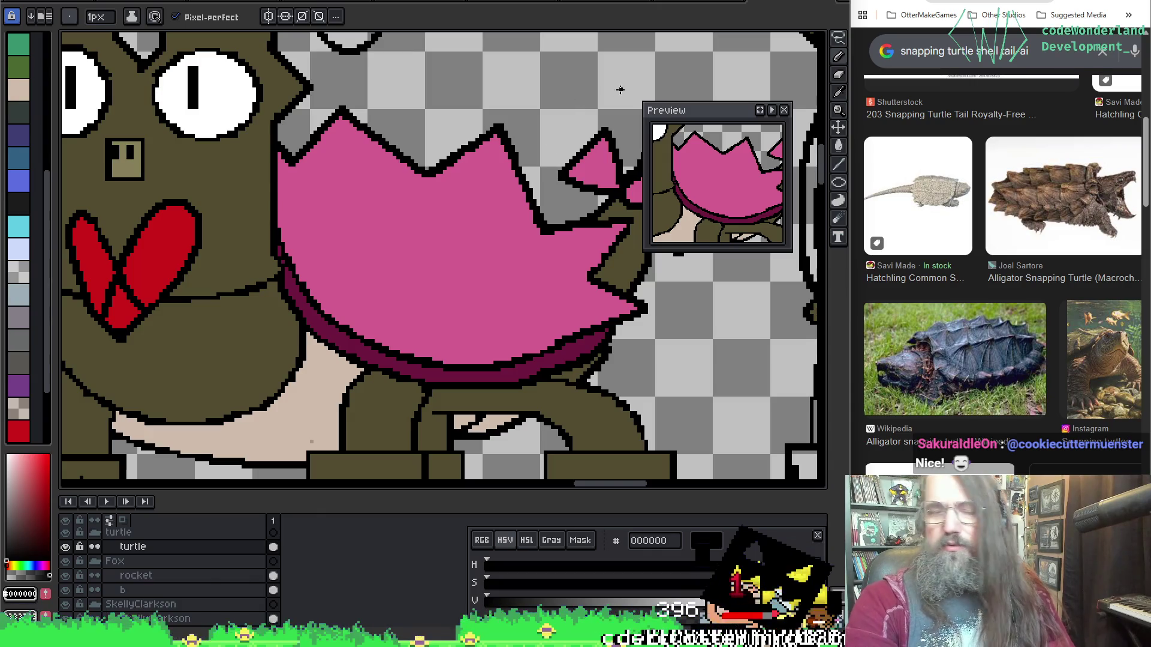
{"action": "scroll", "coordinate": [286, 261], "scroll_direction": "up", "scroll_amount": 1}
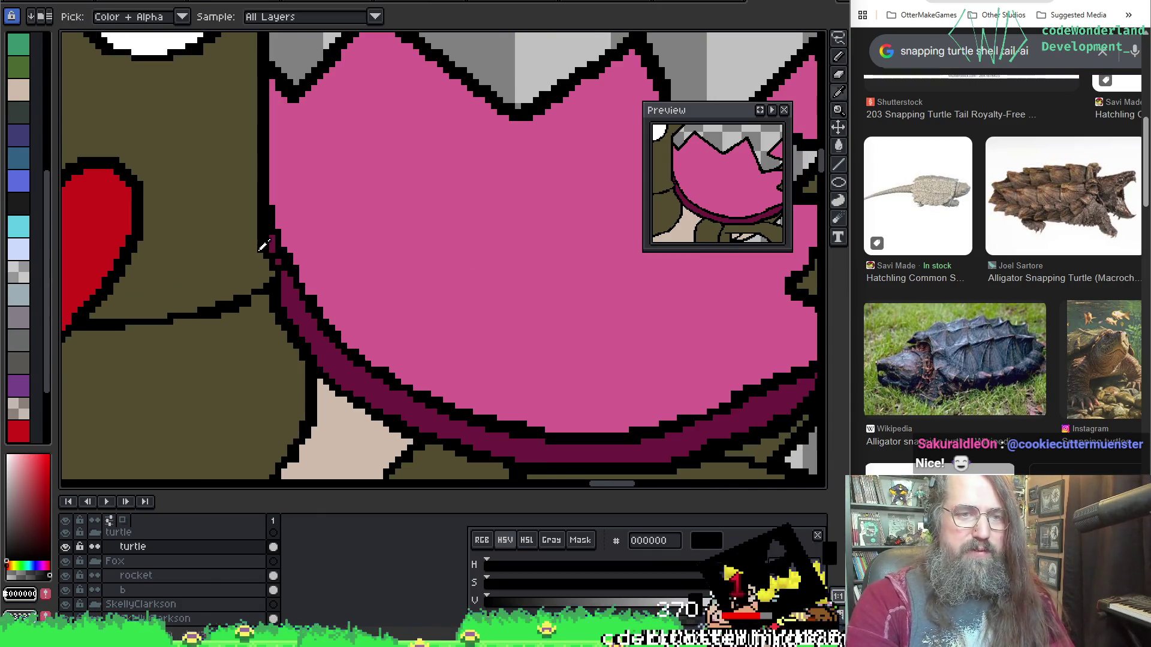
Sample the shell rim's dark maroon as the current colour.
{"action": "left_click", "coordinate": [276, 256], "text": "alt"}
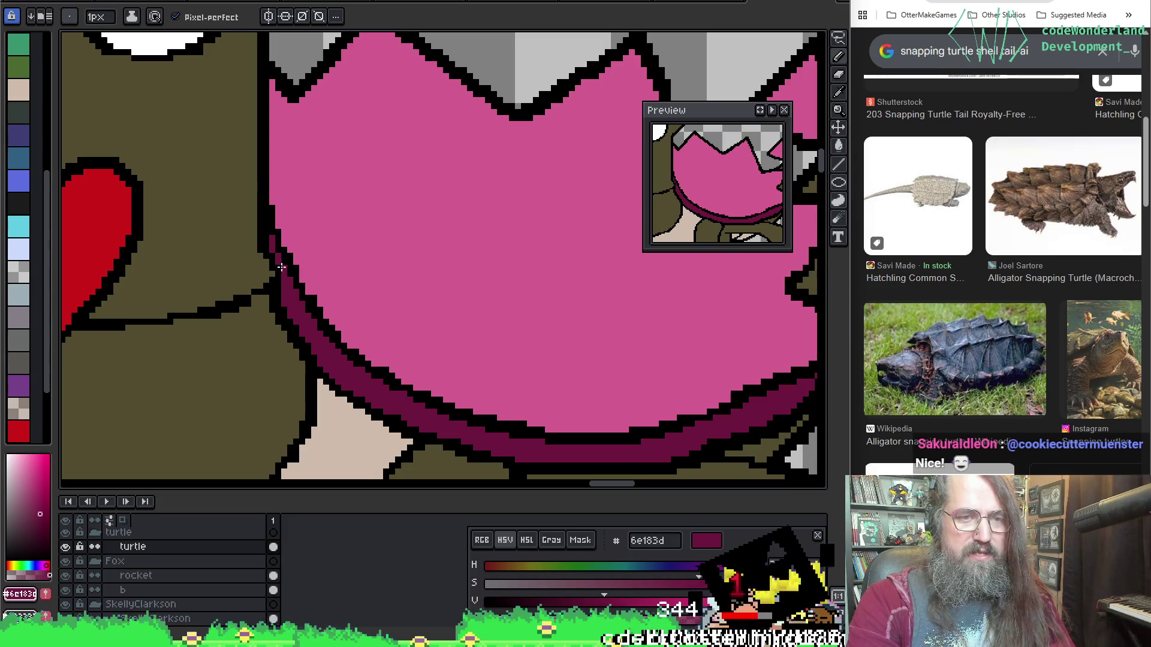
{"action": "scroll", "coordinate": [531, 305], "scroll_direction": "up", "scroll_amount": 1}
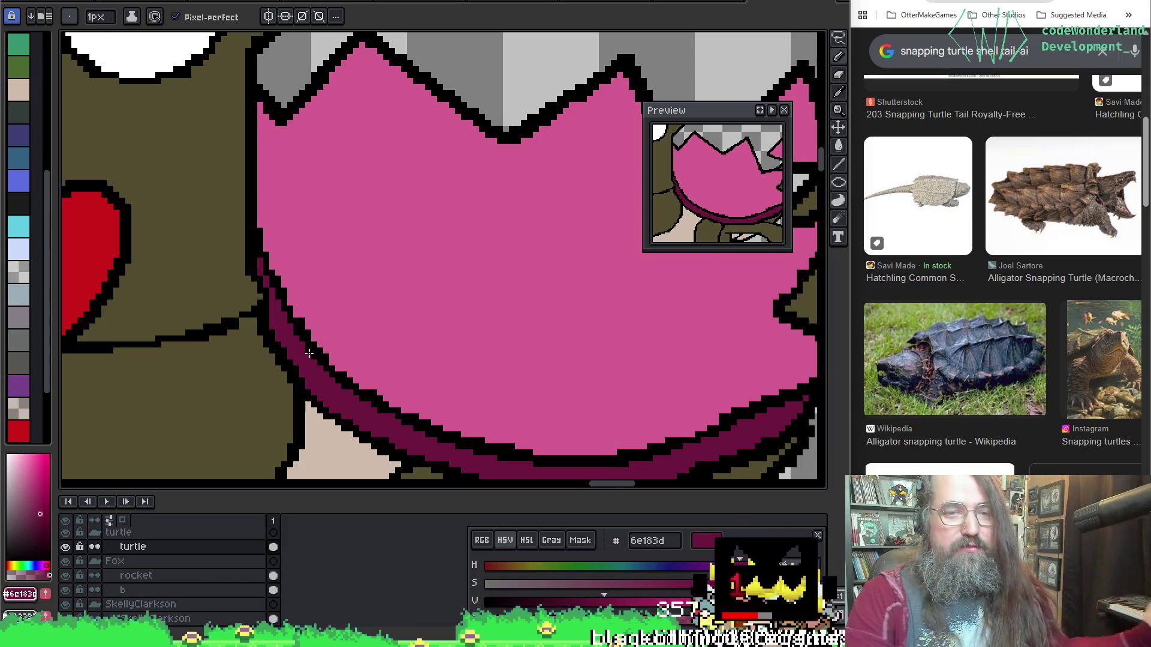
{"action": "scroll", "coordinate": [307, 353], "scroll_direction": "down", "scroll_amount": 2}
{"action": "scroll", "coordinate": [347, 239], "scroll_direction": "down", "scroll_amount": 2}
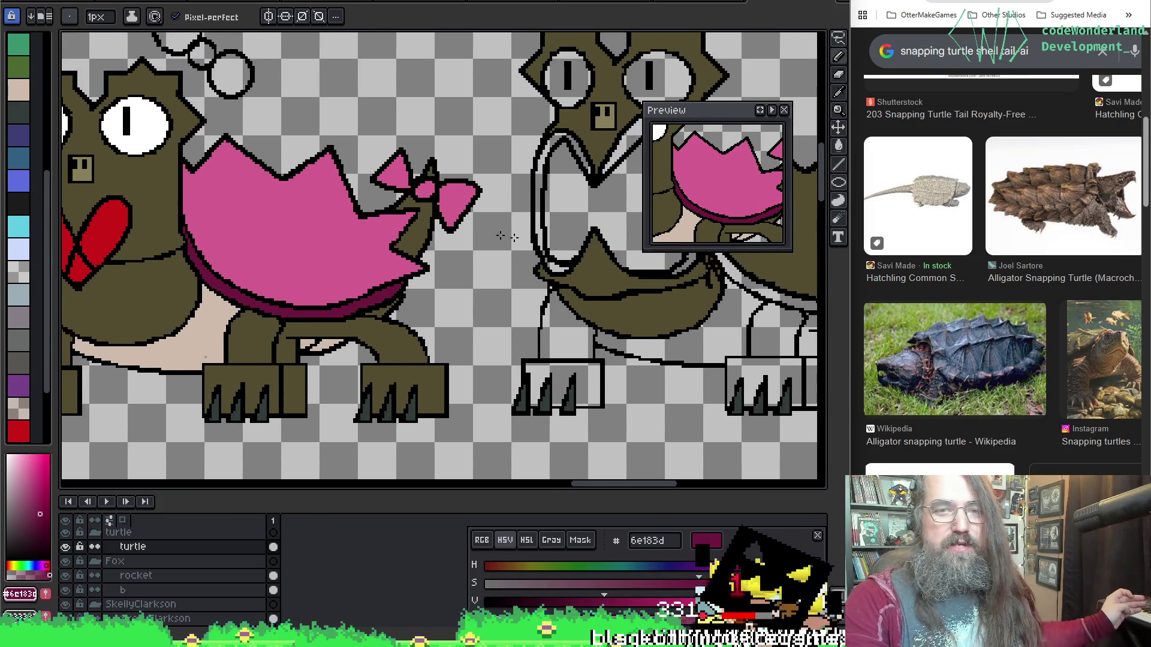
{"action": "scroll", "coordinate": [485, 235], "scroll_direction": "down", "scroll_amount": 2}
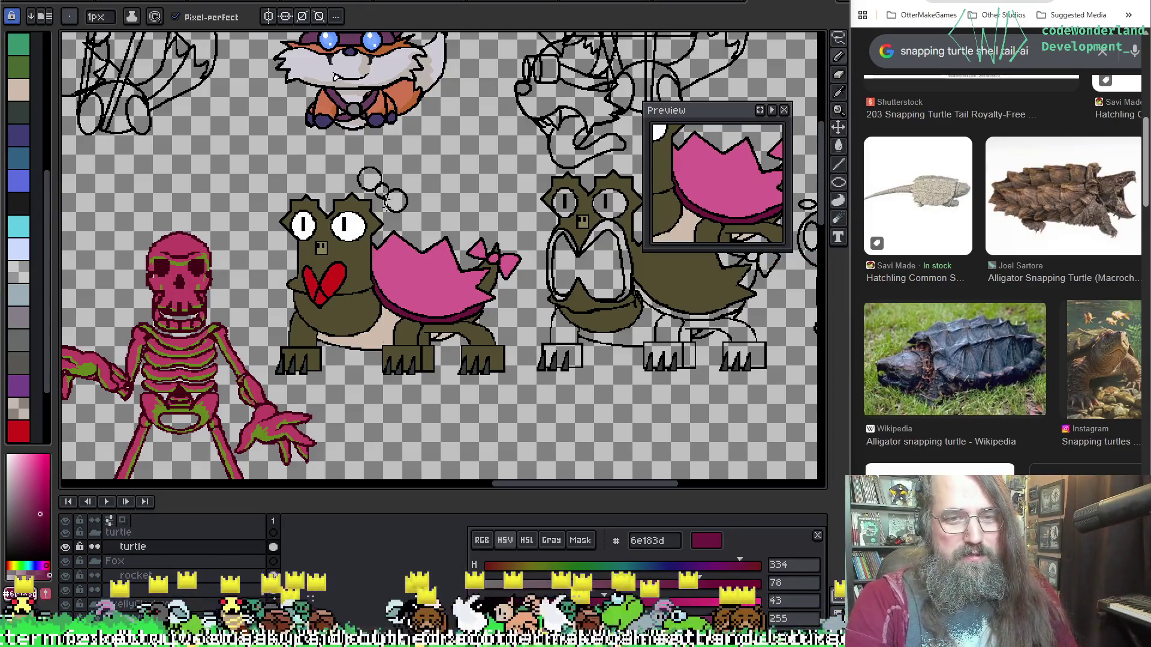
{"action": "scroll", "coordinate": [387, 279], "scroll_direction": "down", "scroll_amount": 1}
{"action": "scroll", "coordinate": [328, 281], "scroll_direction": "up", "scroll_amount": 2}
{"action": "scroll", "coordinate": [324, 280], "scroll_direction": "down", "scroll_amount": 1}
{"action": "scroll", "coordinate": [345, 243], "scroll_direction": "up", "scroll_amount": 1}
{"action": "scroll", "coordinate": [297, 261], "scroll_direction": "down", "scroll_amount": 2}
{"action": "scroll", "coordinate": [235, 270], "scroll_direction": "up", "scroll_amount": 1}
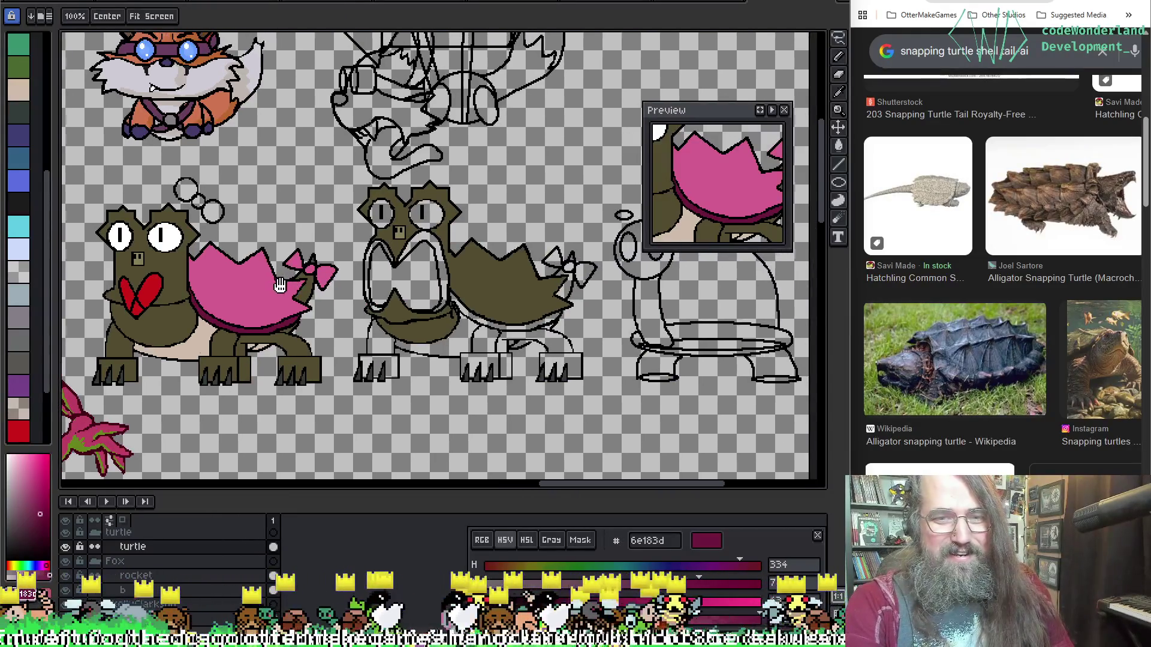
{"action": "scroll", "coordinate": [144, 296], "scroll_direction": "up", "scroll_amount": 1}
Sample the heart's red and flood-fill the mouth lining, undoing an accidental outline fill.
{"action": "left_click", "coordinate": [139, 288], "text": "alt"}
{"action": "scroll", "coordinate": [369, 243], "scroll_direction": "down", "scroll_amount": 1}
{"action": "scroll", "coordinate": [359, 234], "scroll_direction": "up", "scroll_amount": 1}
{"action": "key", "text": "g"}
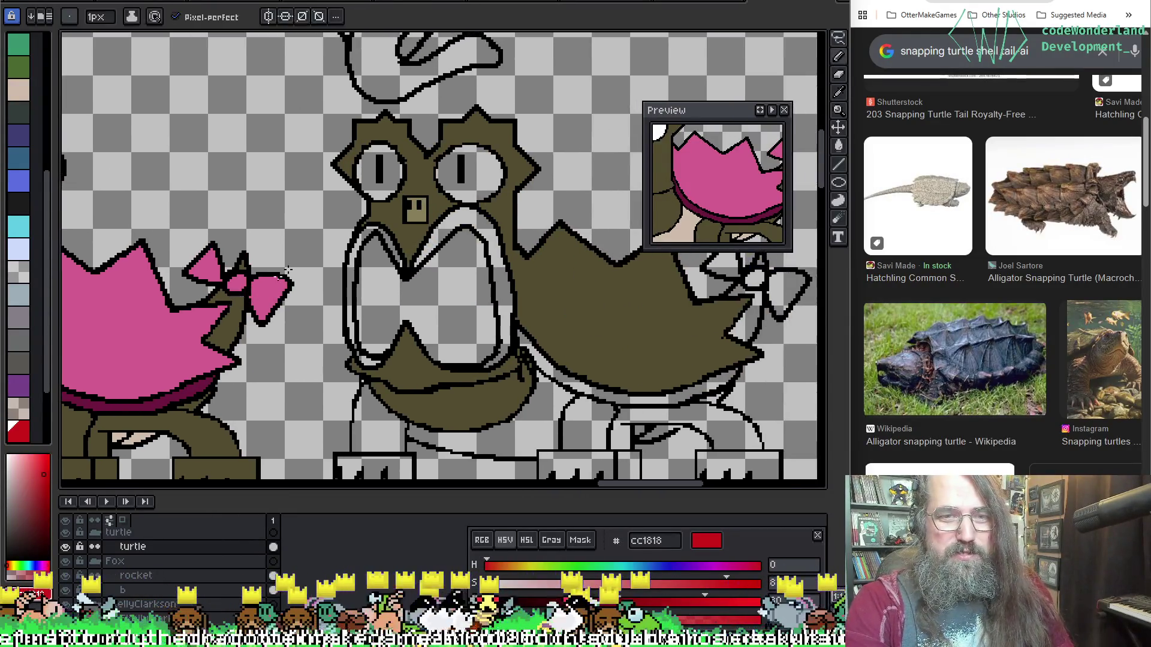
{"action": "left_click", "coordinate": [350, 246]}
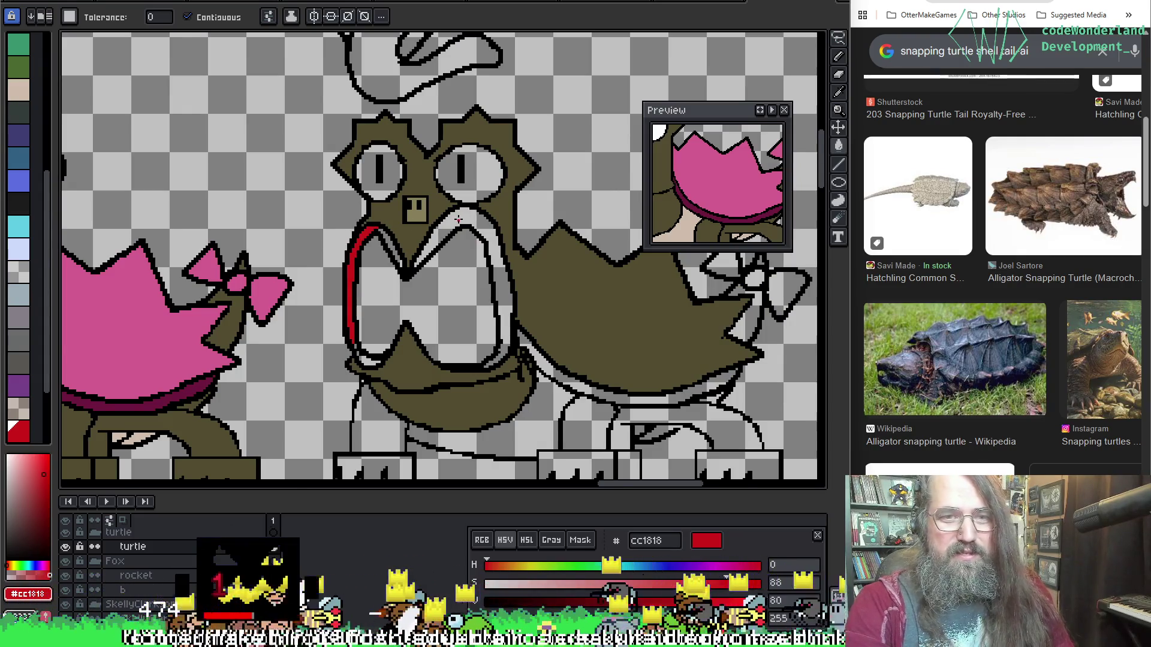
{"action": "scroll", "coordinate": [393, 250], "scroll_direction": "up", "scroll_amount": 1}
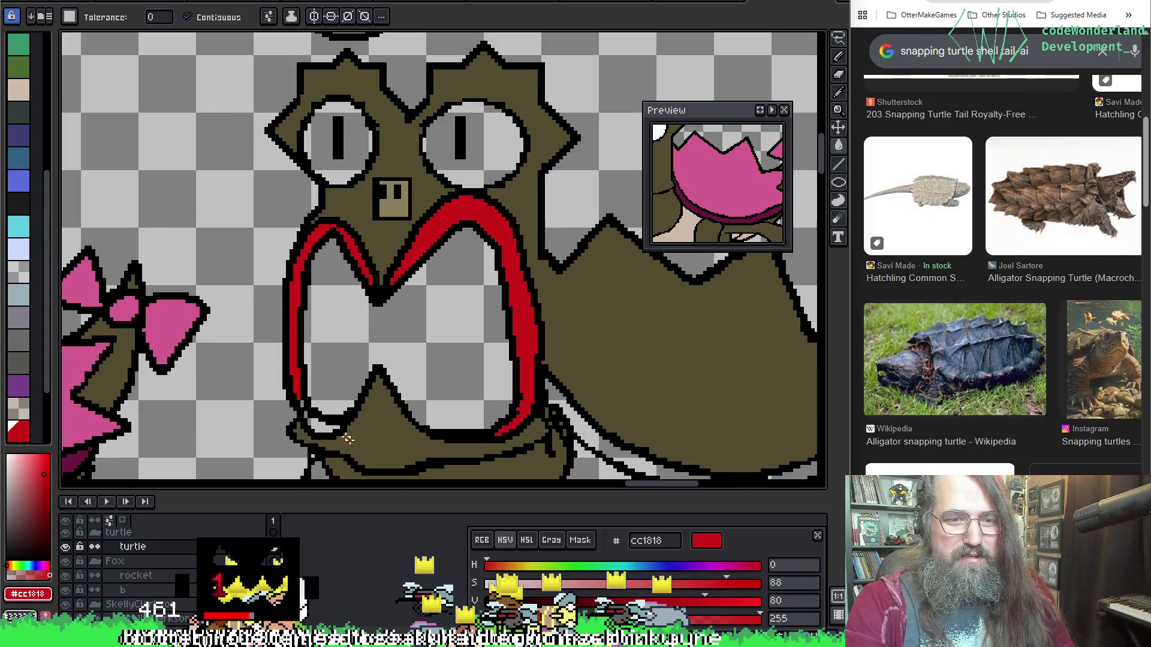
{"action": "left_click", "coordinate": [303, 406]}
{"action": "key", "text": "ctrl+z"}
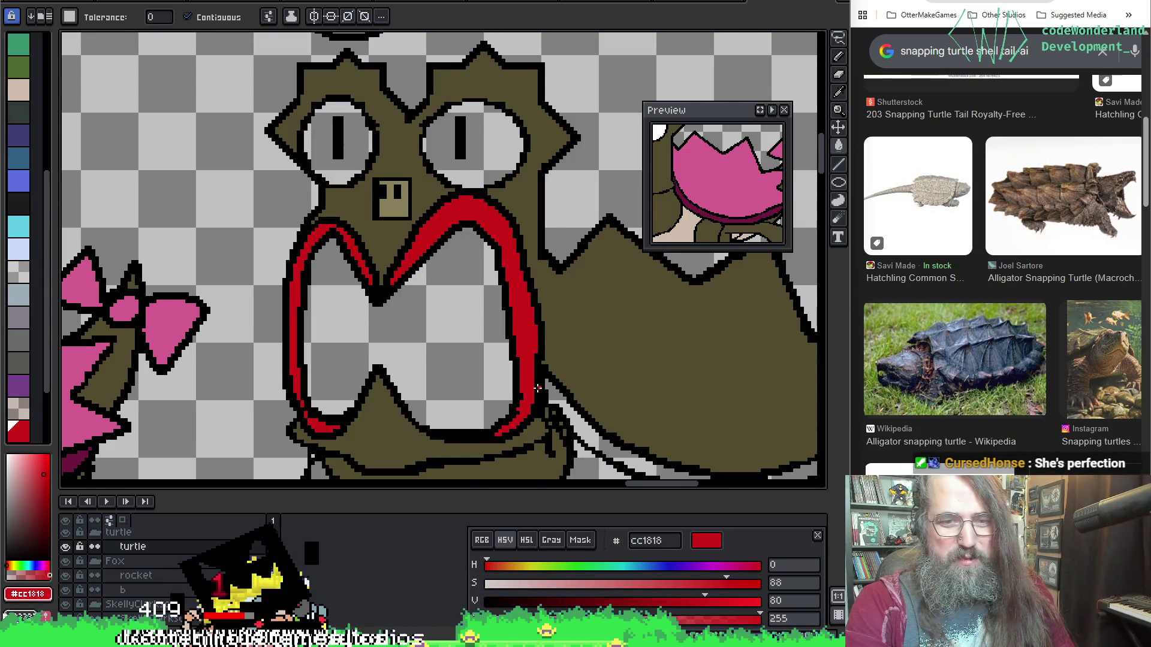
{"action": "scroll", "coordinate": [537, 389], "scroll_direction": "down", "scroll_amount": 1}
{"action": "scroll", "coordinate": [456, 380], "scroll_direction": "up", "scroll_amount": 1}
{"action": "scroll", "coordinate": [432, 378], "scroll_direction": "up", "scroll_amount": 1}
{"action": "scroll", "coordinate": [391, 378], "scroll_direction": "up", "scroll_amount": 1}
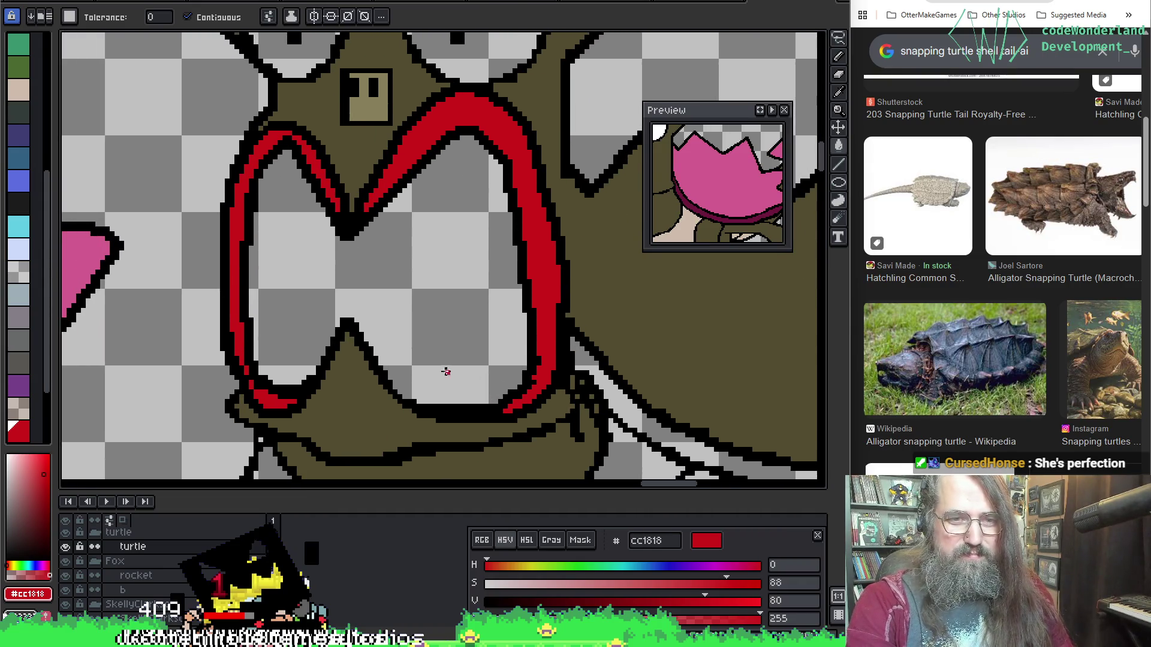
{"action": "scroll", "coordinate": [446, 372], "scroll_direction": "down", "scroll_amount": 2}
{"action": "scroll", "coordinate": [450, 359], "scroll_direction": "down", "scroll_amount": 1}
{"action": "scroll", "coordinate": [454, 342], "scroll_direction": "up", "scroll_amount": 1}
{"action": "scroll", "coordinate": [461, 321], "scroll_direction": "up", "scroll_amount": 2}
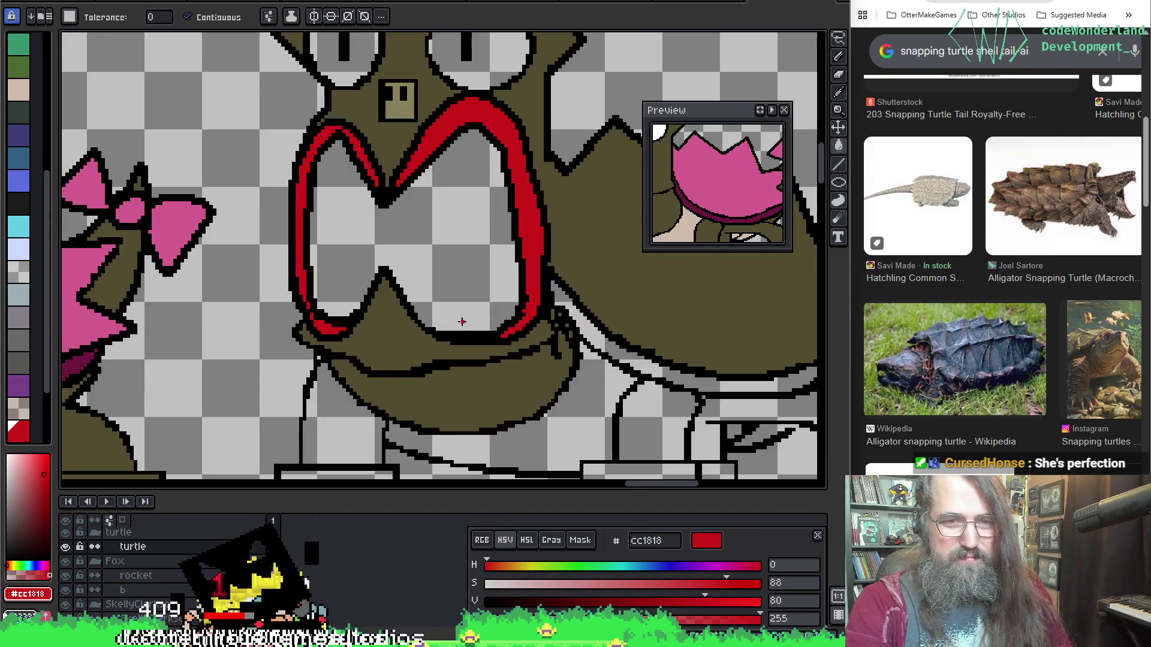
Close off the mouth's lower triangle with a red line and fill it red.
{"action": "key", "text": "i"}
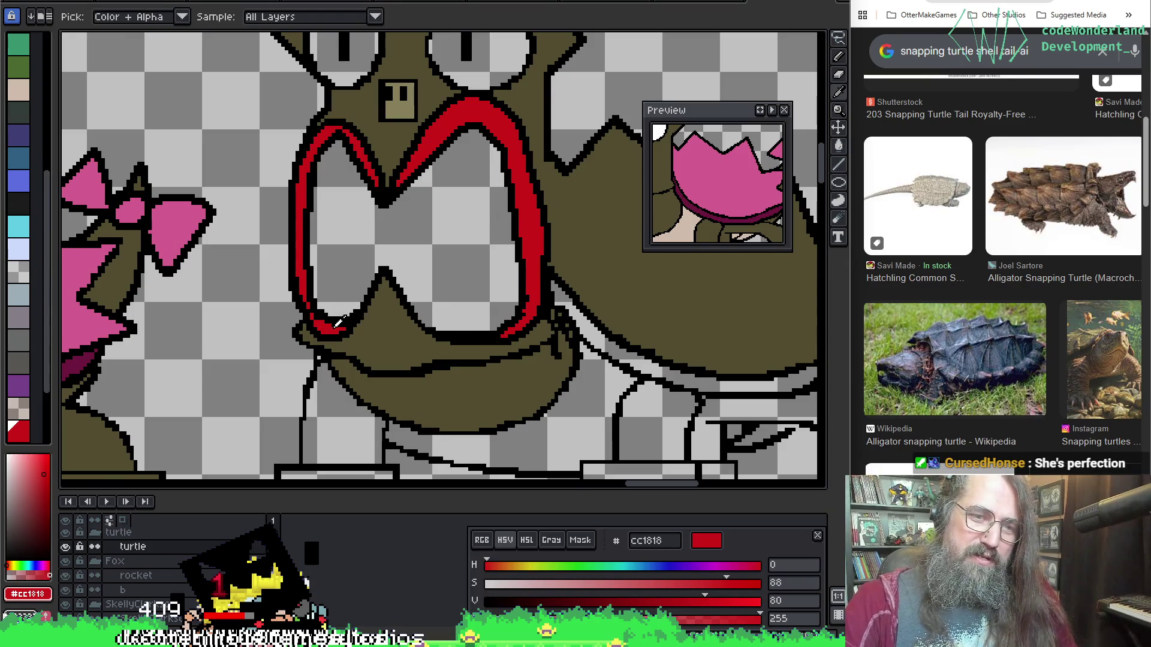
{"action": "key", "text": "b"}
{"action": "key", "text": "g"}
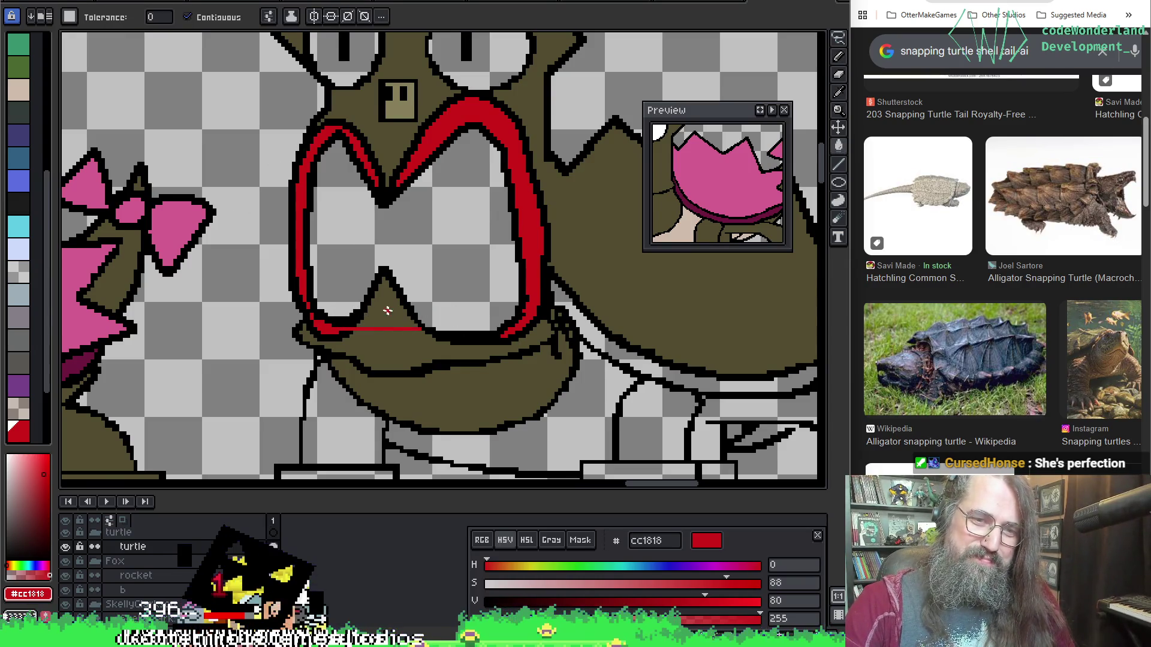
{"action": "left_click", "coordinate": [387, 310]}
{"action": "key", "text": "i"}
{"action": "left_click", "coordinate": [343, 337]}
{"action": "key", "text": "g"}
{"action": "key", "text": "b"}
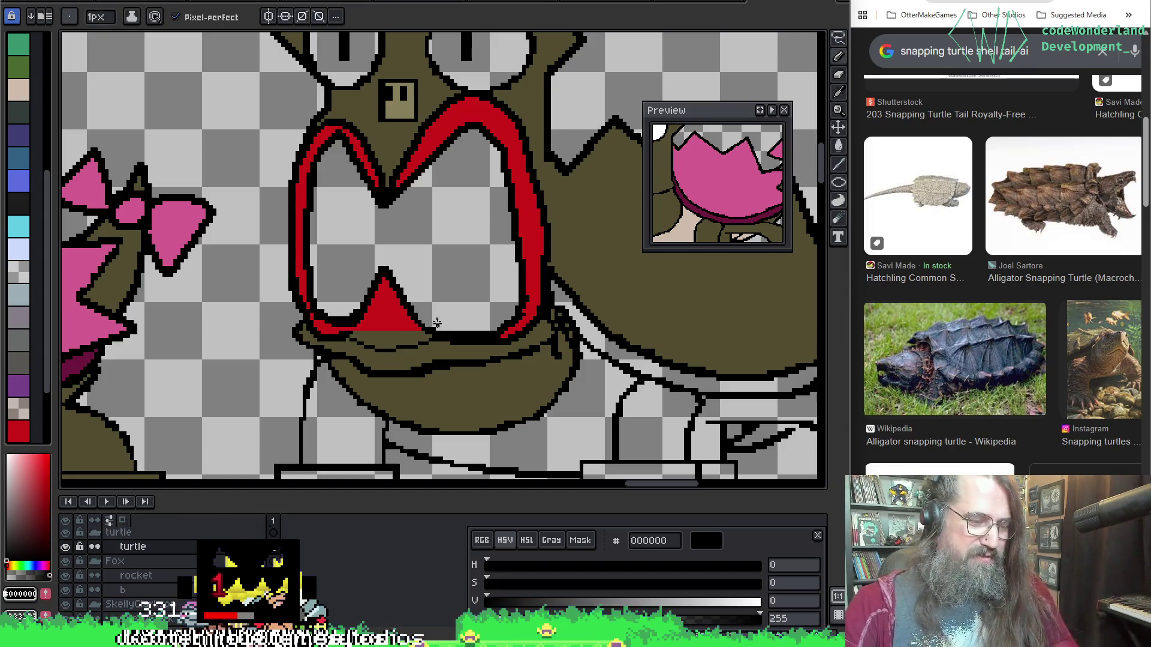
{"action": "key", "text": "plus"}
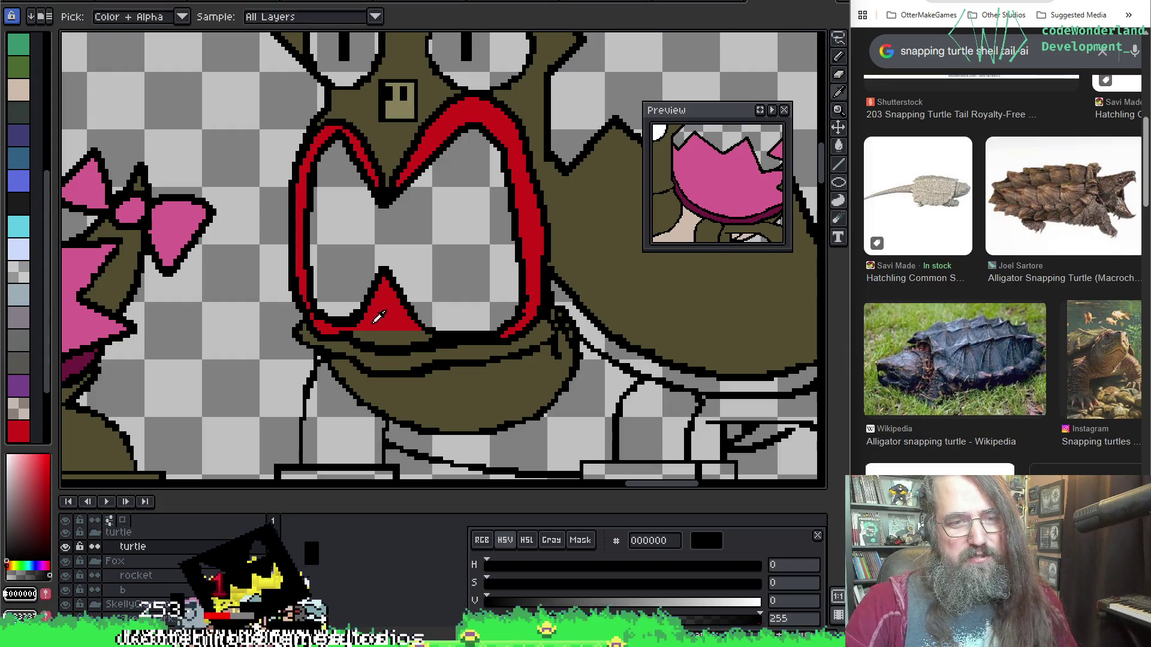
Undo a mistaken red fill and erase a stray red pixel beside the tongue, sampling black and red to tidy.
{"action": "left_click", "coordinate": [374, 331], "text": "alt"}
{"action": "key", "text": "g"}
{"action": "left_click", "coordinate": [345, 332]}
{"action": "key", "text": "ctrl+z"}
{"action": "key", "text": "b"}
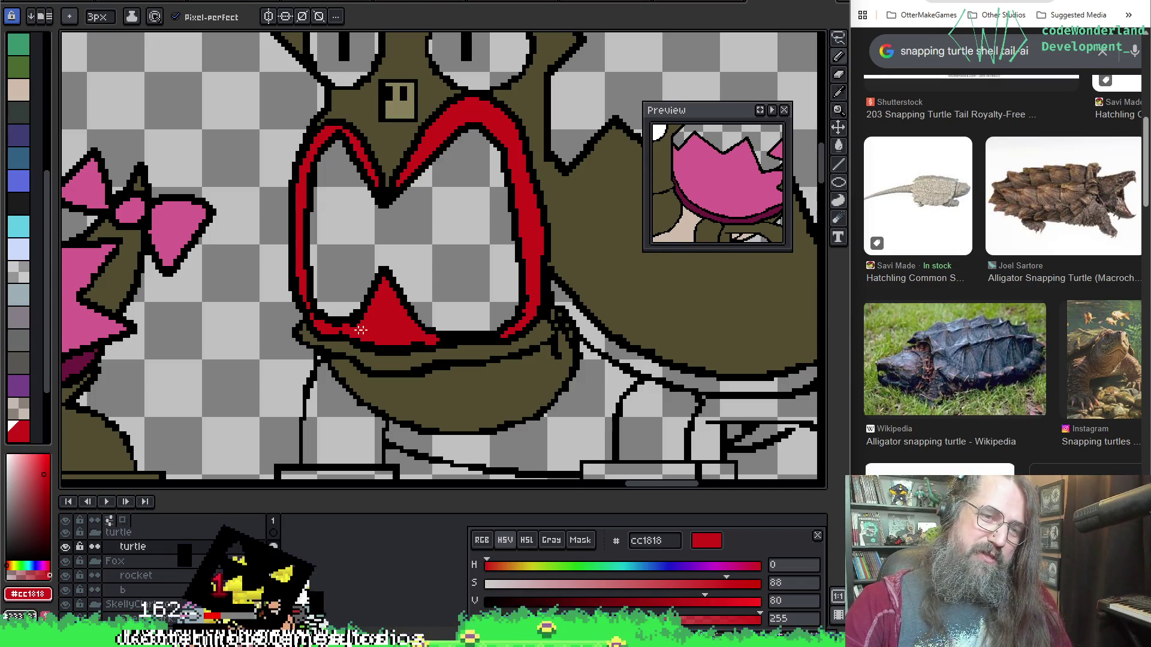
{"action": "key", "text": "e"}
{"action": "left_click", "coordinate": [335, 335]}
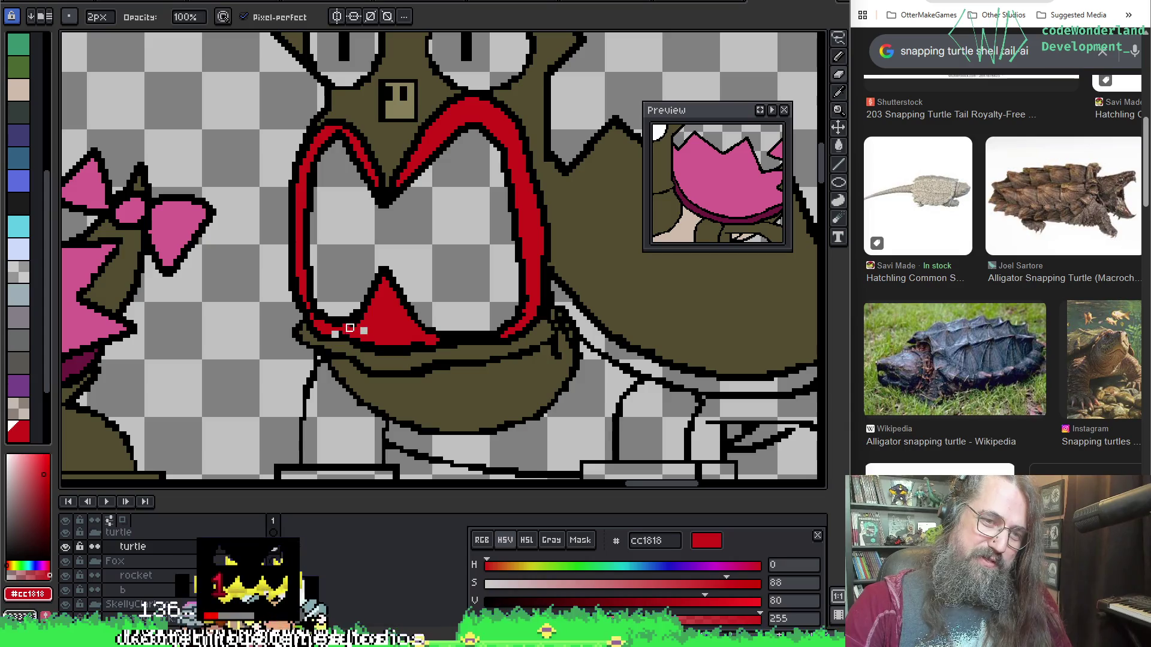
{"action": "key", "text": "b"}
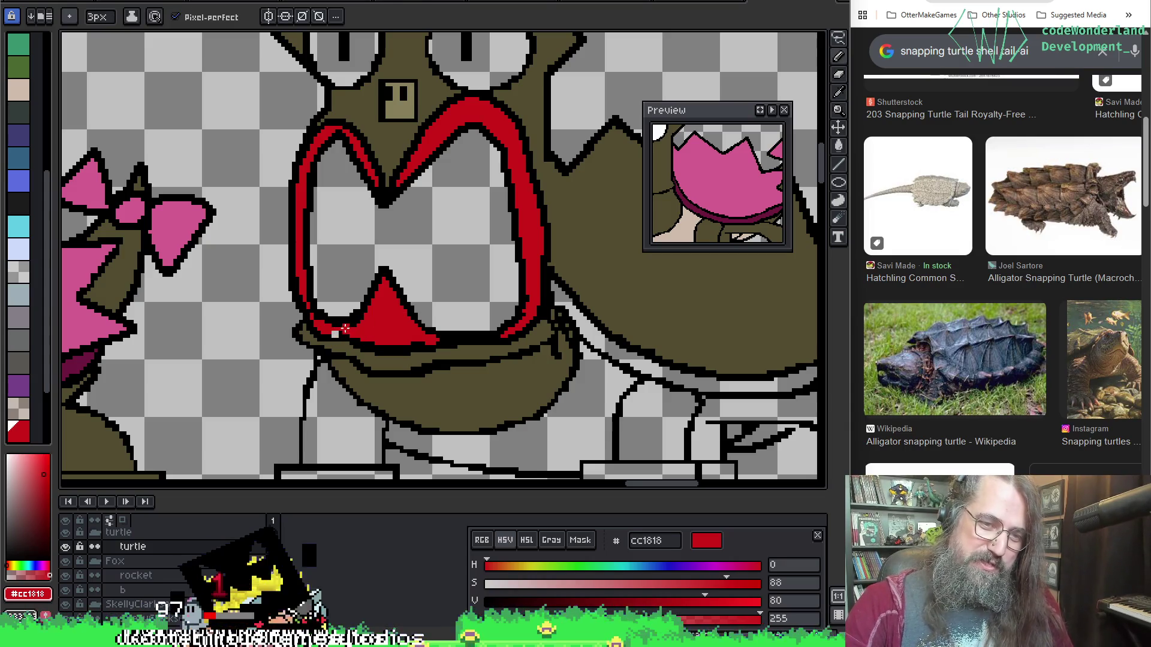
{"action": "key", "text": "i"}
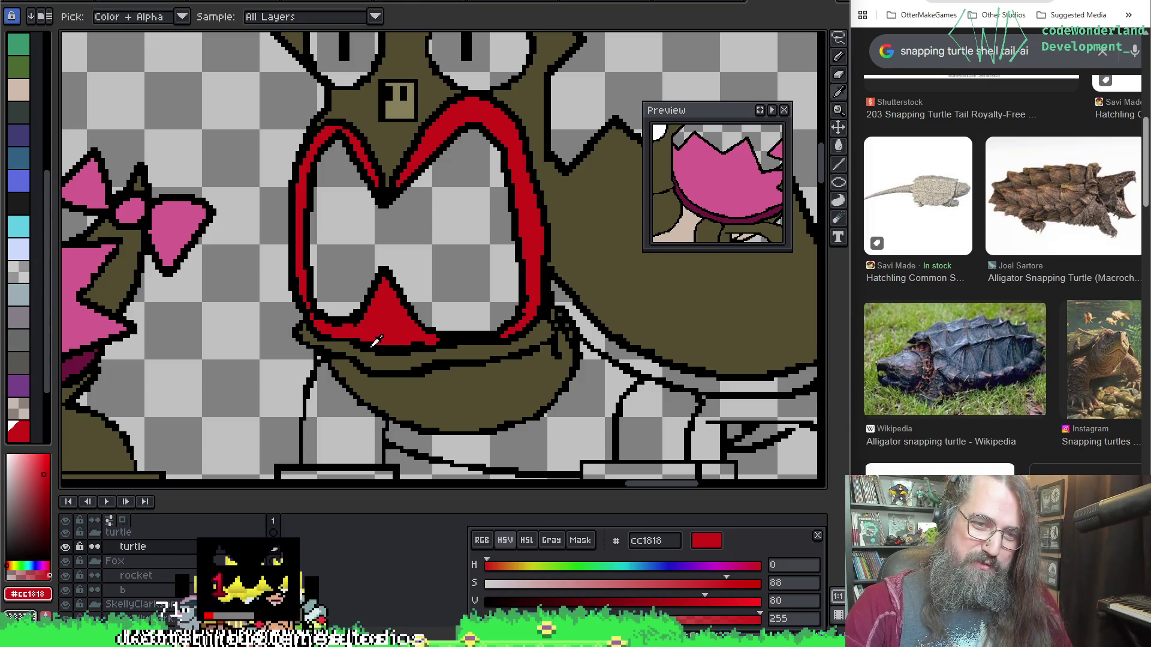
{"action": "left_click", "coordinate": [371, 347]}
{"action": "key", "text": "b"}
{"action": "key", "text": "i"}
{"action": "left_click", "coordinate": [356, 326]}
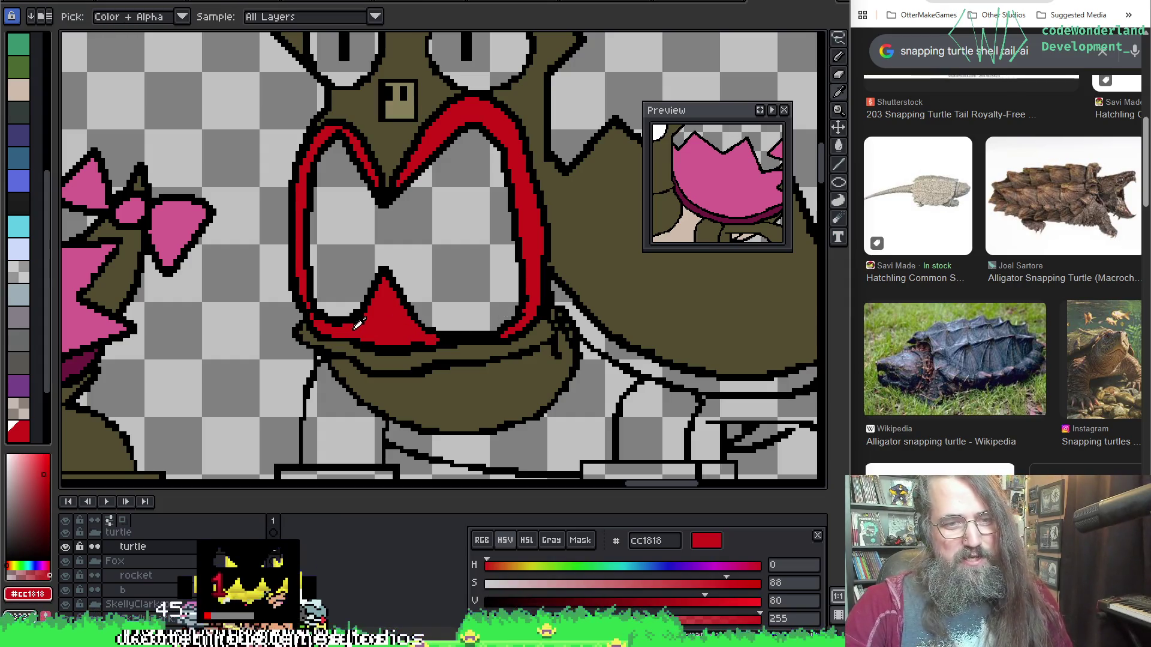
{"action": "key", "text": "b"}
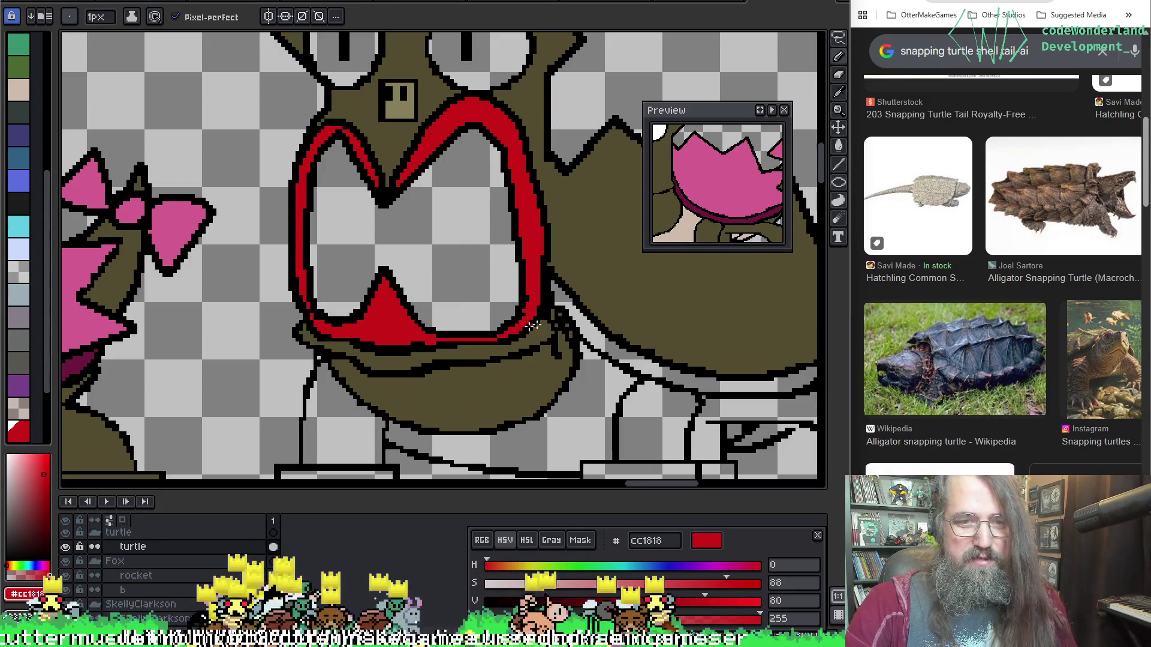
{"action": "scroll", "coordinate": [441, 267], "scroll_direction": "down", "scroll_amount": 1}
{"action": "scroll", "coordinate": [440, 261], "scroll_direction": "down", "scroll_amount": 2}
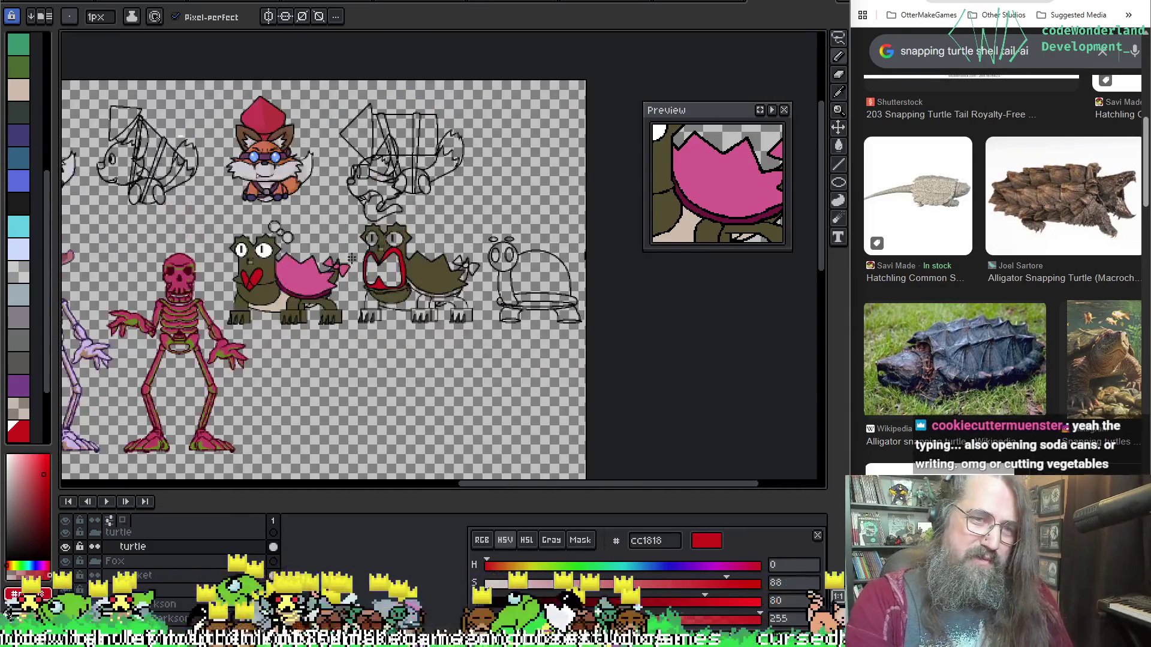
{"action": "scroll", "coordinate": [423, 279], "scroll_direction": "up", "scroll_amount": 3}
Add a red pixel by the tongue and bucket-fill the turtle's left eye white.
{"action": "left_click_drag", "start_coordinate": [416, 294], "coordinate": [371, 312]}
{"action": "left_click", "coordinate": [407, 291]}
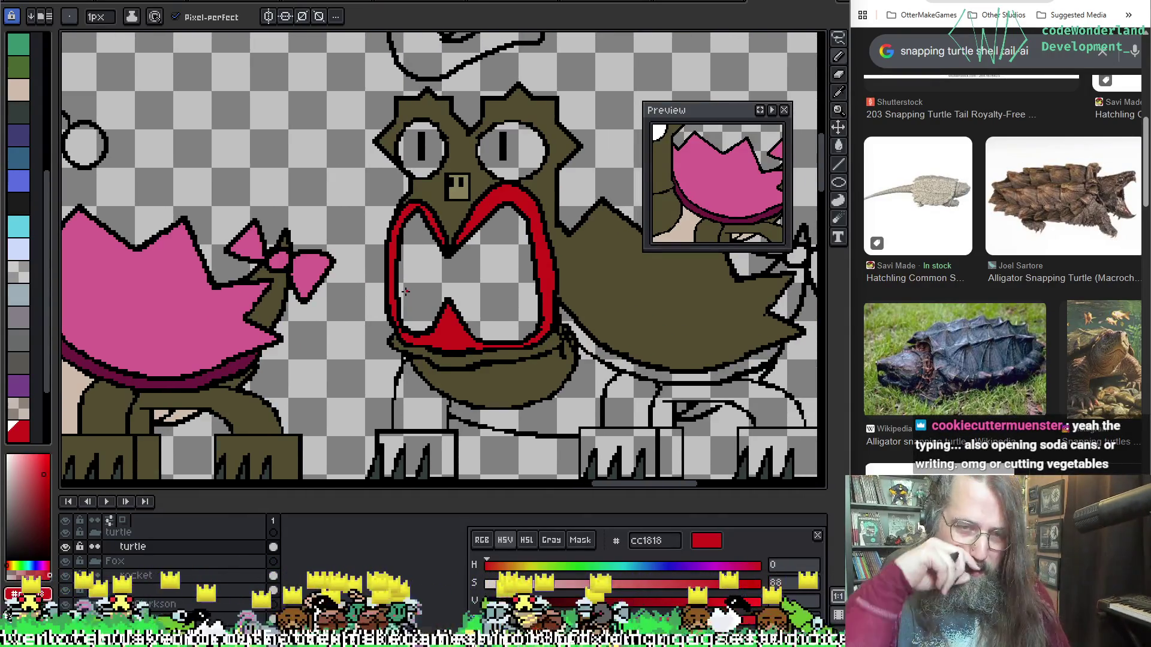
{"action": "left_click", "coordinate": [648, 273], "text": "alt"}
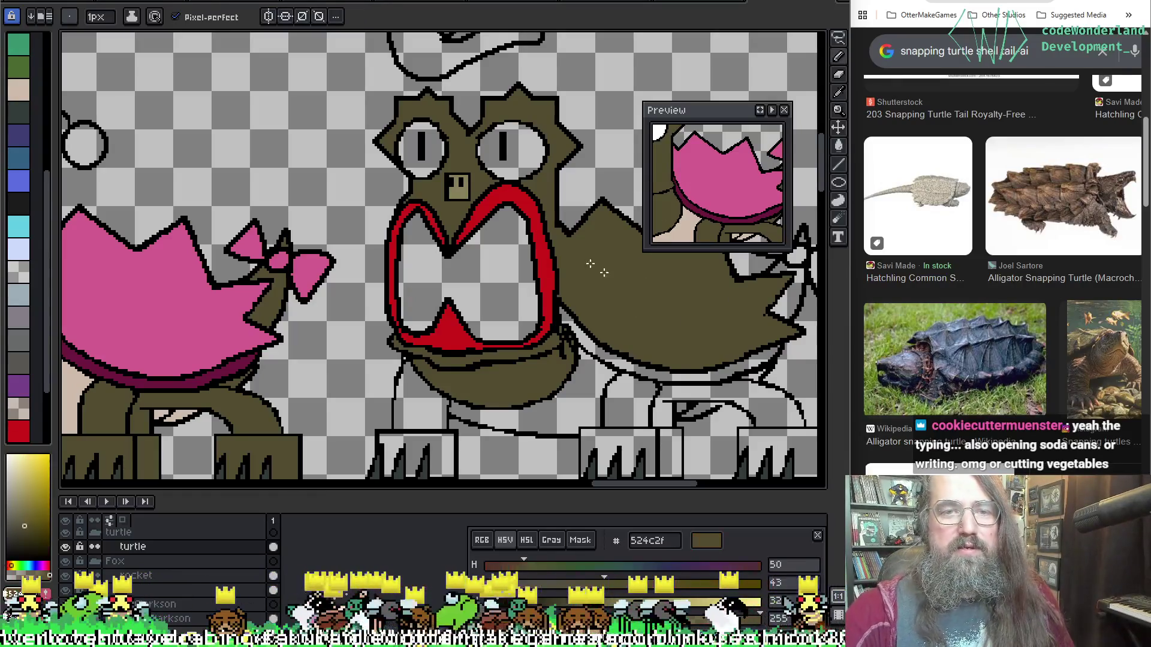
{"action": "scroll", "coordinate": [360, 180], "scroll_direction": "left", "scroll_amount": 5}
{"action": "left_click", "coordinate": [321, 184], "text": "alt"}
{"action": "left_click_drag", "start_coordinate": [320, 184], "coordinate": [514, 166]}
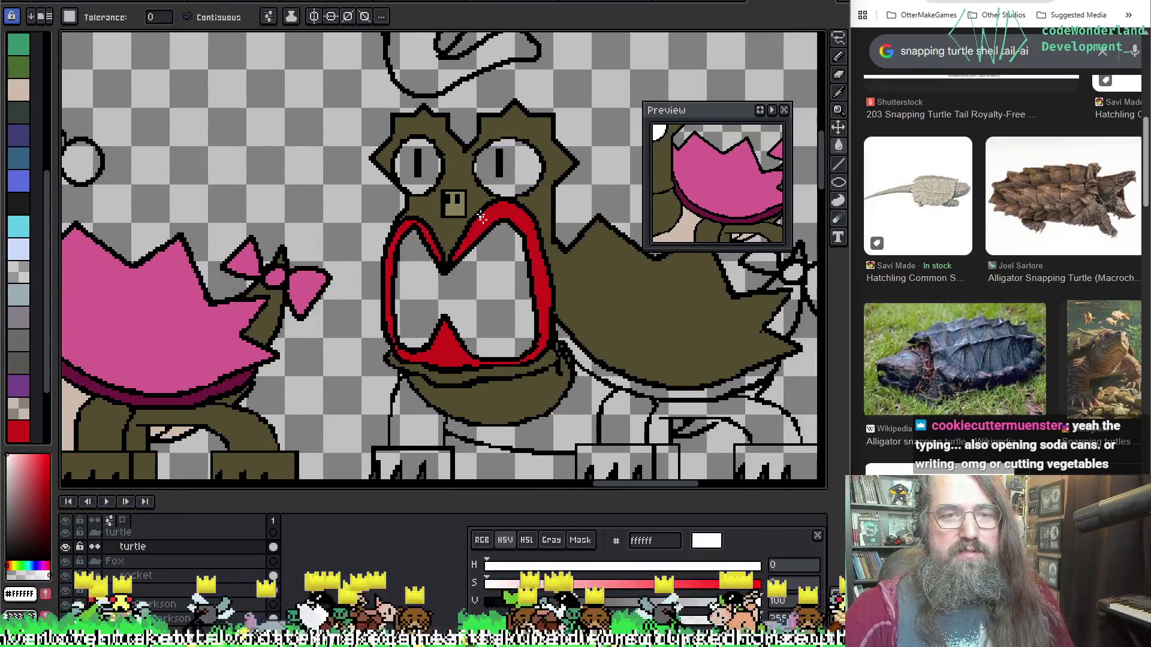
{"action": "left_click", "coordinate": [432, 167]}
Eyedrop olive and fill the hind leg, foot and middle leg, undoing a stray belly fill.
{"action": "key", "text": "i"}
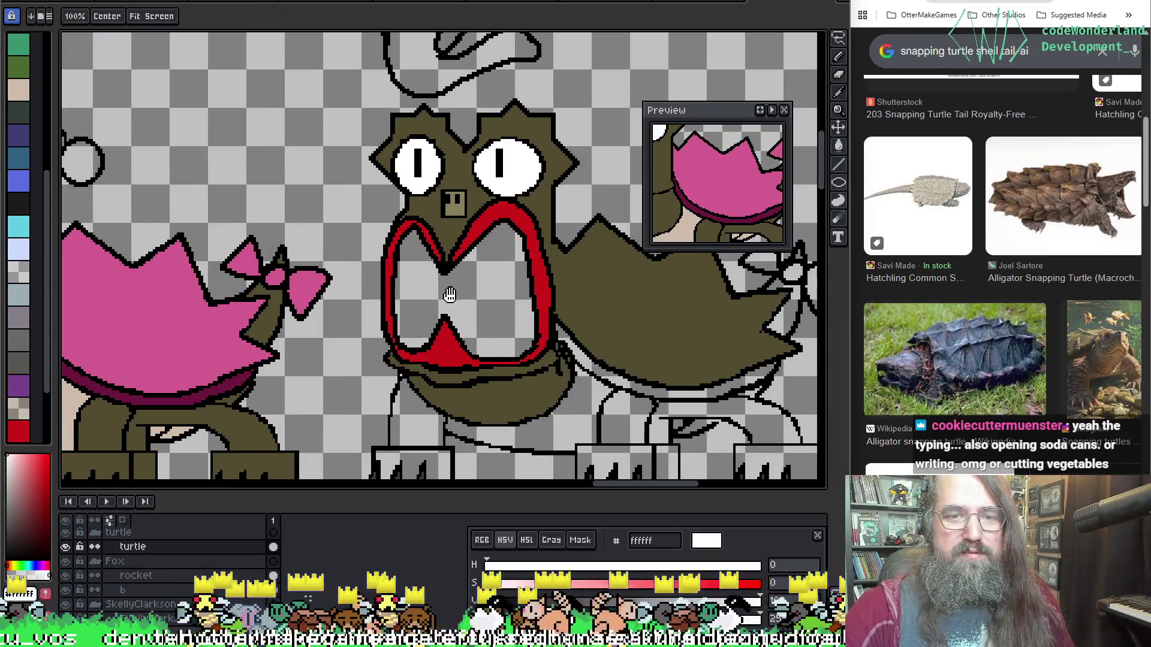
{"action": "scroll", "coordinate": [377, 234], "scroll_direction": "down", "scroll_amount": 3}
{"action": "scroll", "coordinate": [342, 306], "scroll_direction": "left", "scroll_amount": 3}
{"action": "left_click", "coordinate": [342, 306]}
{"action": "key", "text": "g"}
{"action": "left_click", "coordinate": [531, 286]}
{"action": "left_click", "coordinate": [522, 346]}
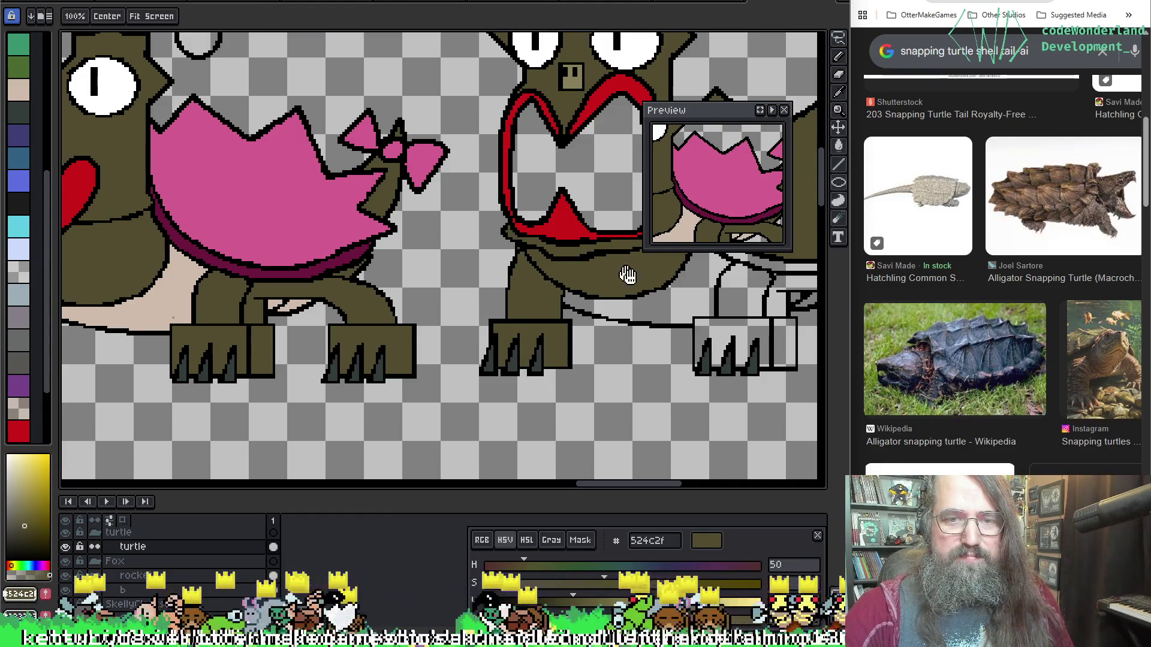
{"action": "scroll", "coordinate": [618, 270], "scroll_direction": "right", "scroll_amount": 3}
{"action": "left_click", "coordinate": [516, 302]}
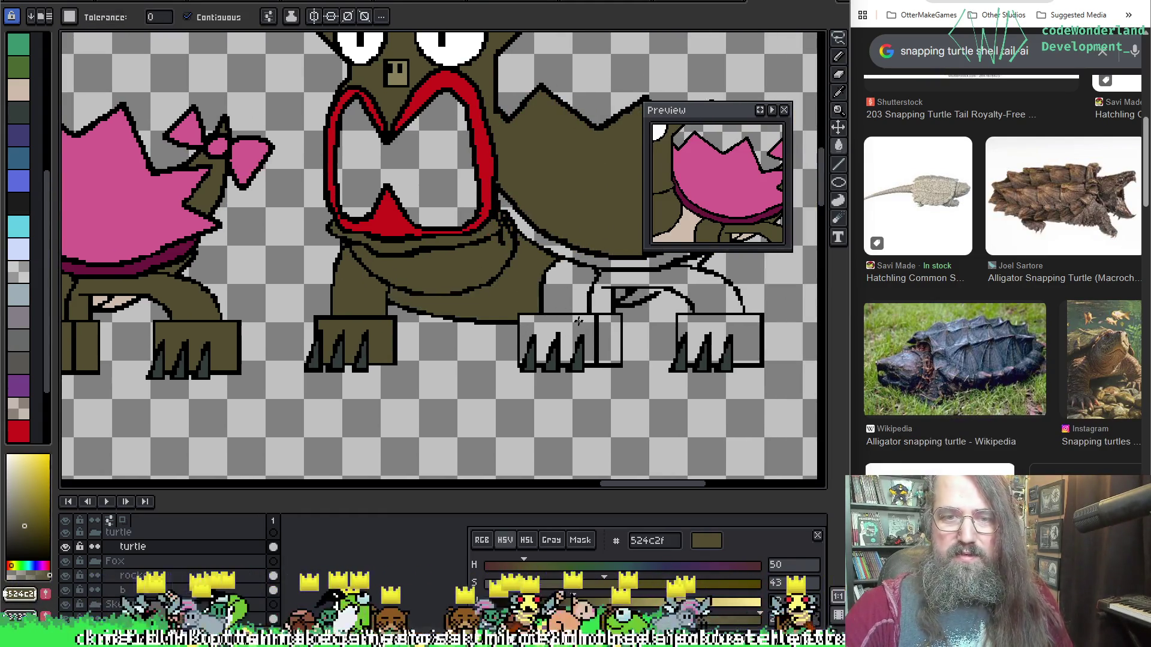
{"action": "key", "text": "ctrl+z"}
{"action": "left_click", "coordinate": [576, 332]}
Fill the middle foot, its right strip, and the front leg and foot olive.
{"action": "left_click", "coordinate": [612, 342]}
{"action": "left_click", "coordinate": [566, 288]}
{"action": "left_click", "coordinate": [740, 350]}
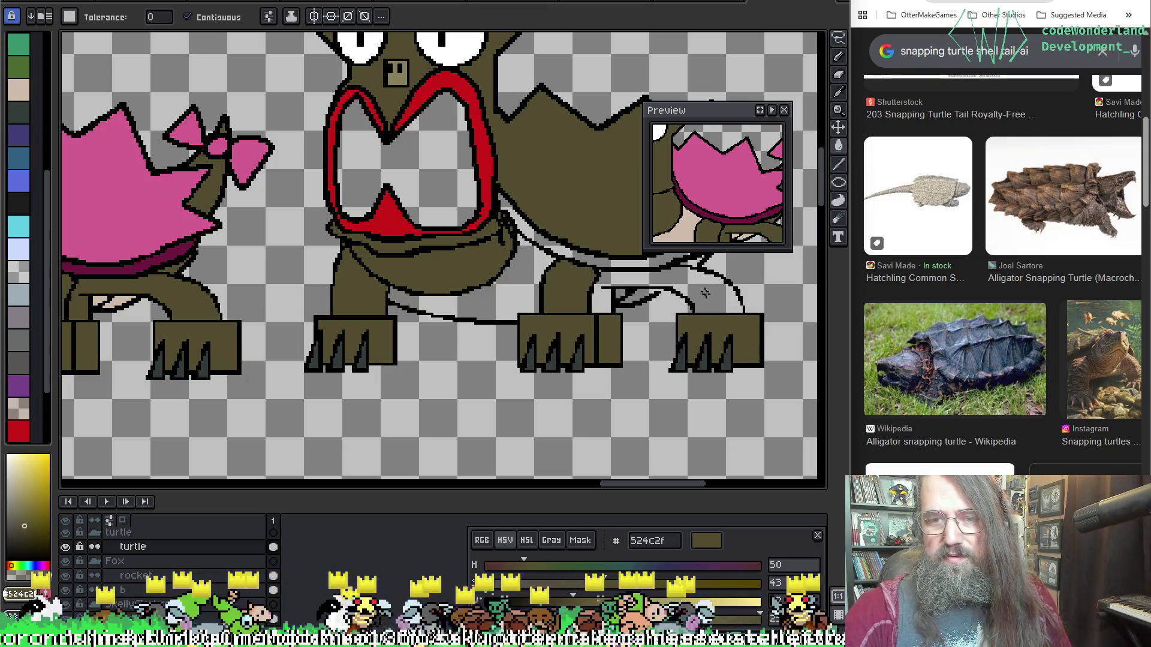
{"action": "left_click", "coordinate": [692, 283]}
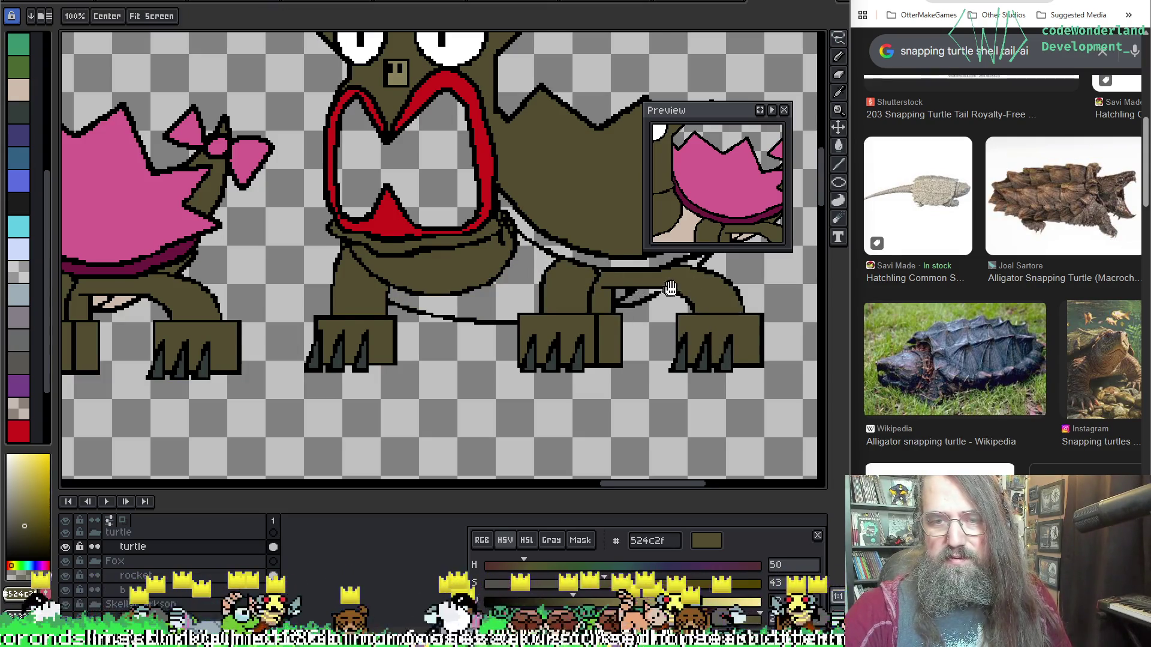
{"action": "left_click_drag", "start_coordinate": [623, 297], "coordinate": [582, 305]}
{"action": "key", "text": "space"}
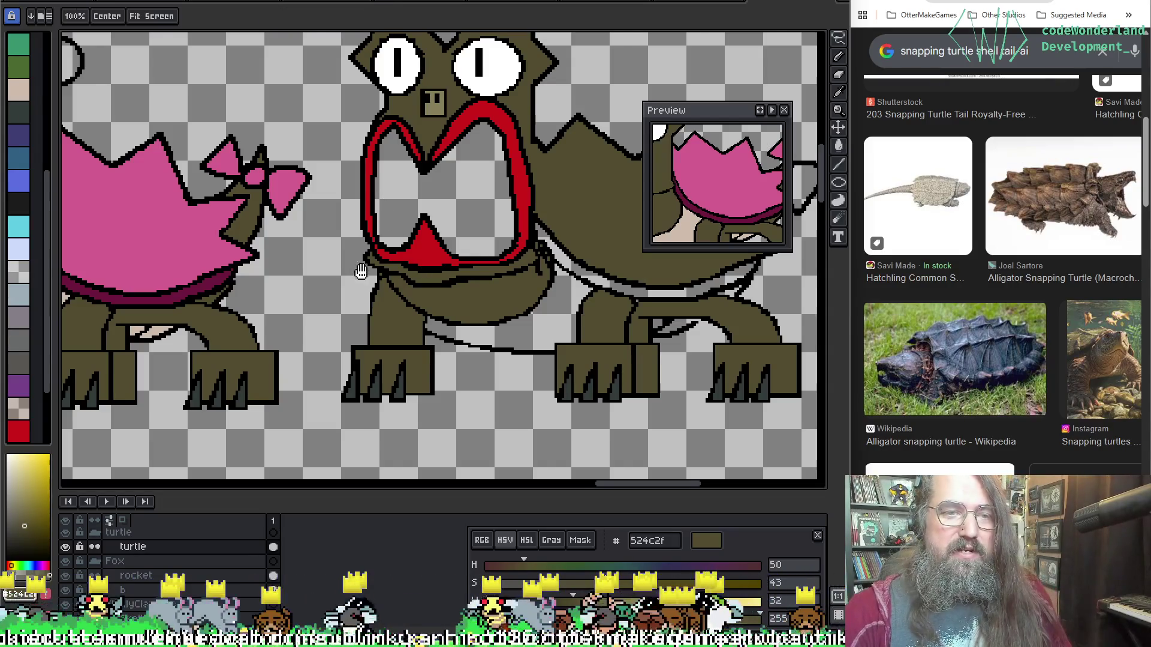
{"action": "left_click_drag", "start_coordinate": [362, 272], "coordinate": [474, 281]}
{"action": "key", "text": "o"}
Eyedrop dark magenta from the other turtle and fill the stripe under the shell.
{"action": "left_click", "coordinate": [324, 285]}
{"action": "key", "text": "g"}
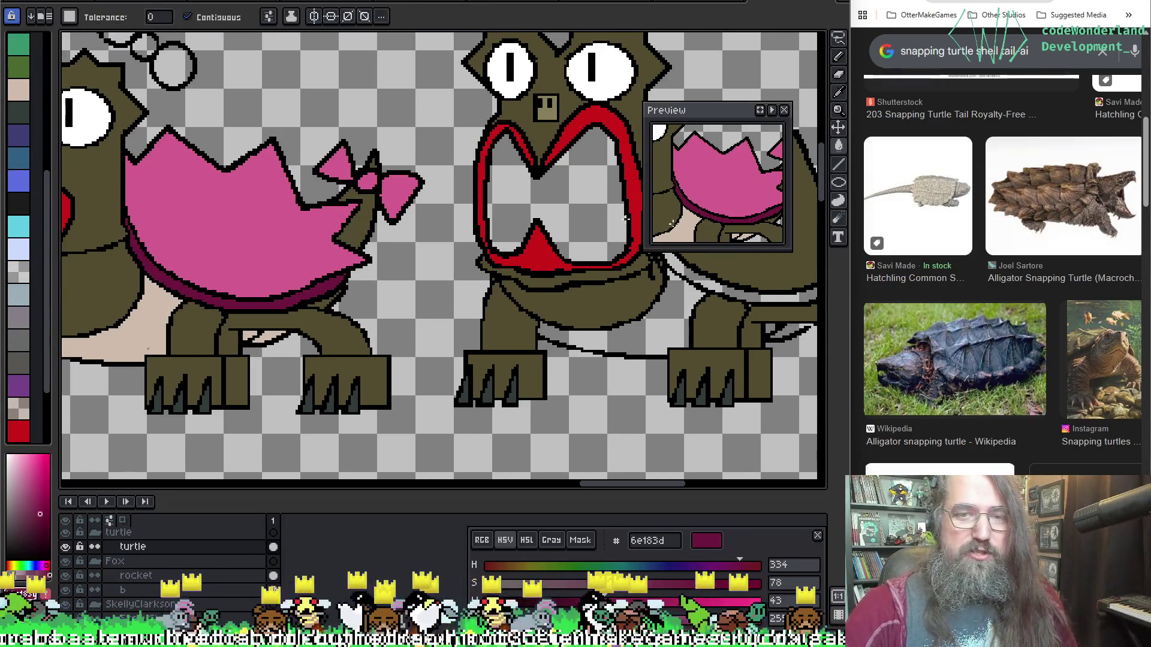
{"action": "left_click_drag", "start_coordinate": [685, 282], "coordinate": [518, 283]}
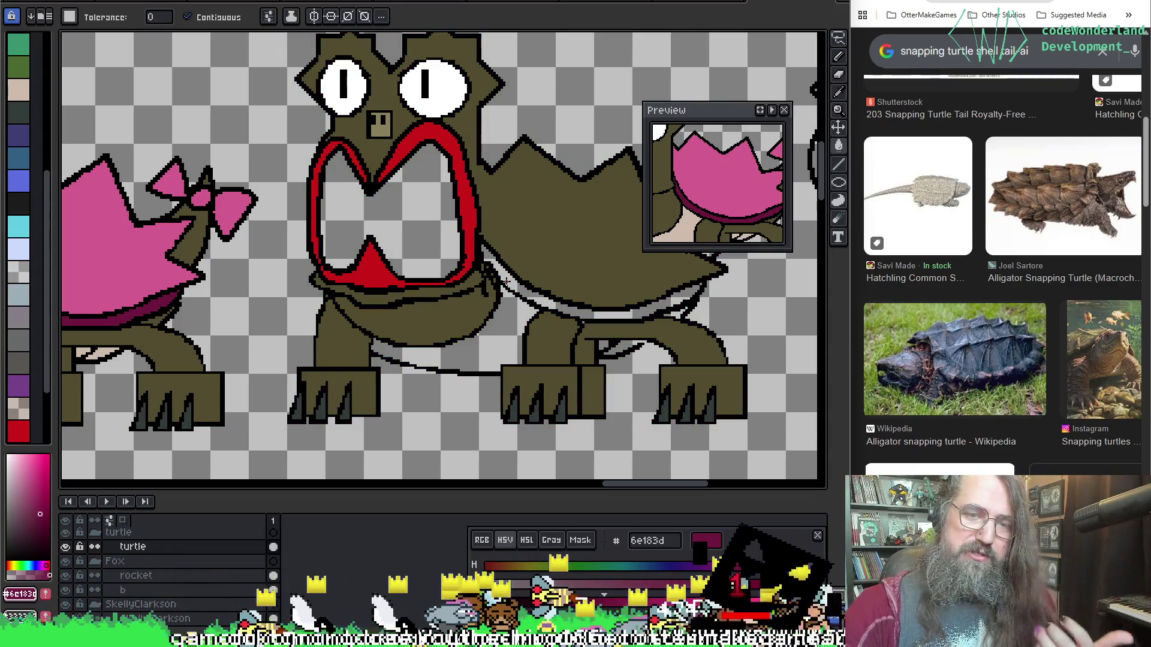
{"action": "left_click", "coordinate": [514, 272]}
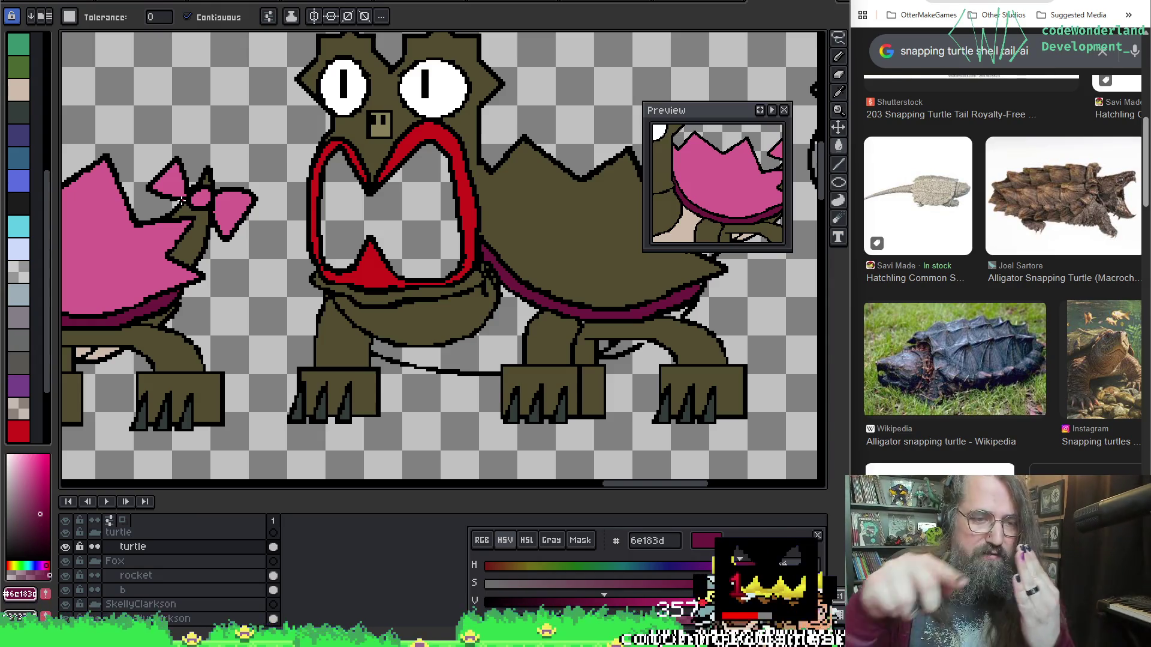
Flip between animation frames to compare, returning to the working frame.
{"action": "key", "text": "Right"}
{"action": "key", "text": "Right"}
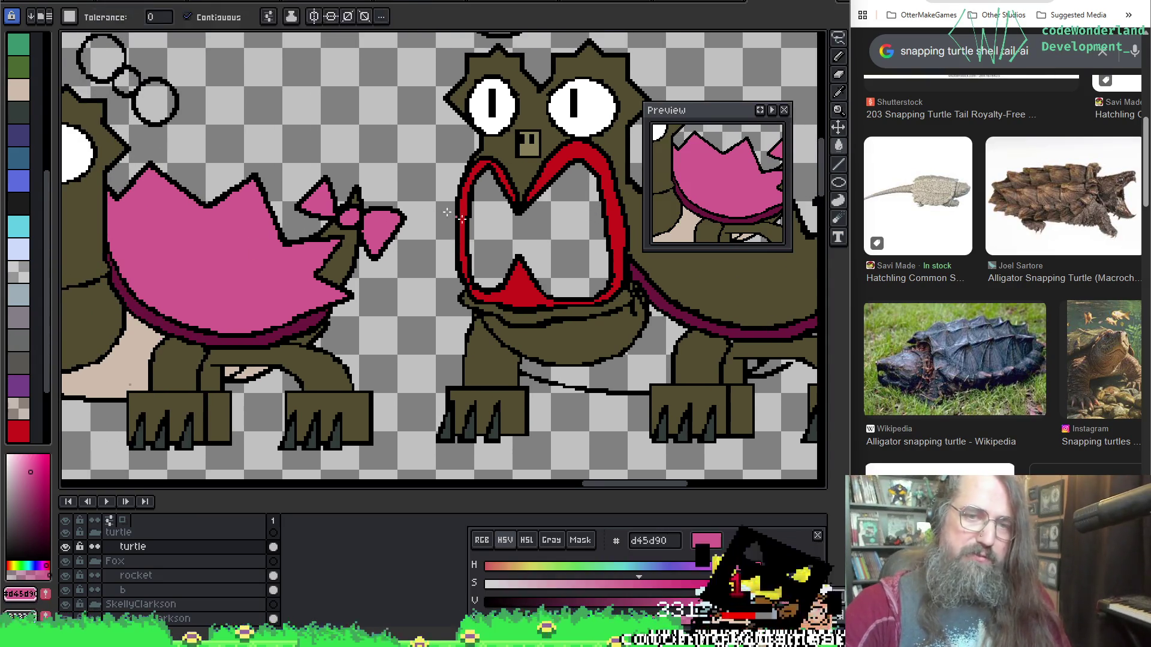
{"action": "key", "text": "Right"}
{"action": "key", "text": "Left"}
{"action": "key", "text": "Right"}
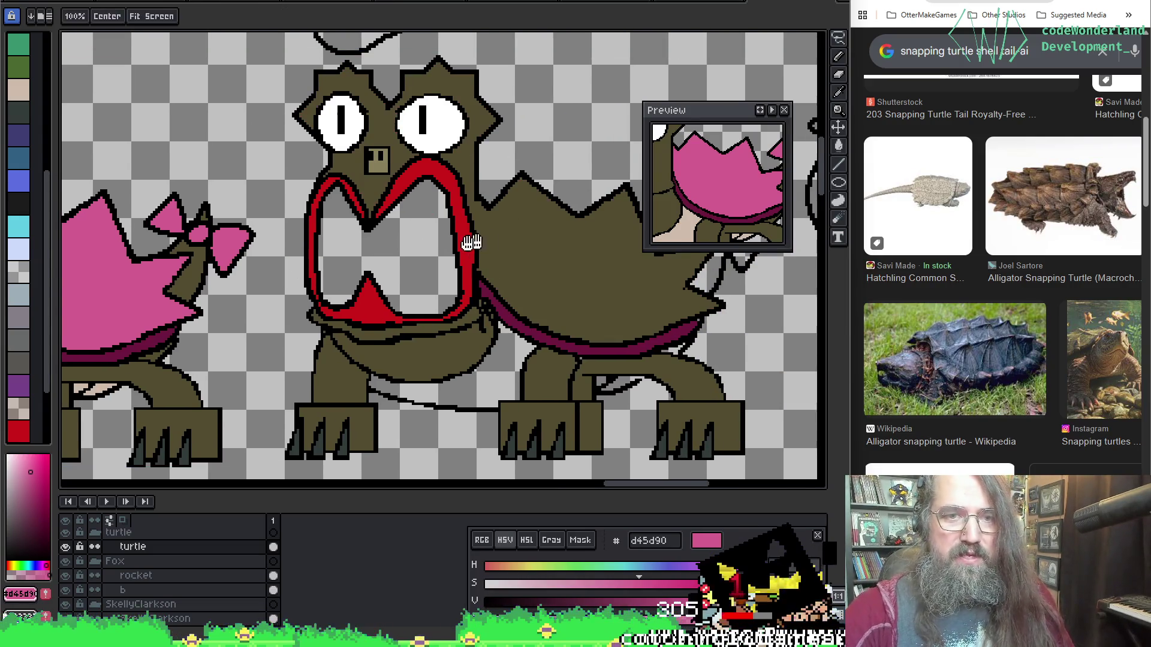
{"action": "key", "text": "Right"}
{"action": "key", "text": "Left"}
{"action": "key", "text": "Left"}
{"action": "key", "text": "Right"}
{"action": "scroll", "coordinate": [439, 331], "scroll_direction": "up", "scroll_amount": 2}
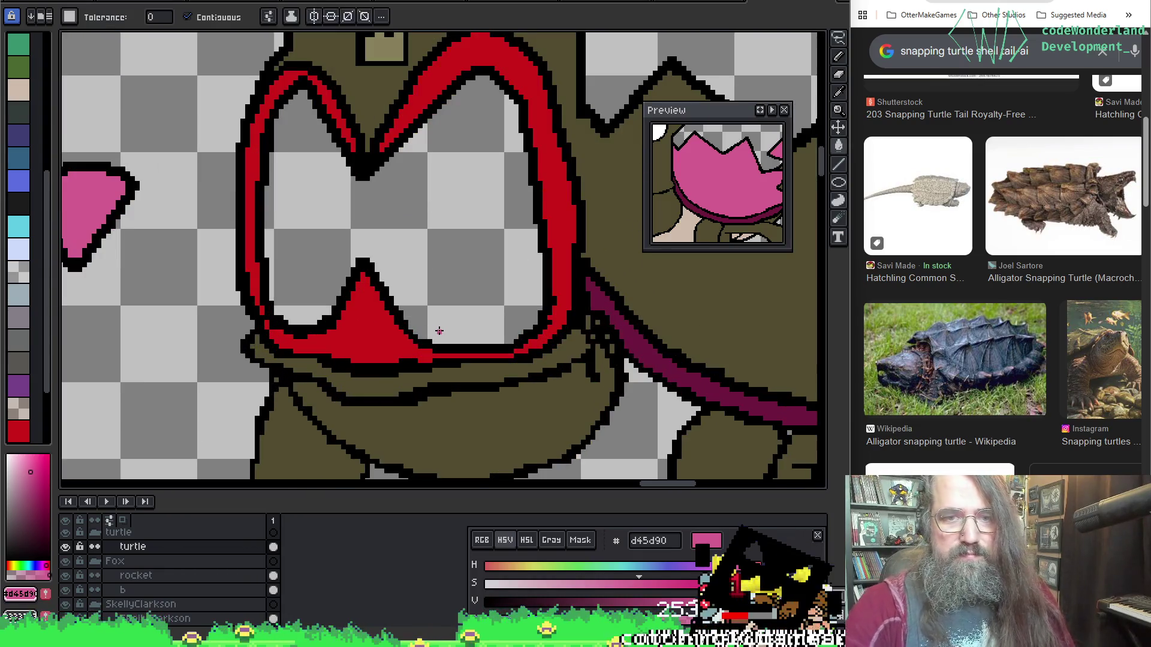
With black, undo a mistaken fill beside the mouth, then pick up the pink shell colour.
{"action": "left_click", "coordinate": [839, 90]}
{"action": "left_click", "coordinate": [593, 108]}
{"action": "key", "text": "b"}
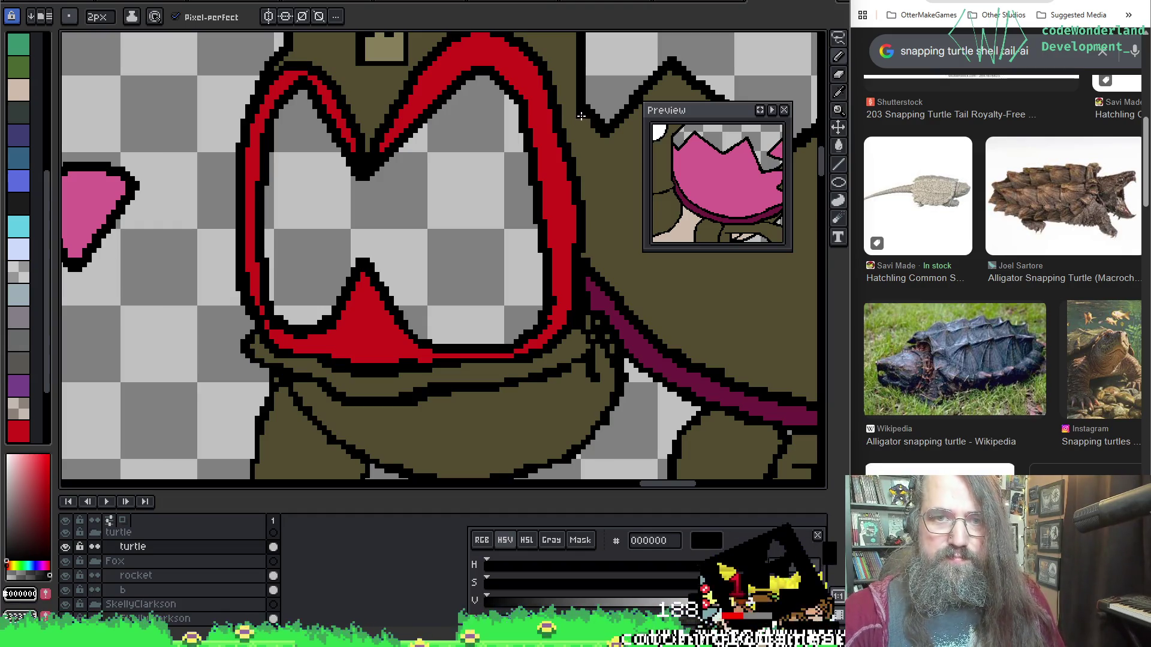
{"action": "key", "text": "ctrl"}
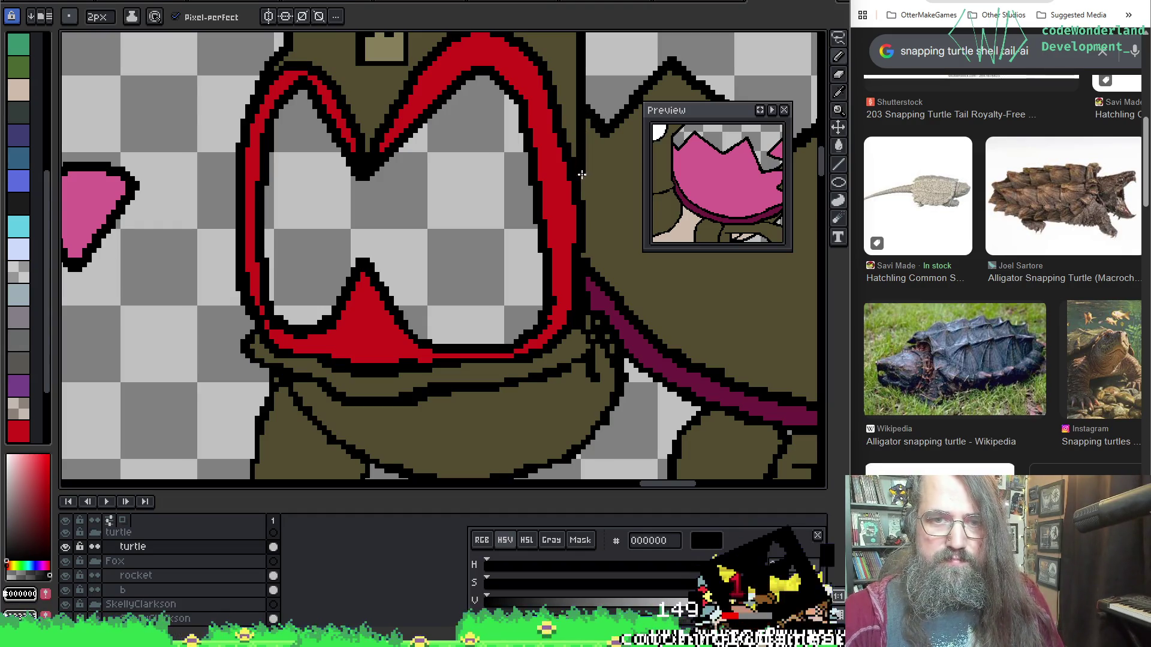
{"action": "key", "text": "ctrl"}
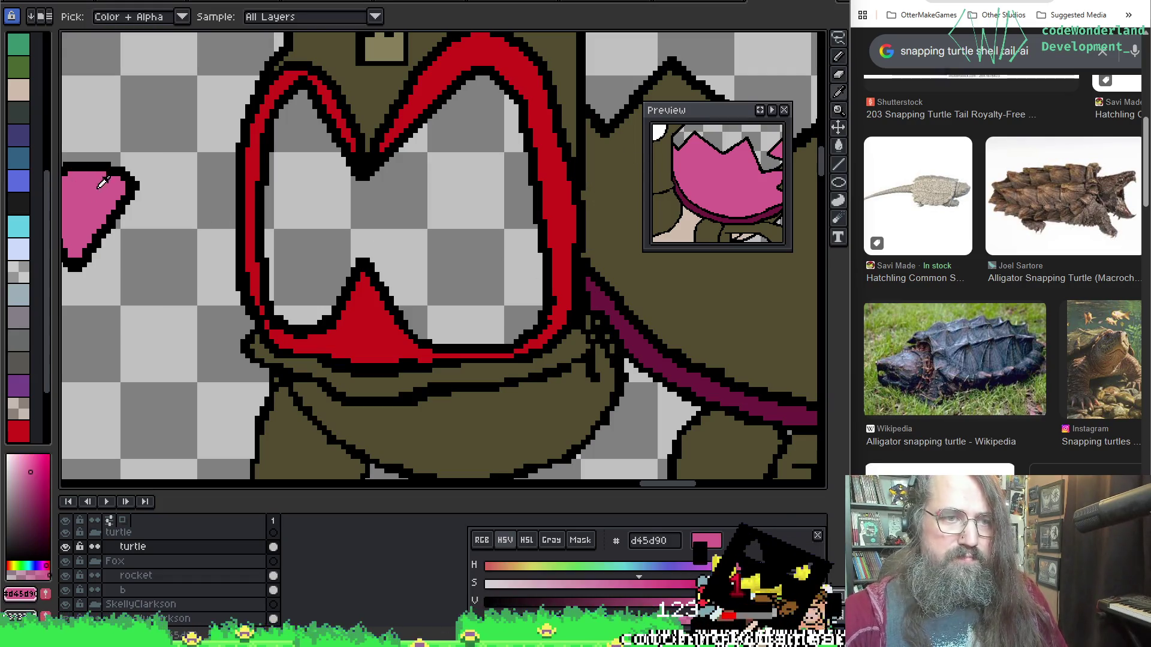
{"action": "key", "text": "g"}
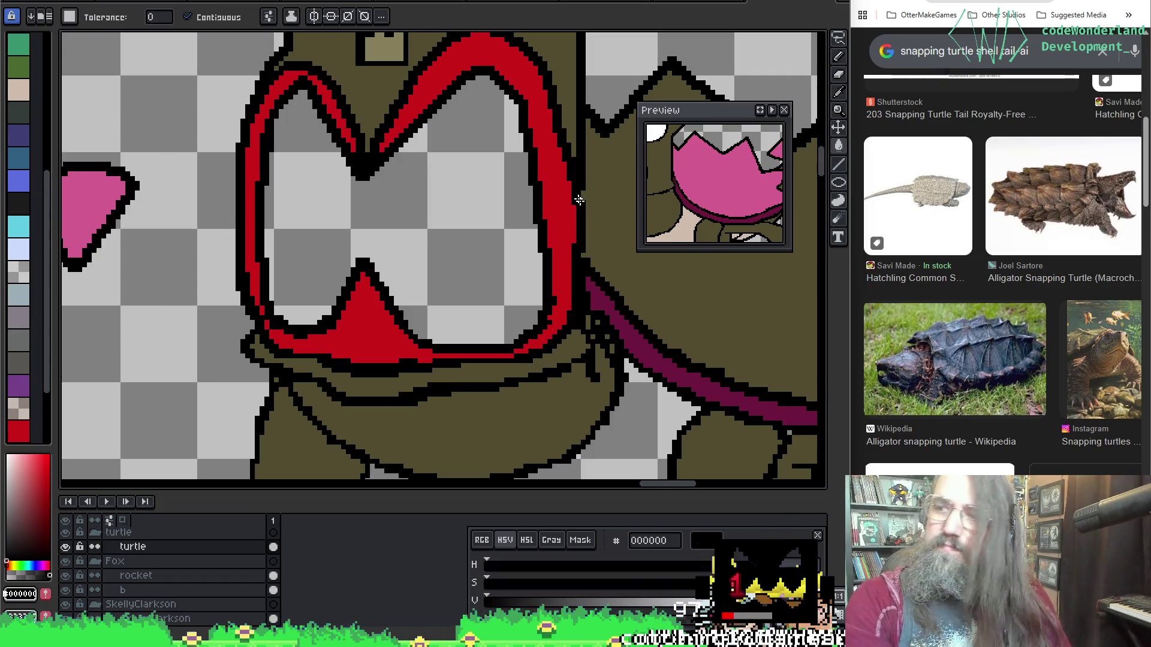
{"action": "scroll", "coordinate": [539, 252], "scroll_direction": "right", "scroll_amount": 5}
{"action": "left_click", "coordinate": [490, 295]}
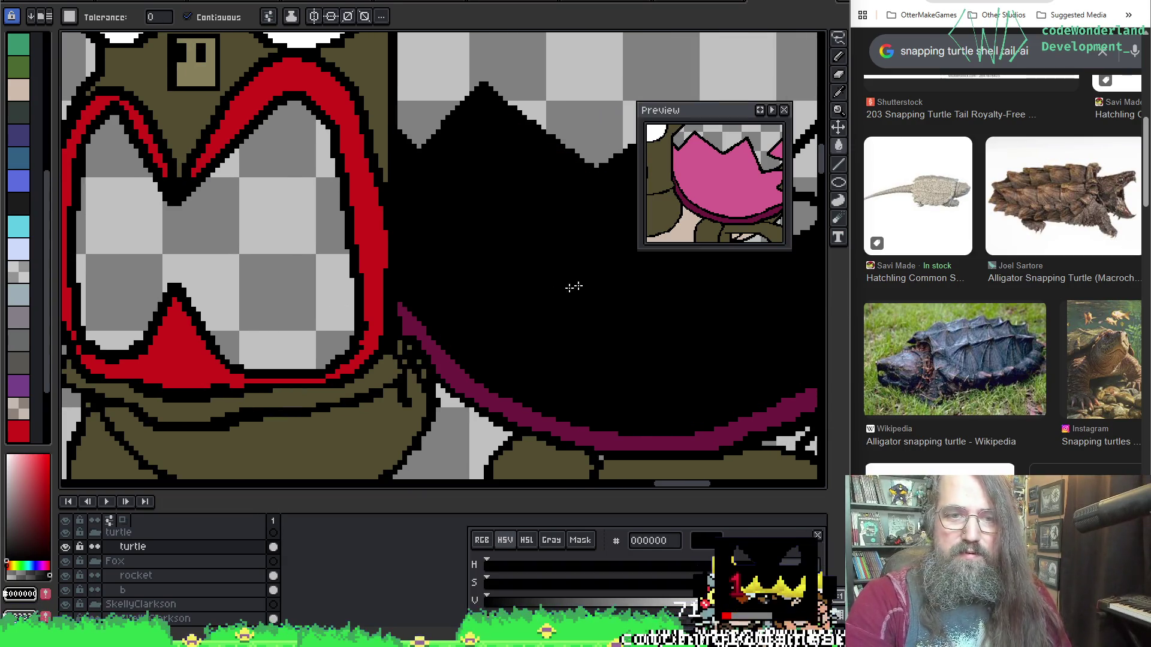
{"action": "key", "text": "ctrl+z"}
{"action": "scroll", "coordinate": [580, 285], "scroll_direction": "down", "scroll_amount": 2}
{"action": "scroll", "coordinate": [580, 285], "scroll_direction": "down", "scroll_amount": 3}
{"action": "left_click", "coordinate": [169, 269], "text": "alt"}
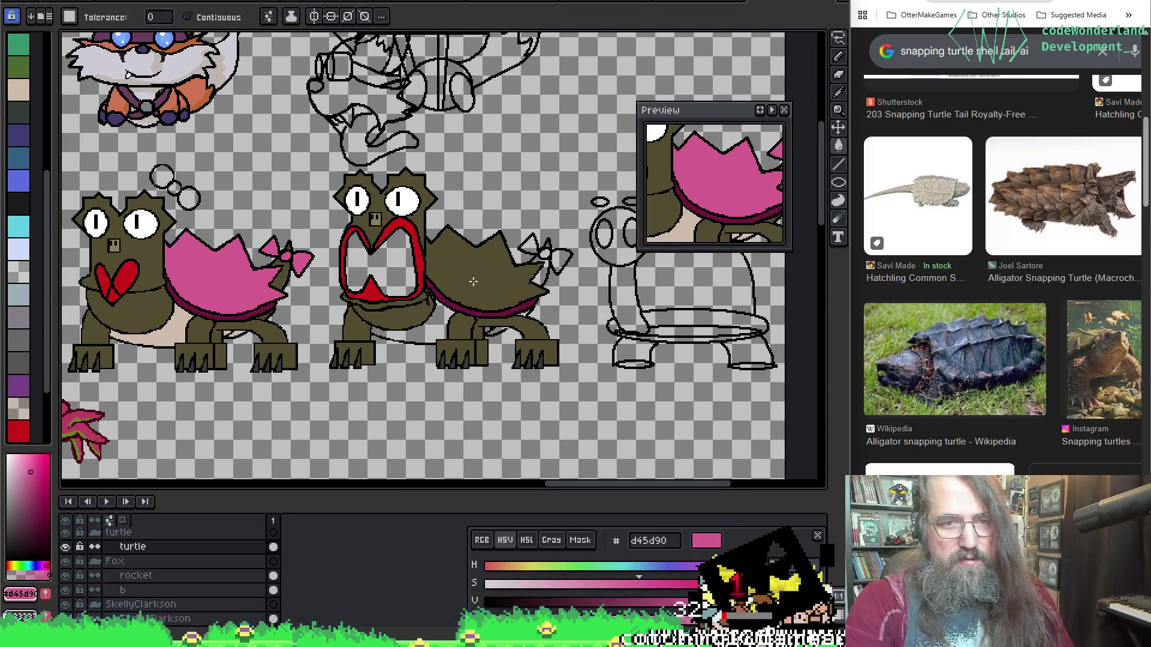
Fill the middle turtle's shell and the bow's right loop pink.
{"action": "left_click", "coordinate": [472, 281]}
{"action": "scroll", "coordinate": [314, 254], "scroll_direction": "up", "scroll_amount": 3}
{"action": "left_click_drag", "start_coordinate": [620, 306], "coordinate": [94, 309]}
{"action": "left_click_drag", "start_coordinate": [431, 202], "coordinate": [260, 206]}
{"action": "left_click", "coordinate": [291, 255]}
{"action": "scroll", "coordinate": [291, 254], "scroll_direction": "down", "scroll_amount": 3}
{"action": "scroll", "coordinate": [453, 274], "scroll_direction": "up", "scroll_amount": 3}
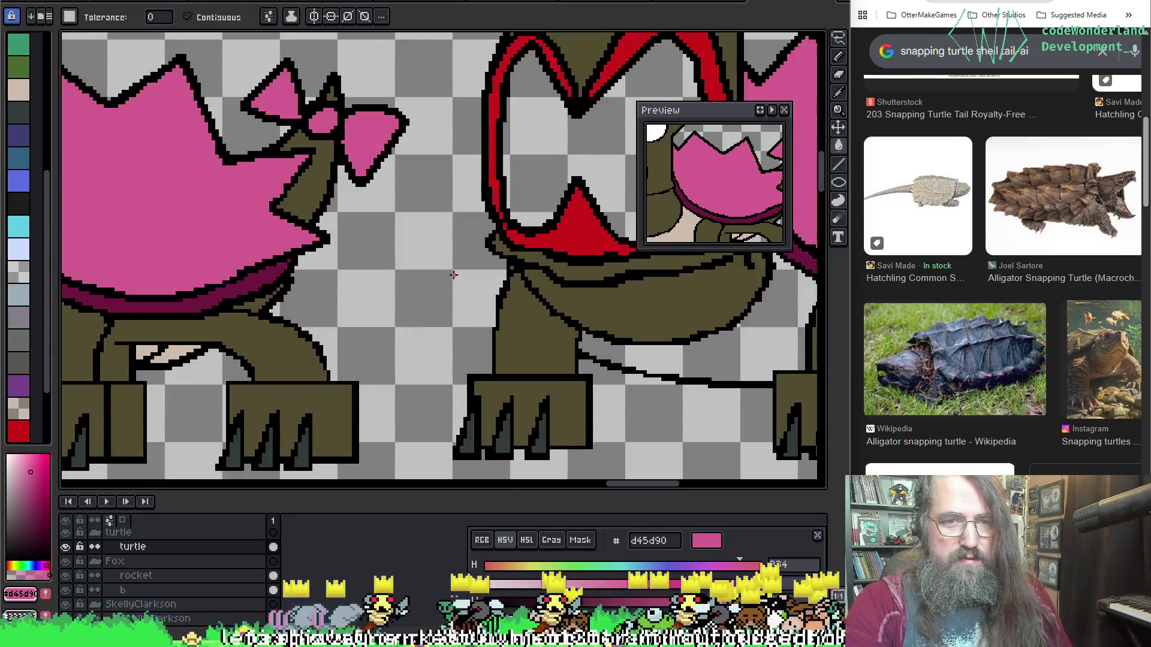
{"action": "scroll", "coordinate": [453, 274], "scroll_direction": "down", "scroll_amount": 3}
{"action": "scroll", "coordinate": [428, 260], "scroll_direction": "up", "scroll_amount": 3}
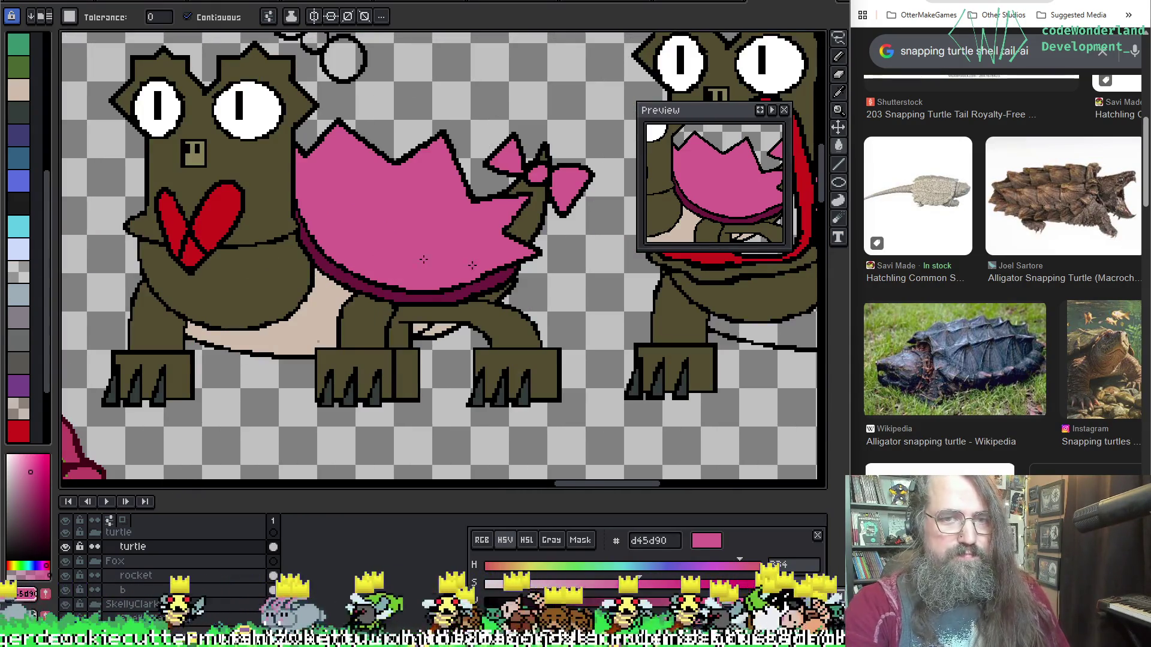
{"action": "scroll", "coordinate": [430, 260], "scroll_direction": "down", "scroll_amount": 3}
{"action": "scroll", "coordinate": [502, 238], "scroll_direction": "up", "scroll_amount": 3}
Sample the olive body colour and mix it darker and more saturated for the mouth.
{"action": "key", "text": "i"}
{"action": "left_click", "coordinate": [498, 225]}
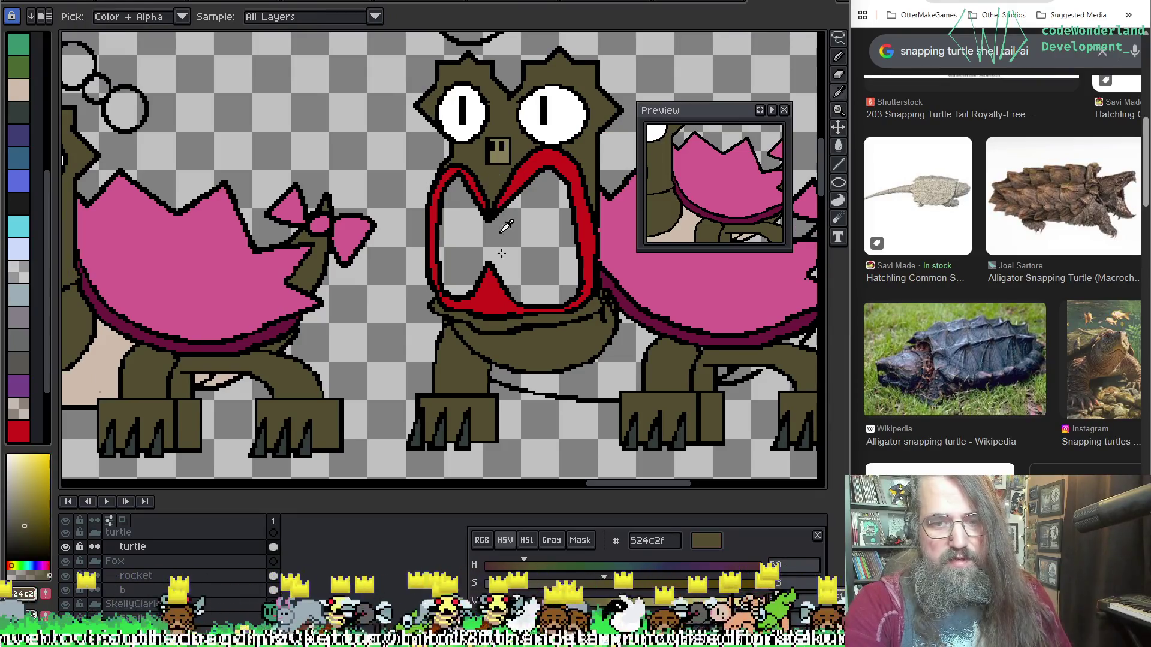
{"action": "key", "text": "g"}
{"action": "left_click", "coordinate": [24, 537]}
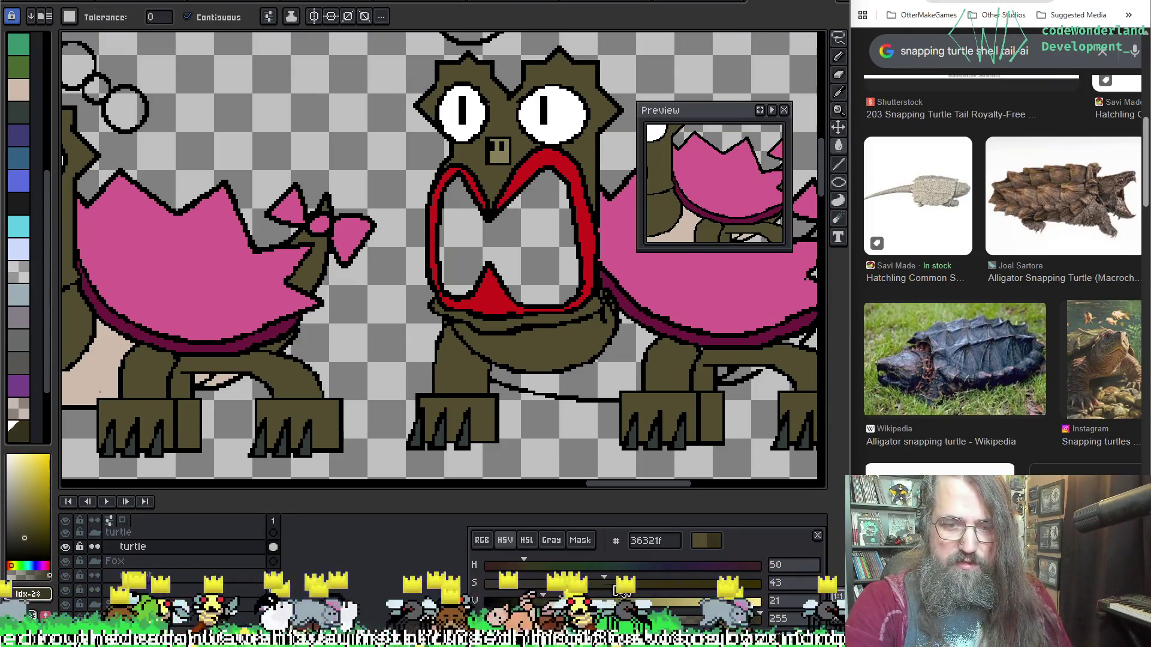
{"action": "left_click_drag", "start_coordinate": [666, 586], "coordinate": [687, 584]}
Fill the mouth interior dark olive, try a dark grey-teal, then undo it.
{"action": "left_click", "coordinate": [475, 261]}
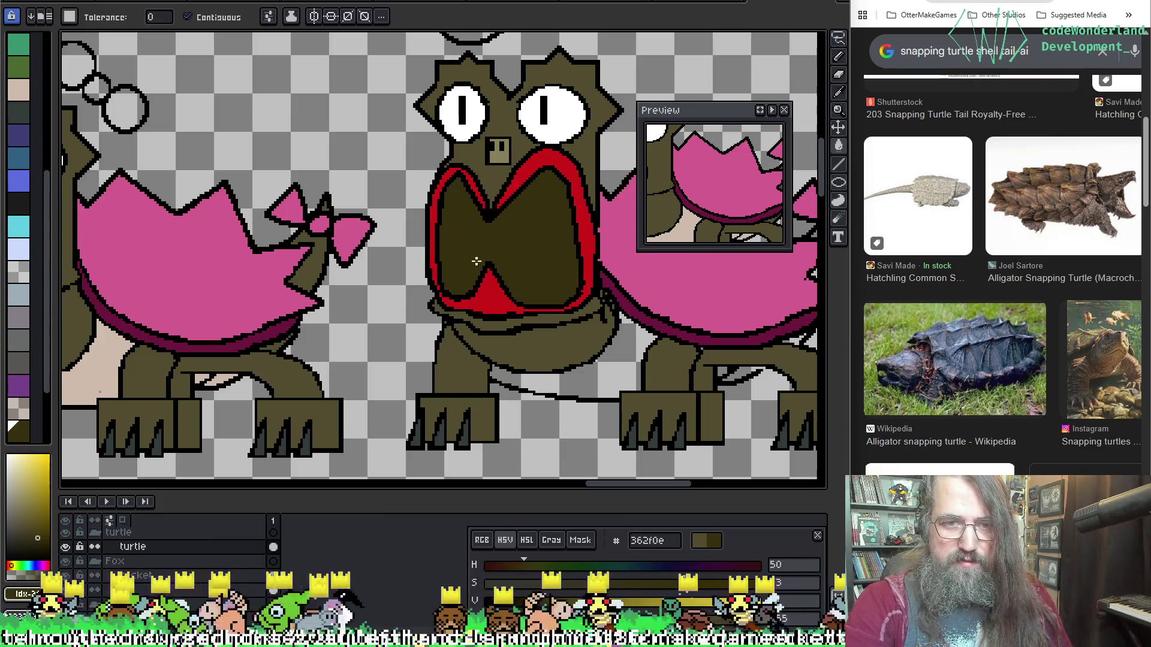
{"action": "left_click", "coordinate": [19, 112]}
{"action": "left_click", "coordinate": [509, 241]}
{"action": "scroll", "coordinate": [510, 240], "scroll_direction": "down", "scroll_amount": 4}
{"action": "scroll", "coordinate": [509, 239], "scroll_direction": "up", "scroll_amount": 5}
{"action": "scroll", "coordinate": [512, 279], "scroll_direction": "down", "scroll_amount": 1}
{"action": "scroll", "coordinate": [520, 325], "scroll_direction": "down", "scroll_amount": 1}
{"action": "key", "text": "ctrl+z"}
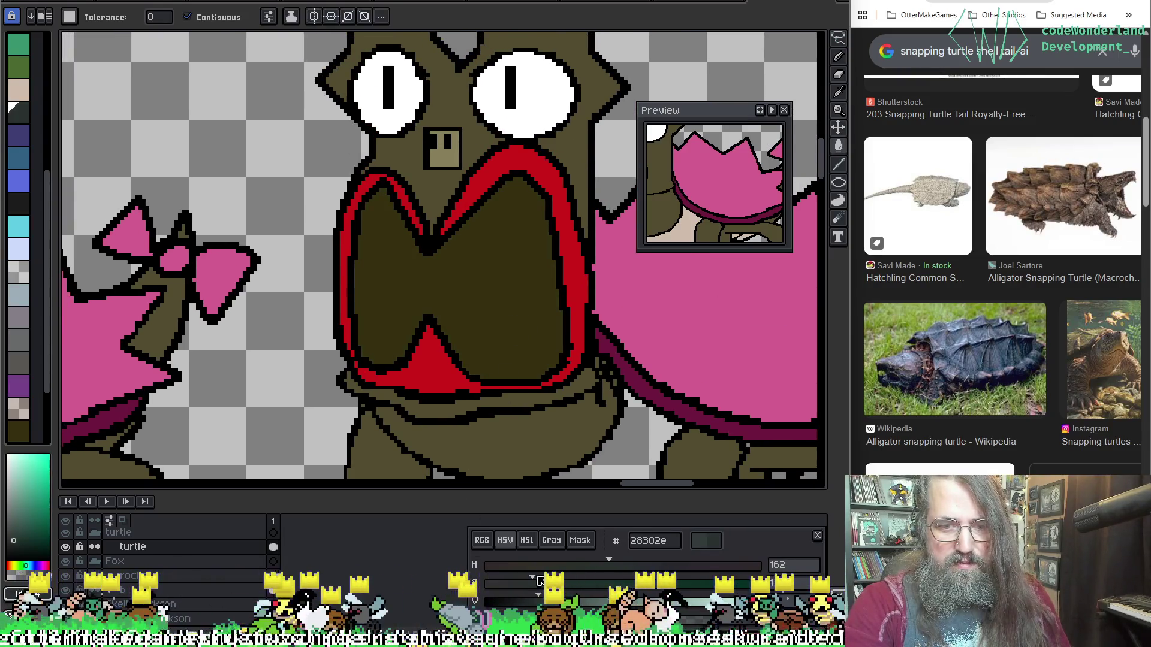
{"action": "scroll", "coordinate": [495, 321], "scroll_direction": "down", "scroll_amount": 1}
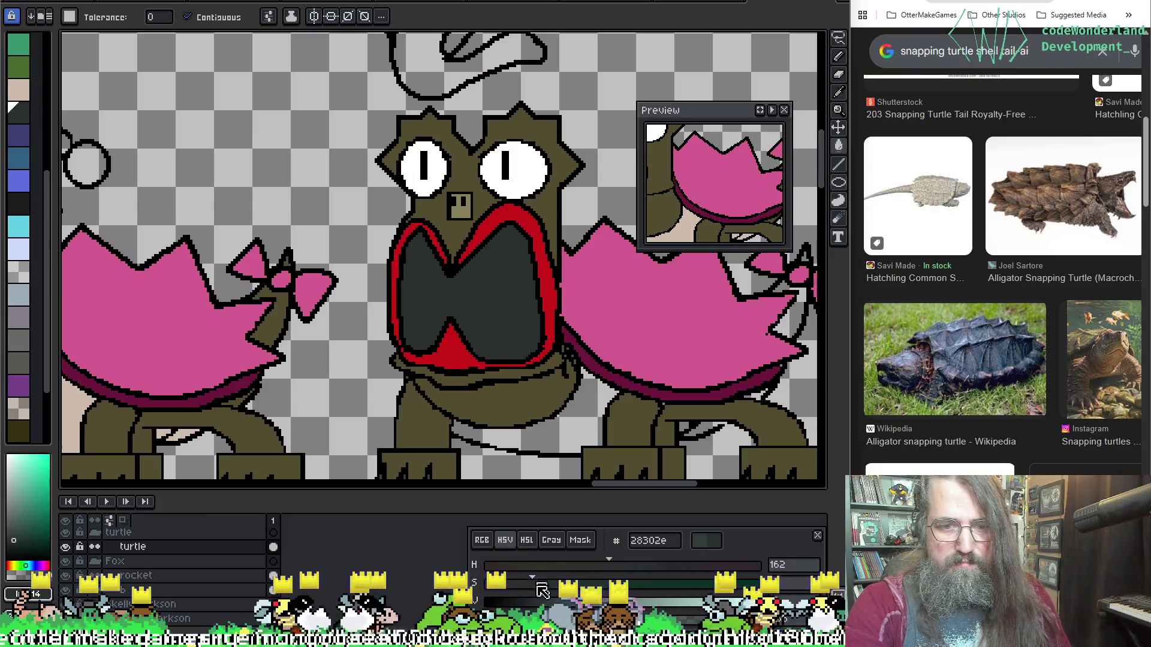
Refill the mouth interior and lighten it to dark grey-teal 2c3633.
{"action": "left_click", "coordinate": [481, 301]}
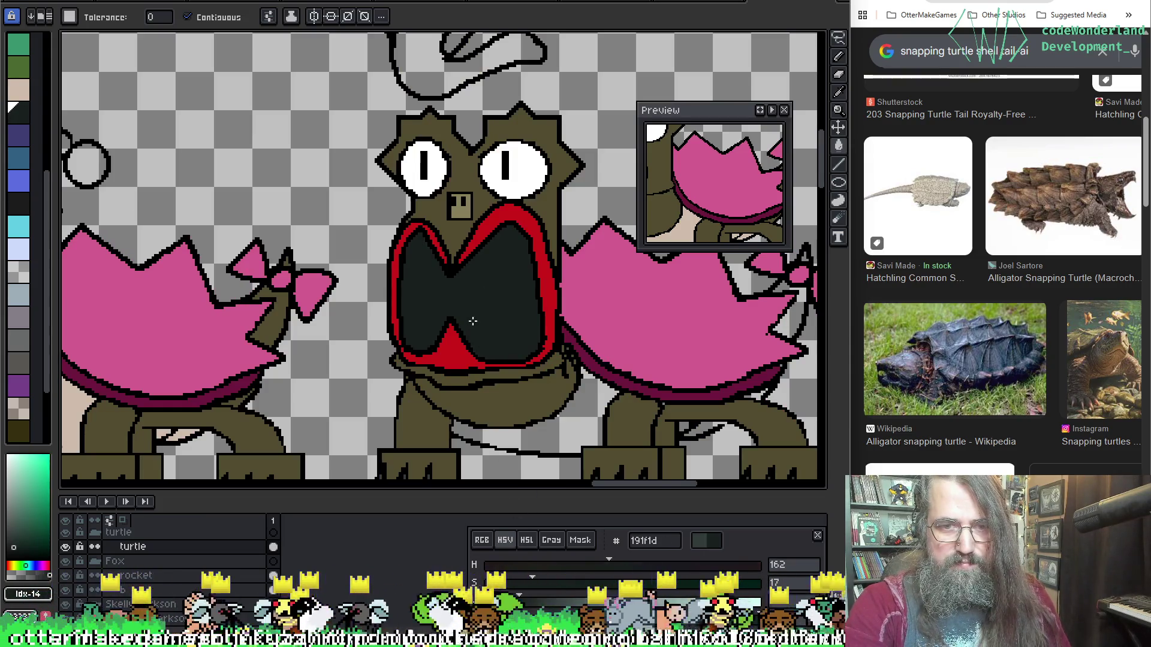
{"action": "left_click", "coordinate": [516, 604]}
{"action": "left_click", "coordinate": [504, 317]}
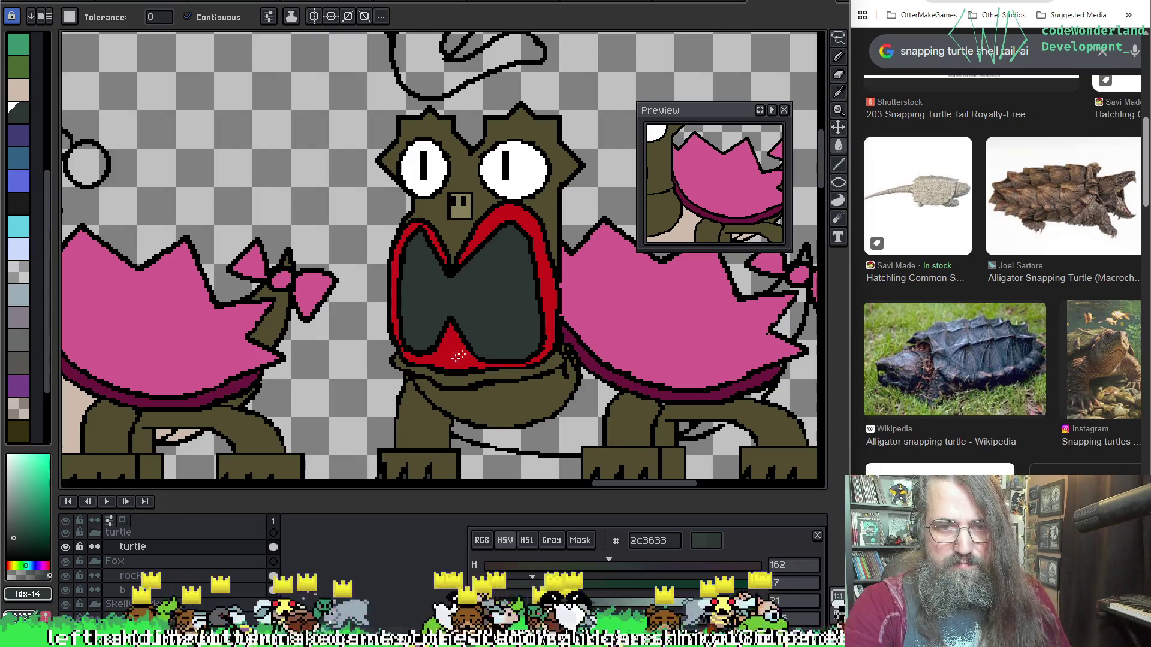
{"action": "scroll", "coordinate": [621, 311], "scroll_direction": "down", "scroll_amount": 2}
{"action": "scroll", "coordinate": [378, 342], "scroll_direction": "up", "scroll_amount": 2}
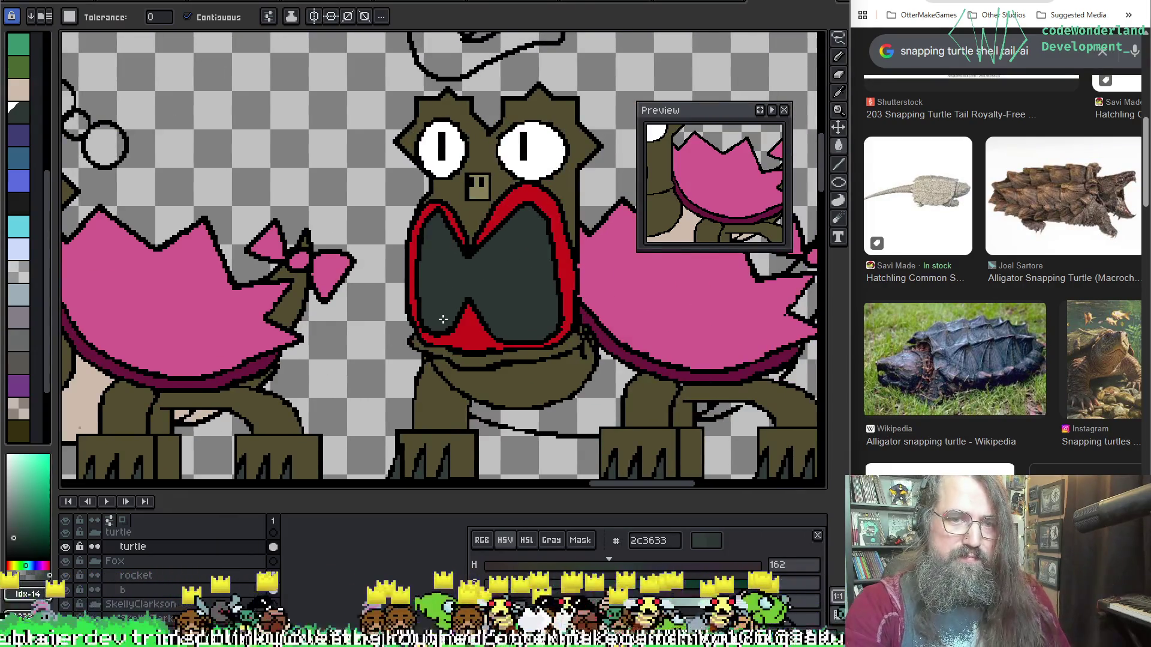
{"action": "scroll", "coordinate": [440, 319], "scroll_direction": "up", "scroll_amount": 2}
Eyedrop the mouth-outline red and black for touch-ups around the mouth.
{"action": "key", "text": "i"}
{"action": "left_click", "coordinate": [494, 157], "text": "alt"}
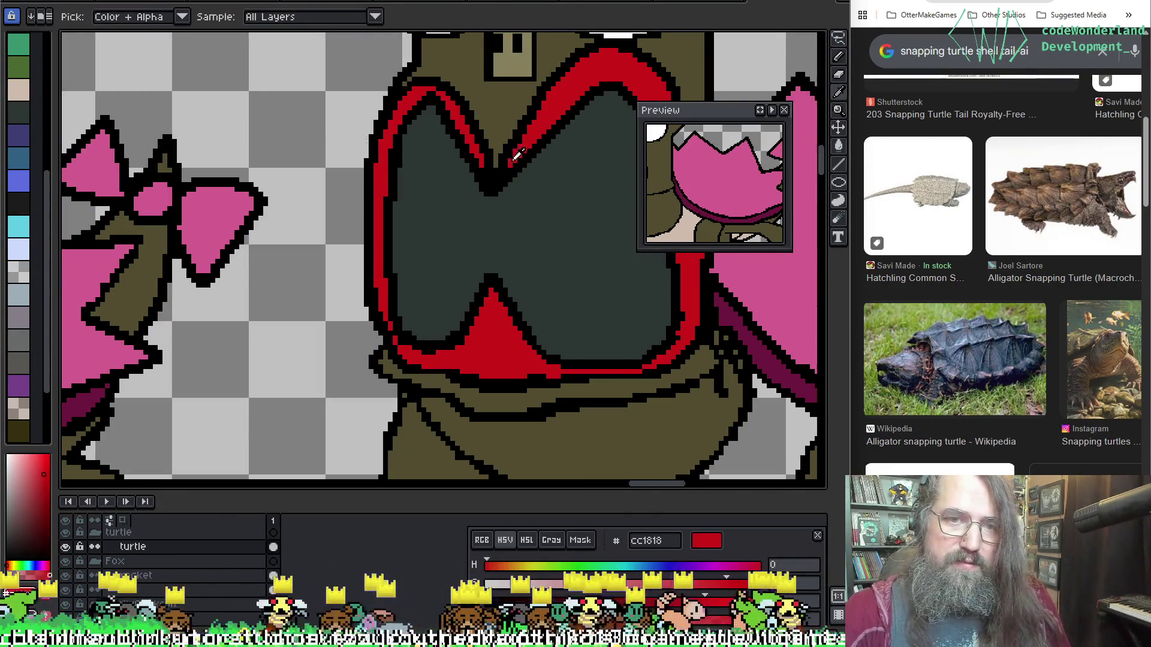
{"action": "left_click", "coordinate": [488, 166], "text": "alt"}
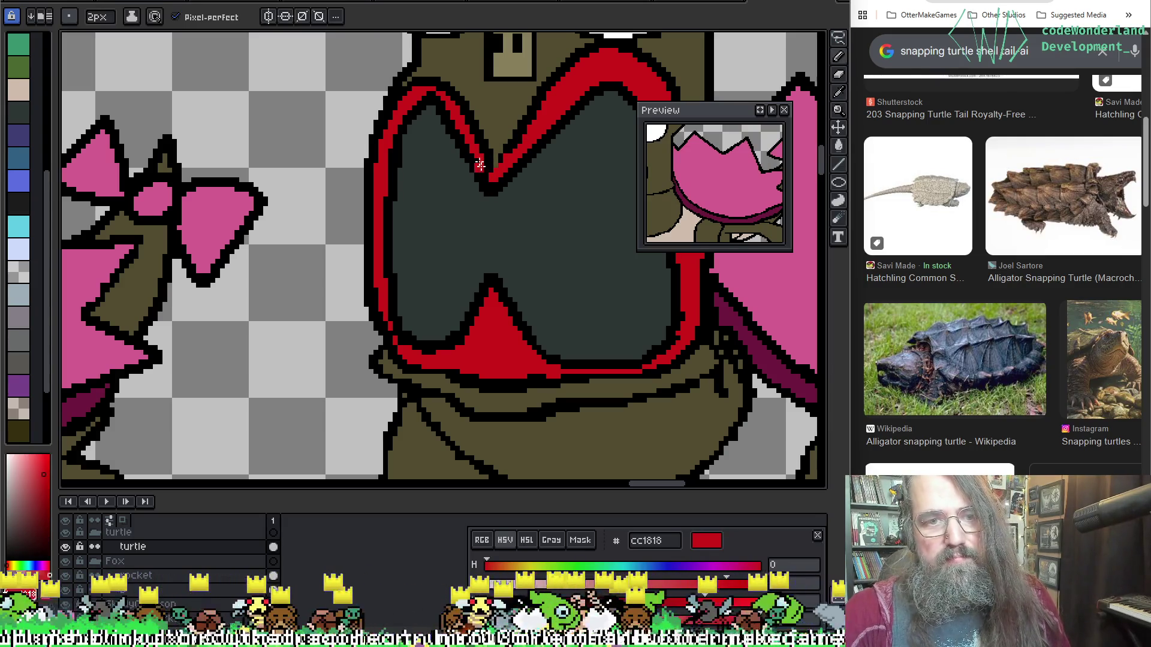
{"action": "left_click", "coordinate": [490, 175], "text": "alt"}
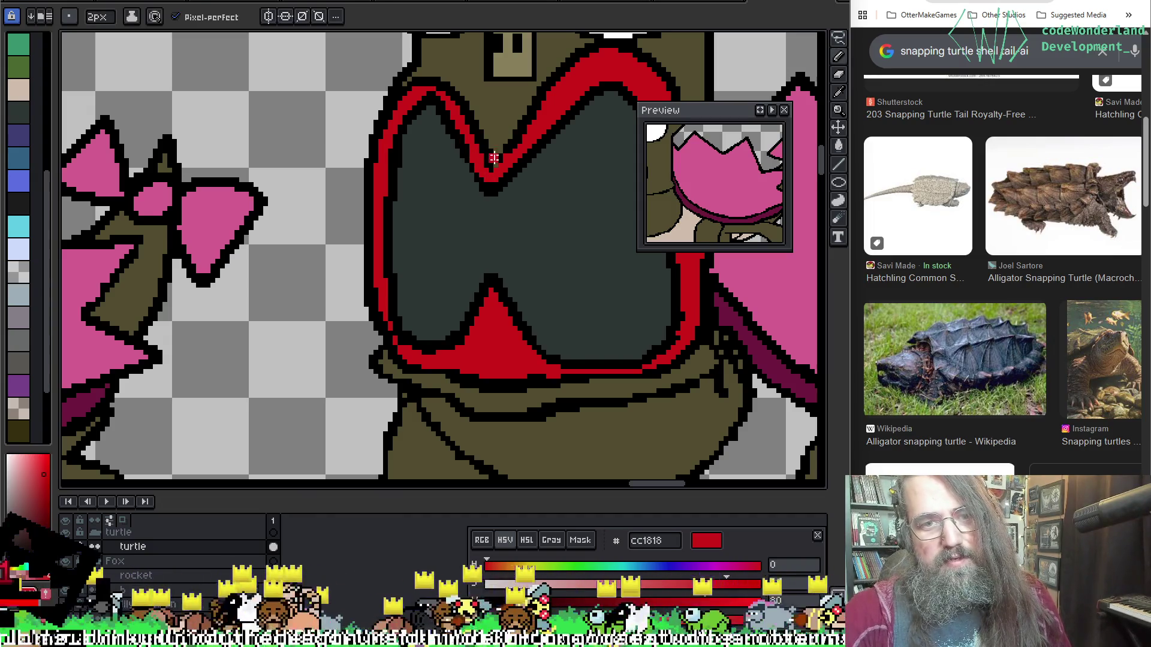
{"action": "left_click", "coordinate": [520, 151], "text": "alt"}
{"action": "key", "text": "ctrl"}
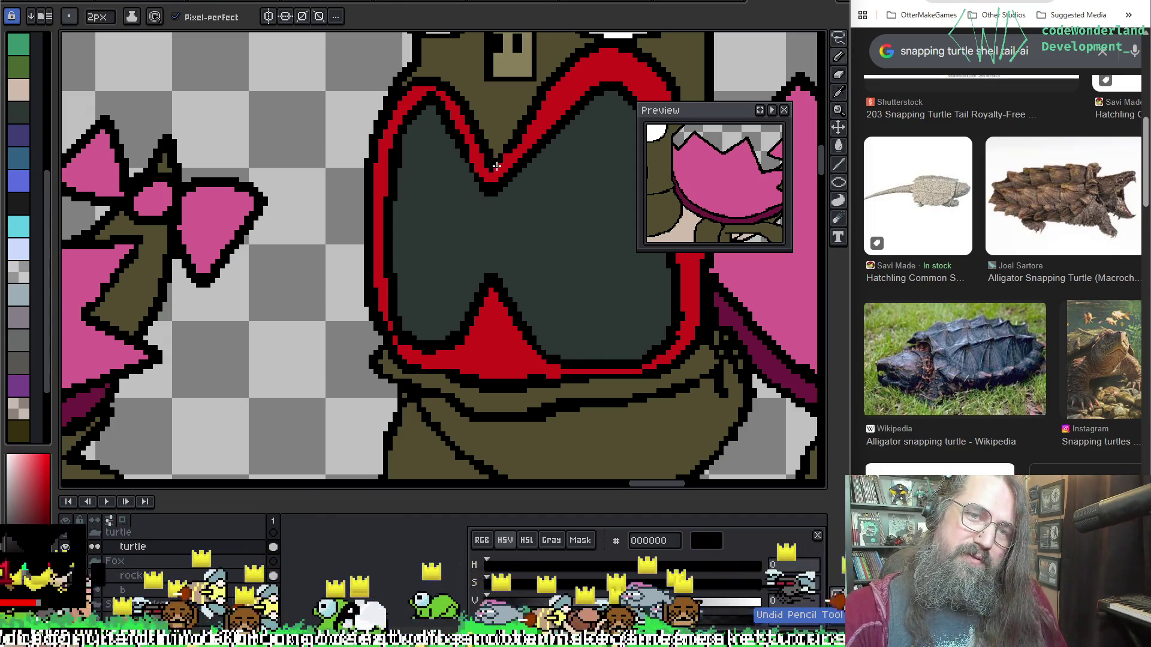
{"action": "scroll", "coordinate": [511, 299], "scroll_direction": "down", "scroll_amount": 2}
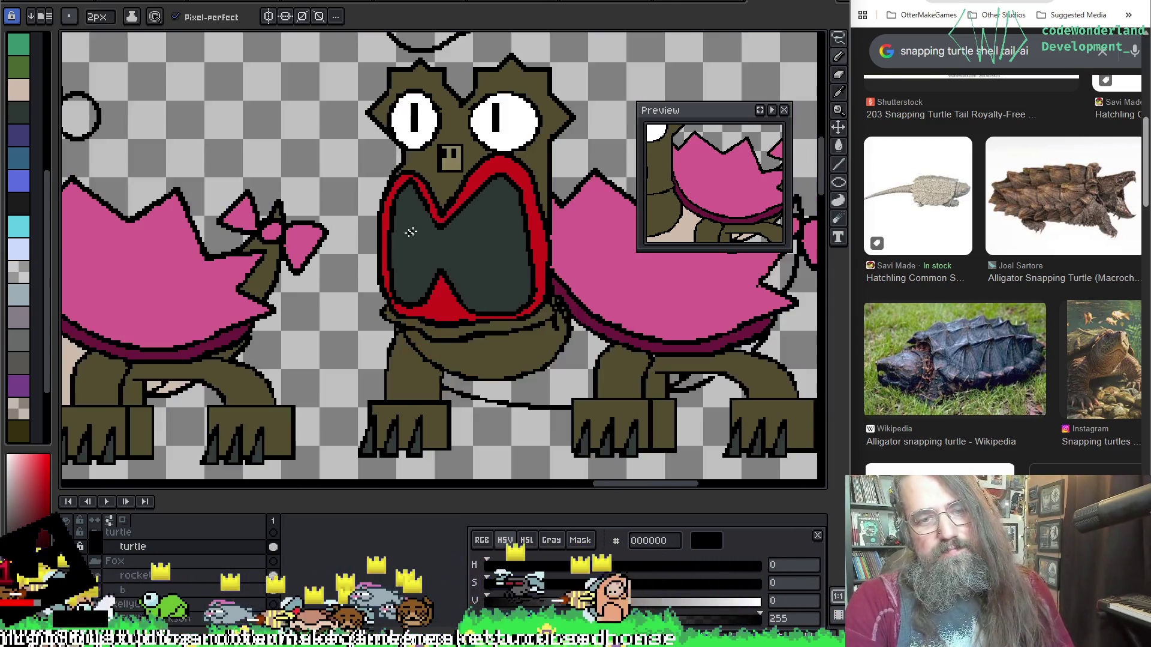
{"action": "scroll", "coordinate": [512, 300], "scroll_direction": "down", "scroll_amount": 2}
{"action": "scroll", "coordinate": [512, 299], "scroll_direction": "down", "scroll_amount": 1}
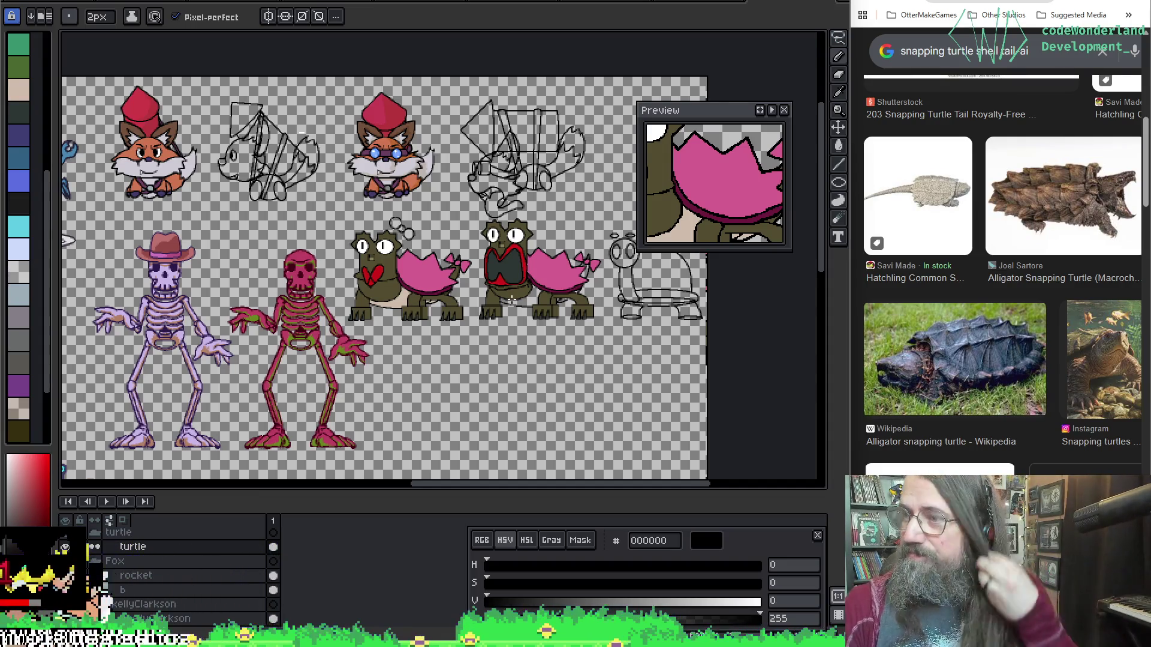
{"action": "scroll", "coordinate": [511, 300], "scroll_direction": "up", "scroll_amount": 1}
{"action": "scroll", "coordinate": [450, 323], "scroll_direction": "up", "scroll_amount": 1}
{"action": "scroll", "coordinate": [339, 358], "scroll_direction": "up", "scroll_amount": 1}
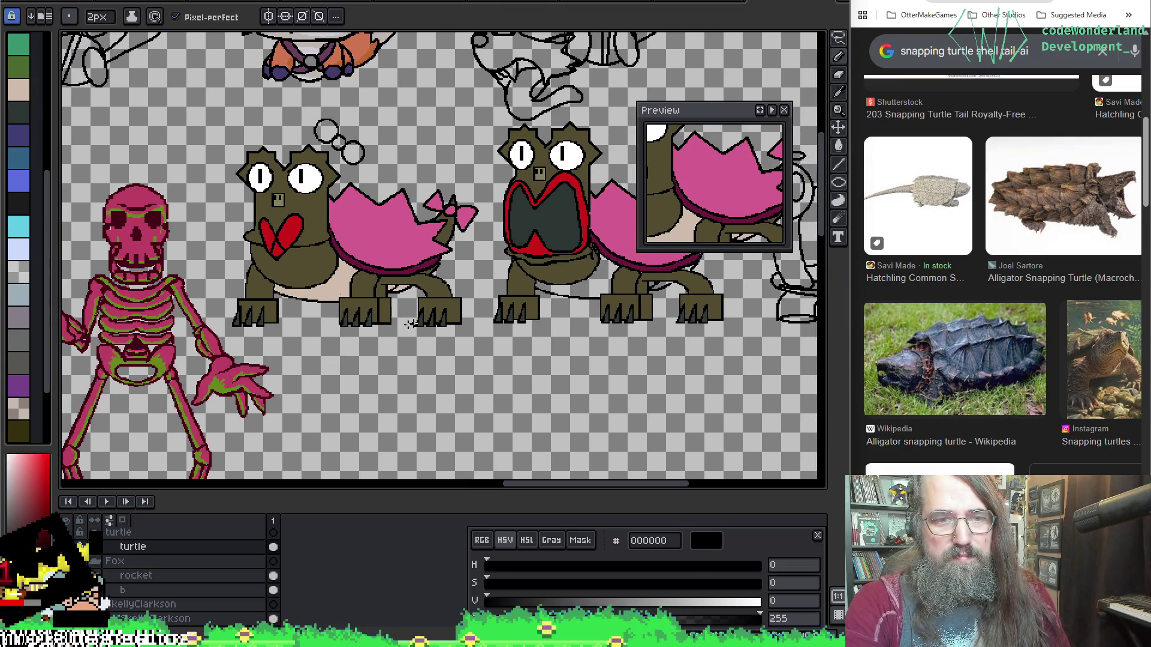
Bucket-fill the gap below the tail bow olive, then the underbelly beige.
{"action": "left_click_drag", "start_coordinate": [584, 352], "coordinate": [360, 412]}
{"action": "scroll", "coordinate": [360, 412], "scroll_direction": "up", "scroll_amount": 2}
{"action": "key", "text": "i"}
{"action": "left_click", "coordinate": [300, 165]}
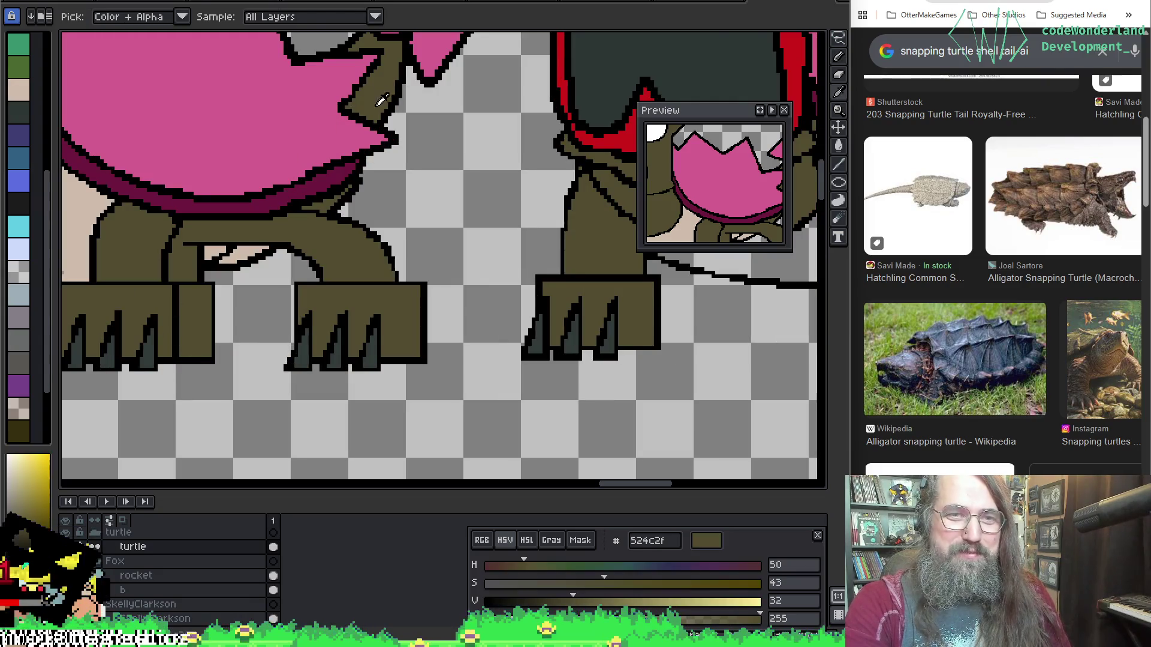
{"action": "key", "text": "g"}
{"action": "scroll", "coordinate": [291, 267], "scroll_direction": "right", "scroll_amount": 3}
{"action": "scroll", "coordinate": [648, 220], "scroll_direction": "right", "scroll_amount": 3}
{"action": "scroll", "coordinate": [647, 219], "scroll_direction": "up", "scroll_amount": 1}
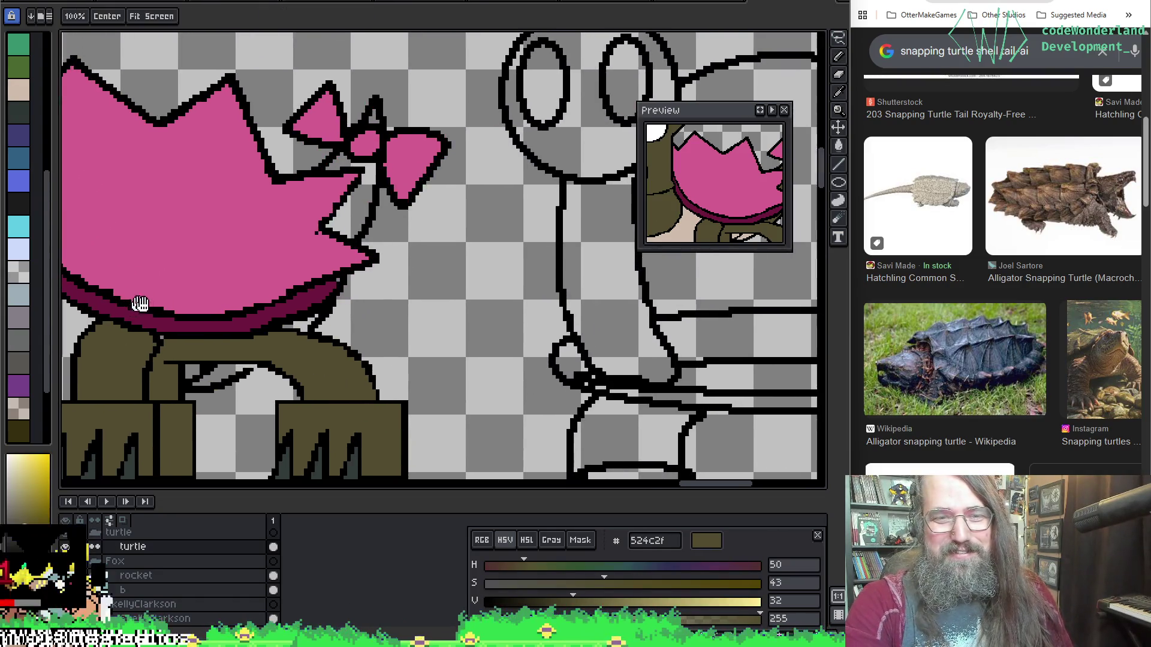
{"action": "left_click", "coordinate": [359, 151]}
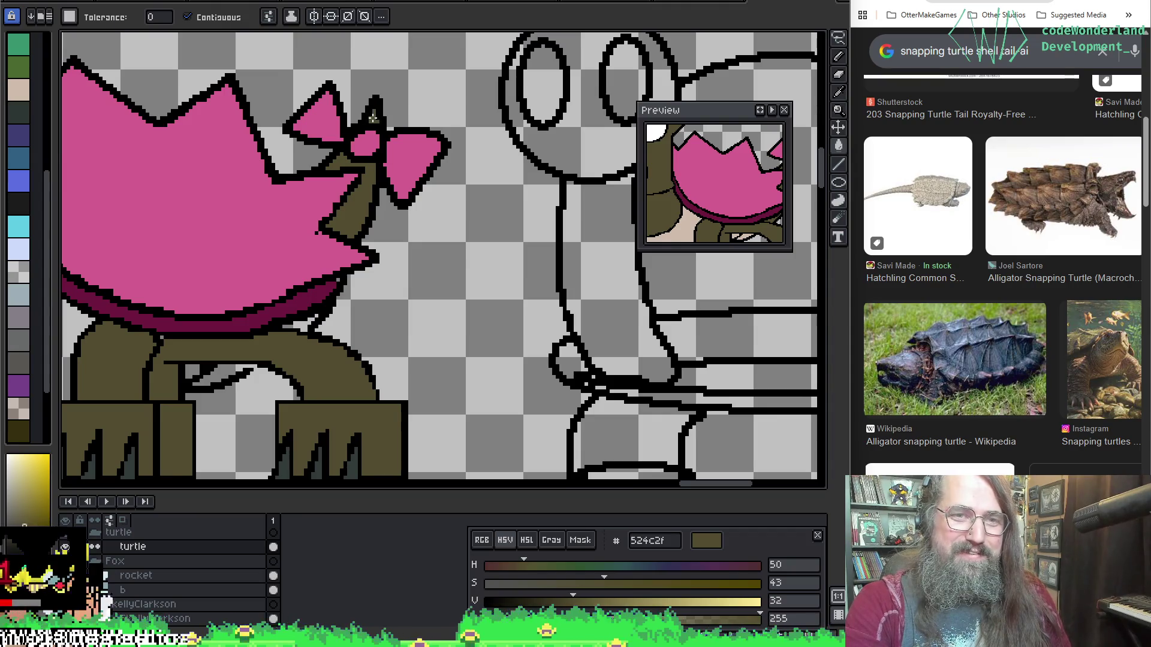
{"action": "scroll", "coordinate": [222, 372], "scroll_direction": "left", "scroll_amount": 1}
{"action": "scroll", "coordinate": [225, 360], "scroll_direction": "right", "scroll_amount": 3}
{"action": "scroll", "coordinate": [300, 303], "scroll_direction": "left", "scroll_amount": 1}
{"action": "scroll", "coordinate": [330, 302], "scroll_direction": "left", "scroll_amount": 3}
{"action": "left_click", "coordinate": [329, 302], "text": "alt"}
{"action": "scroll", "coordinate": [270, 323], "scroll_direction": "left", "scroll_amount": 2}
{"action": "scroll", "coordinate": [251, 333], "scroll_direction": "left", "scroll_amount": 1}
{"action": "left_click", "coordinate": [240, 340]}
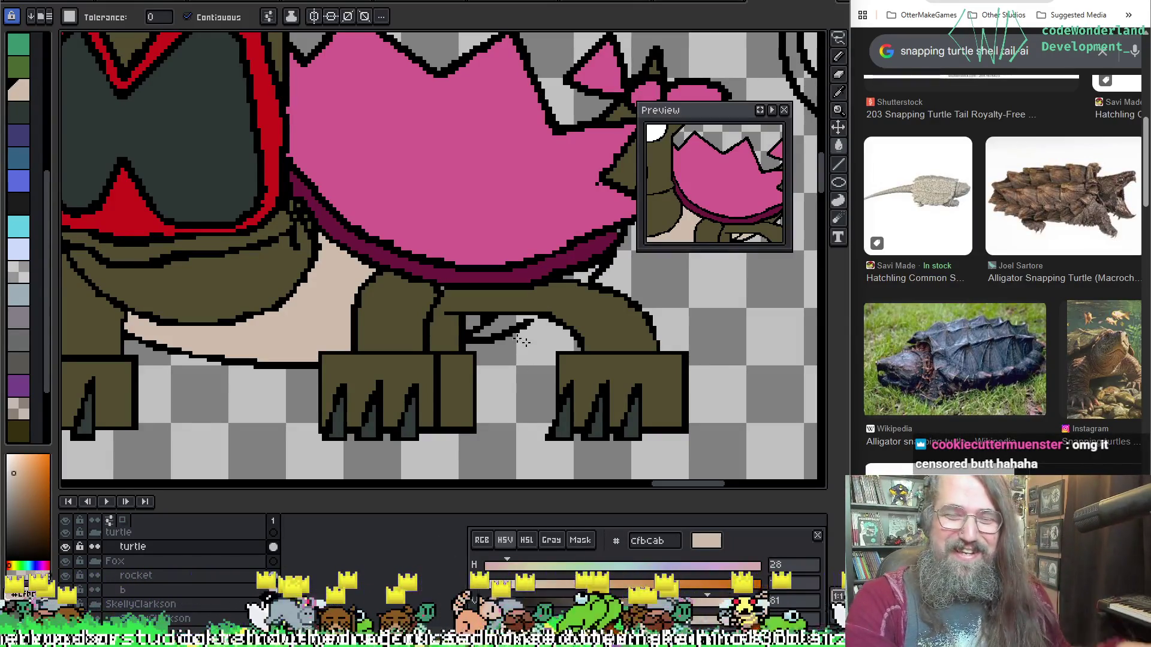
Sample black from the outline and switch to the pencil for edge tidying.
{"action": "key", "text": "i"}
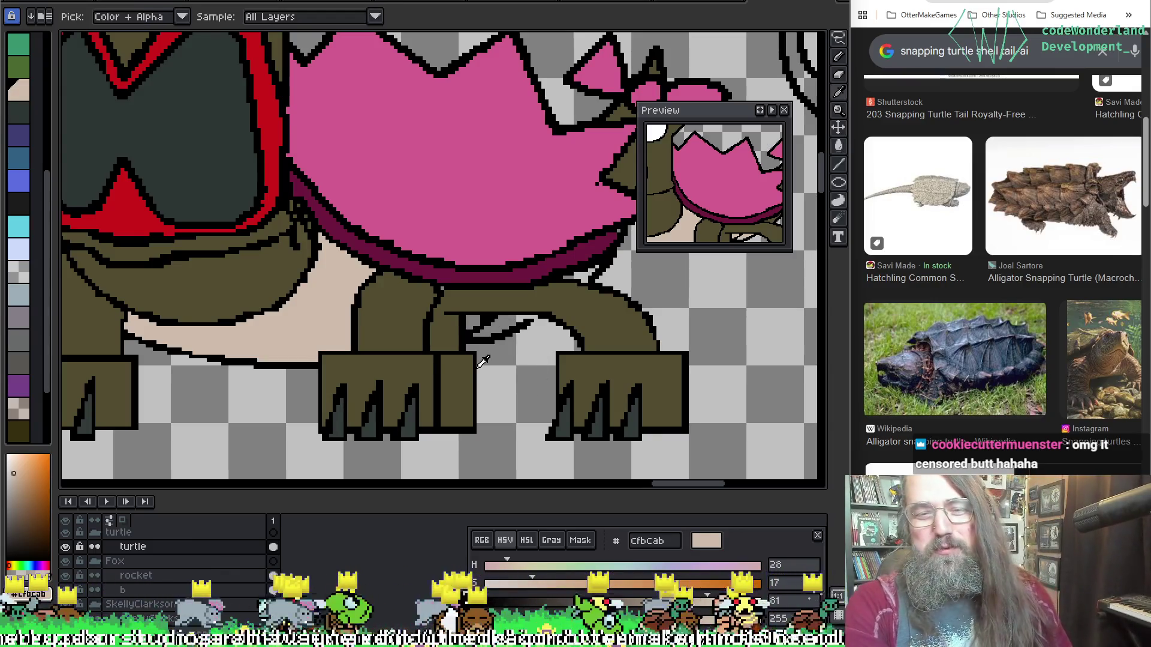
{"action": "left_click", "coordinate": [527, 320]}
{"action": "key", "text": "g"}
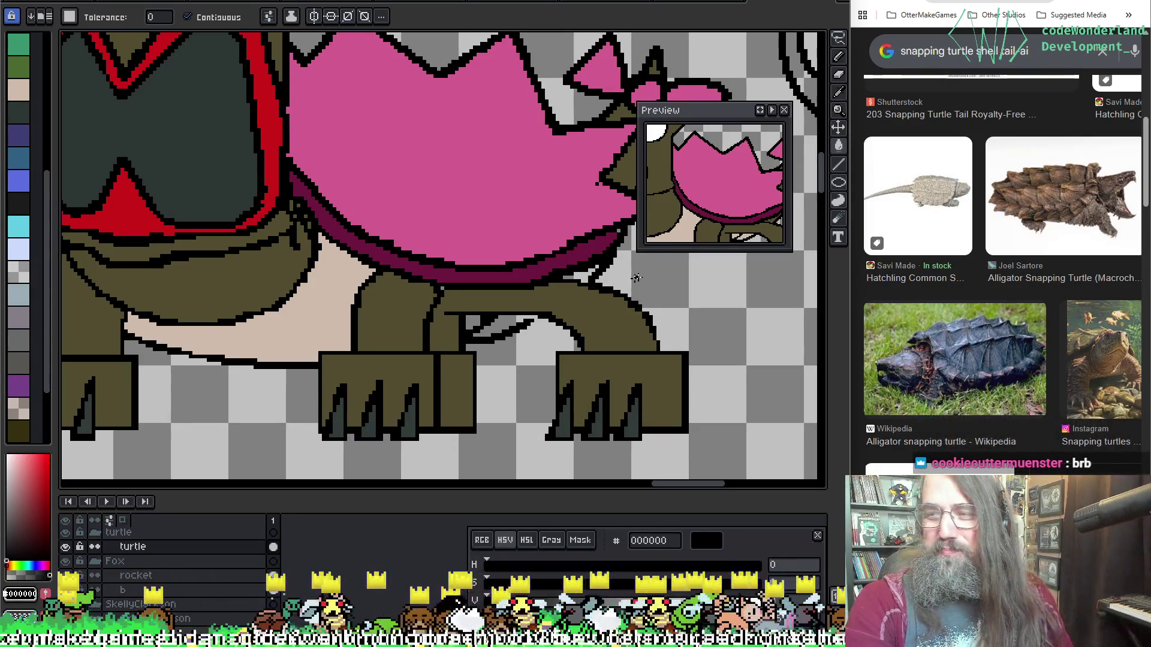
{"action": "key", "text": "alt"}
{"action": "key", "text": "b"}
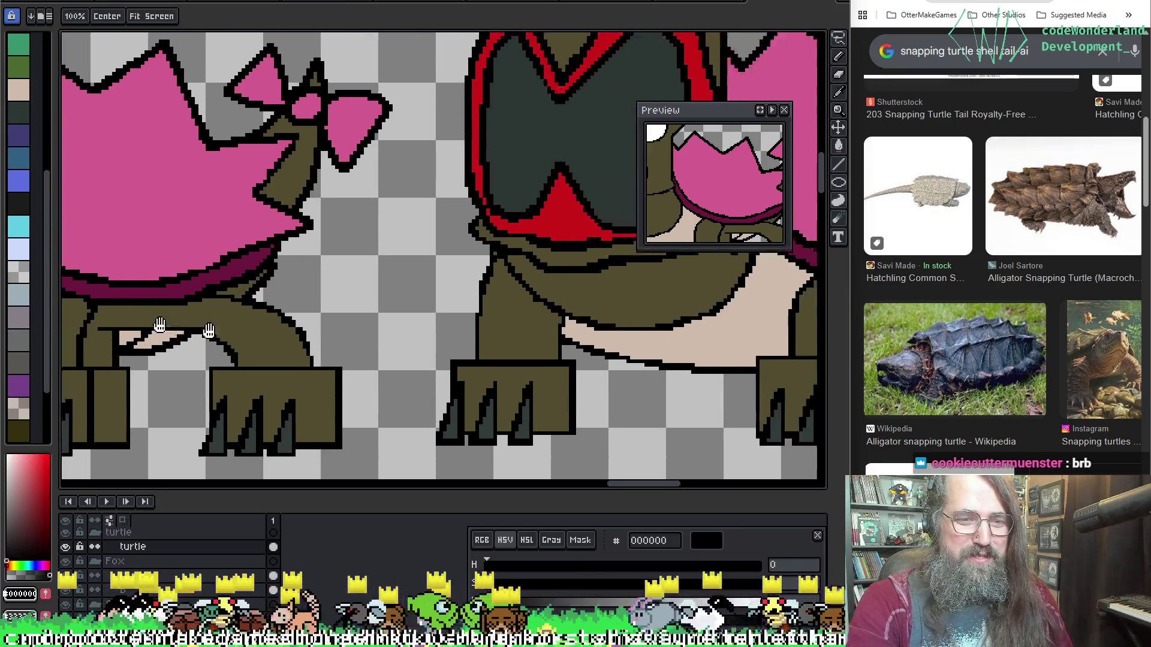
Sample beige and paint it with a 1px pencil under the shell by the hind legs.
{"action": "mouse_move", "coordinate": [288, 311]}
{"action": "left_mouse_down"}
{"action": "mouse_move", "coordinate": [674, 336]}
{"action": "mouse_move", "coordinate": [354, 337]}
{"action": "left_mouse_up"}
{"action": "left_click", "coordinate": [675, 337], "text": "alt"}
{"action": "key", "text": "g"}
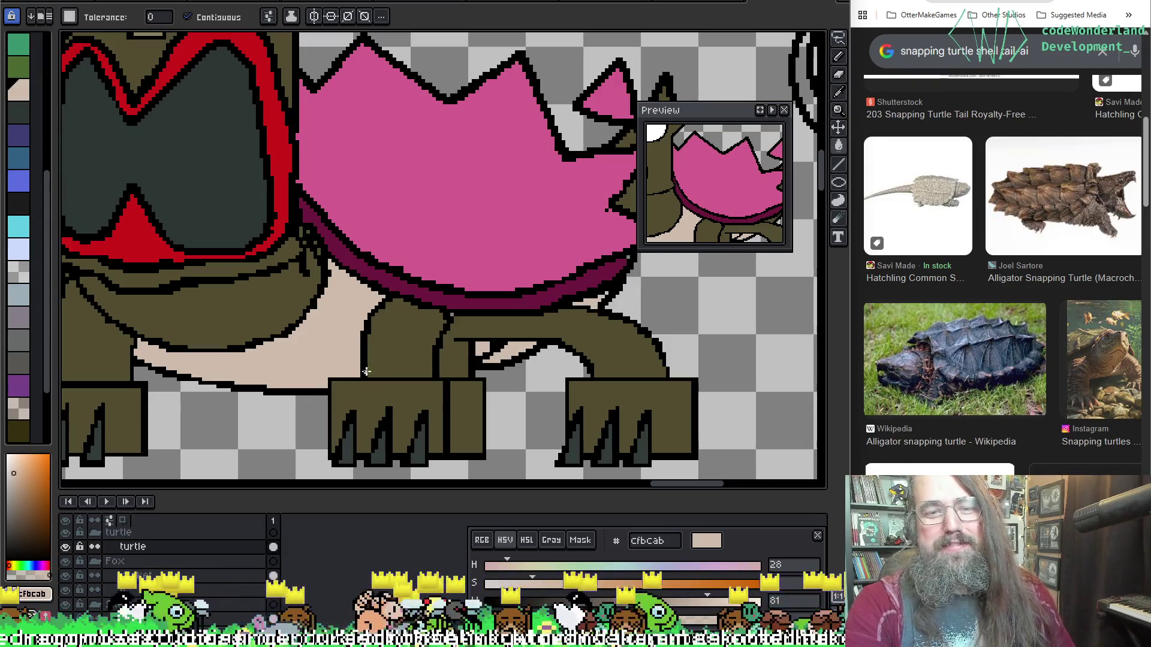
{"action": "scroll", "coordinate": [580, 297], "scroll_direction": "up", "scroll_amount": 2}
{"action": "key", "text": "b"}
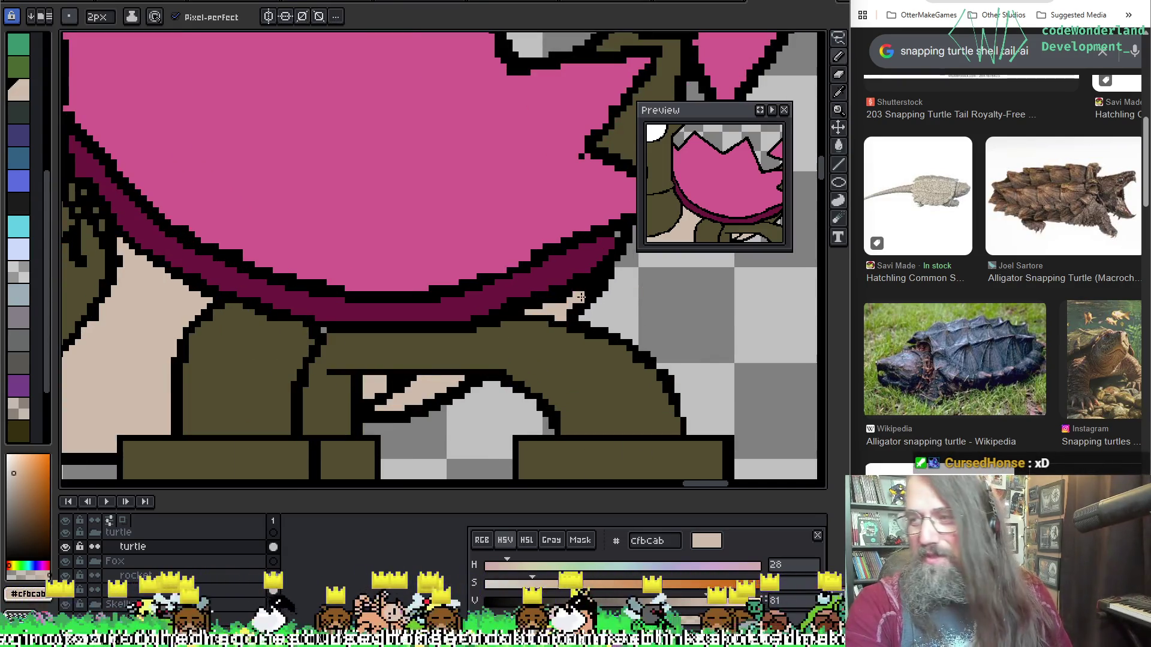
{"action": "key", "text": "minus"}
{"action": "scroll", "coordinate": [580, 295], "scroll_direction": "down", "scroll_amount": 2}
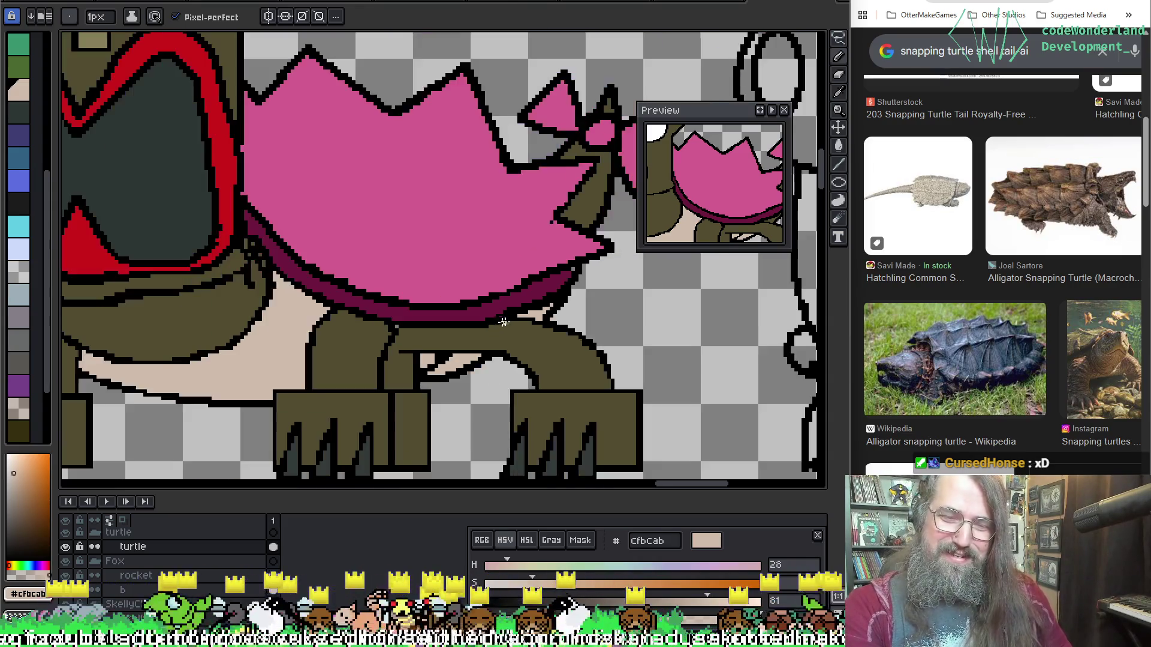
{"action": "scroll", "coordinate": [504, 315], "scroll_direction": "down", "scroll_amount": 1}
{"action": "scroll", "coordinate": [437, 329], "scroll_direction": "up", "scroll_amount": 2}
{"action": "scroll", "coordinate": [547, 296], "scroll_direction": "up", "scroll_amount": 1}
Eyedrop black and olive for touching up the outlines.
{"action": "key", "text": "alt"}
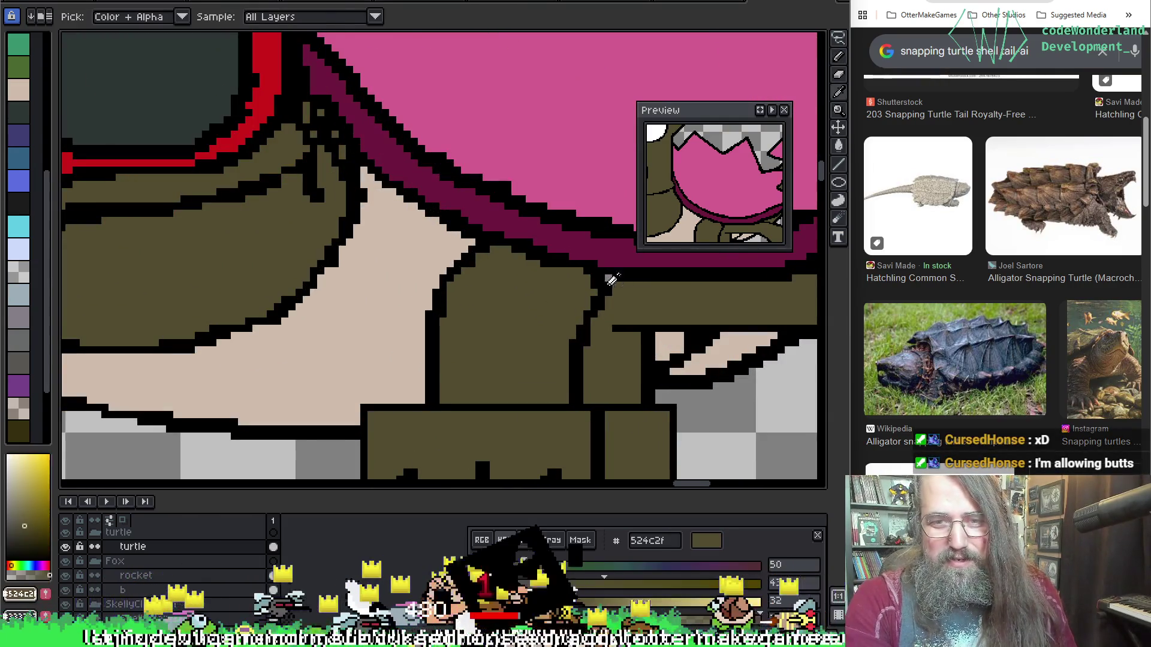
{"action": "left_click", "coordinate": [602, 279], "text": "alt"}
{"action": "scroll", "coordinate": [601, 280], "scroll_direction": "down", "scroll_amount": 2}
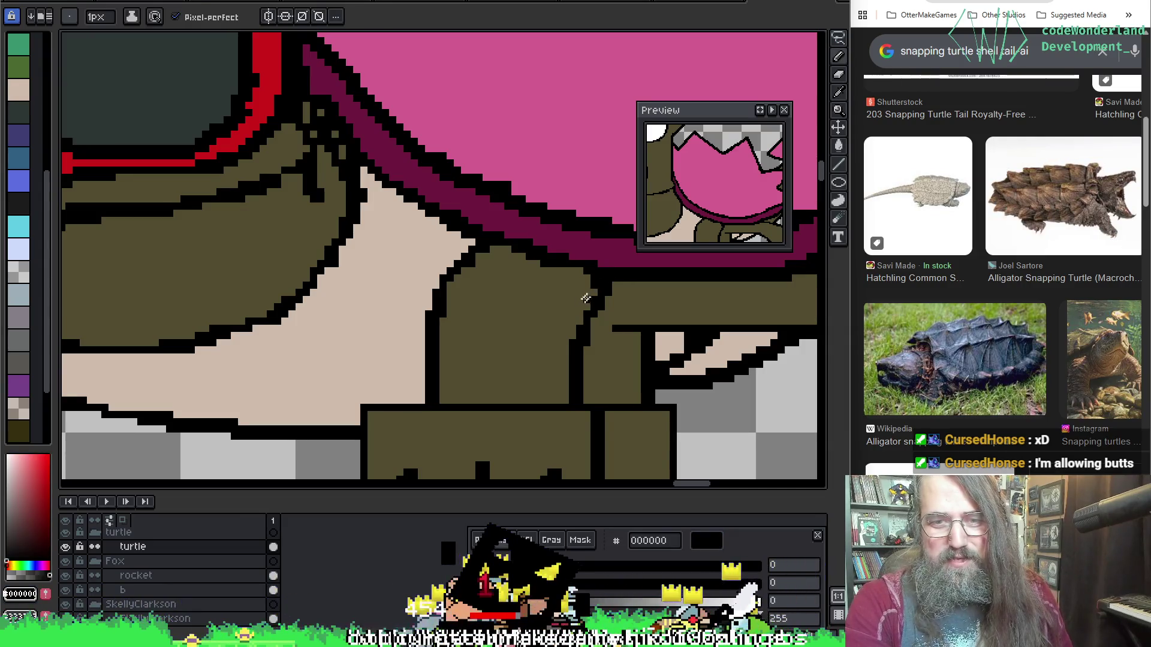
{"action": "left_click", "coordinate": [585, 322], "text": "alt"}
{"action": "scroll", "coordinate": [586, 321], "scroll_direction": "down", "scroll_amount": 2}
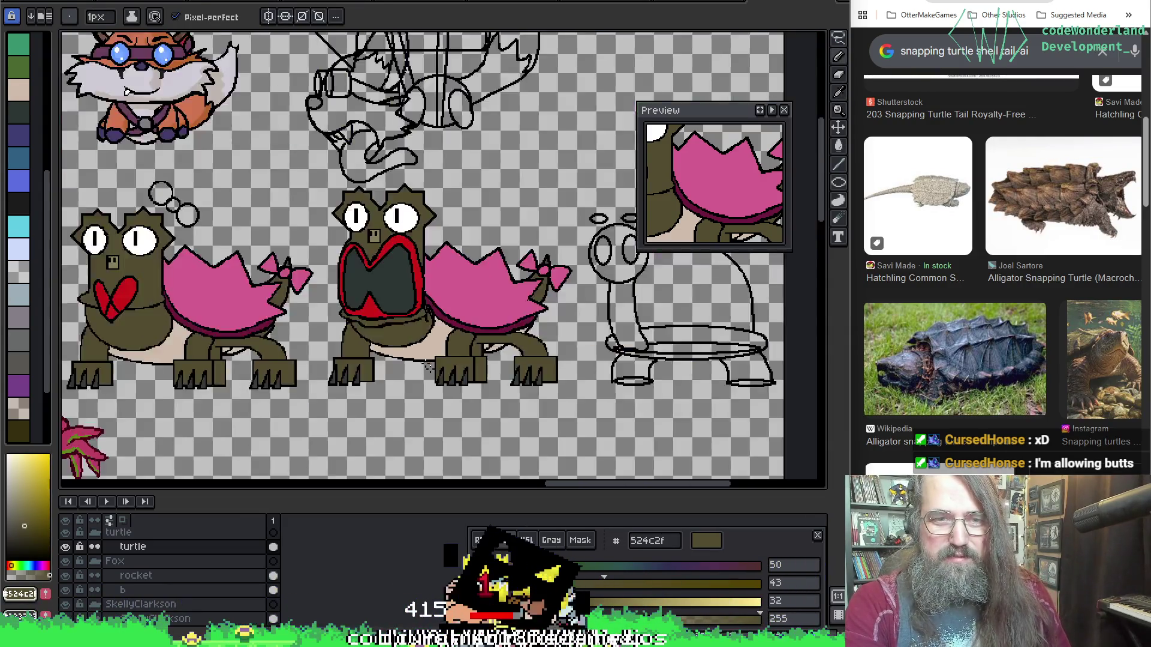
{"action": "scroll", "coordinate": [503, 360], "scroll_direction": "up", "scroll_amount": 1}
{"action": "scroll", "coordinate": [432, 387], "scroll_direction": "up", "scroll_amount": 1}
Undo a stray stroke and drag the Preview window down off the turtle's tail bow.
{"action": "key", "text": "alt"}
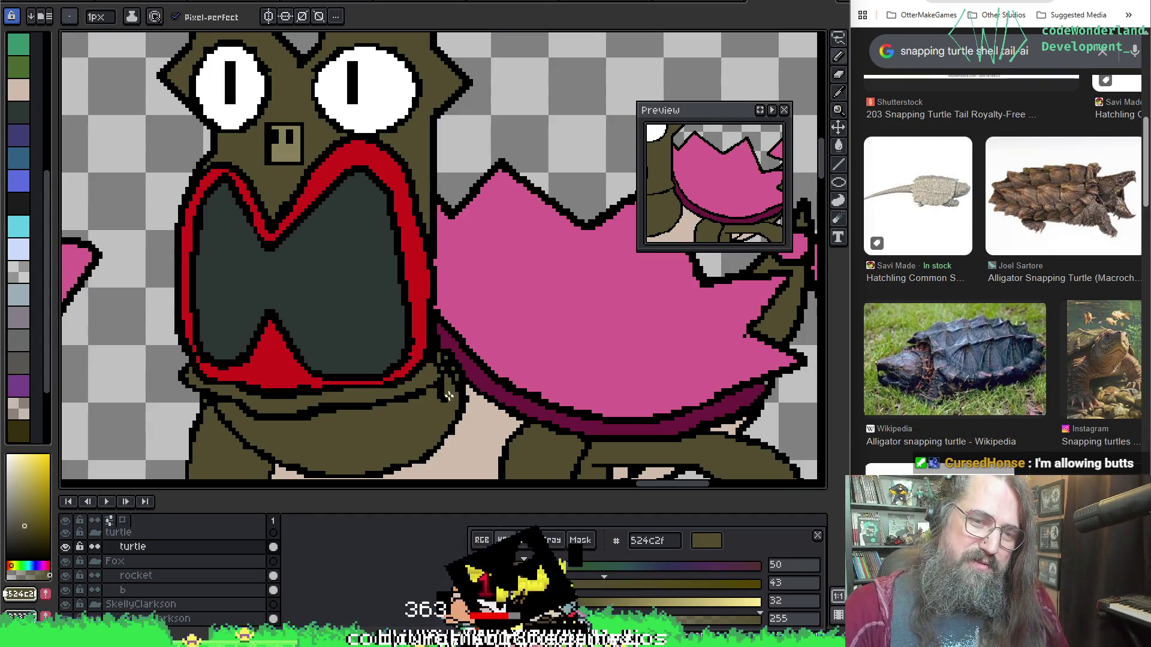
{"action": "key", "text": "ctrl+z"}
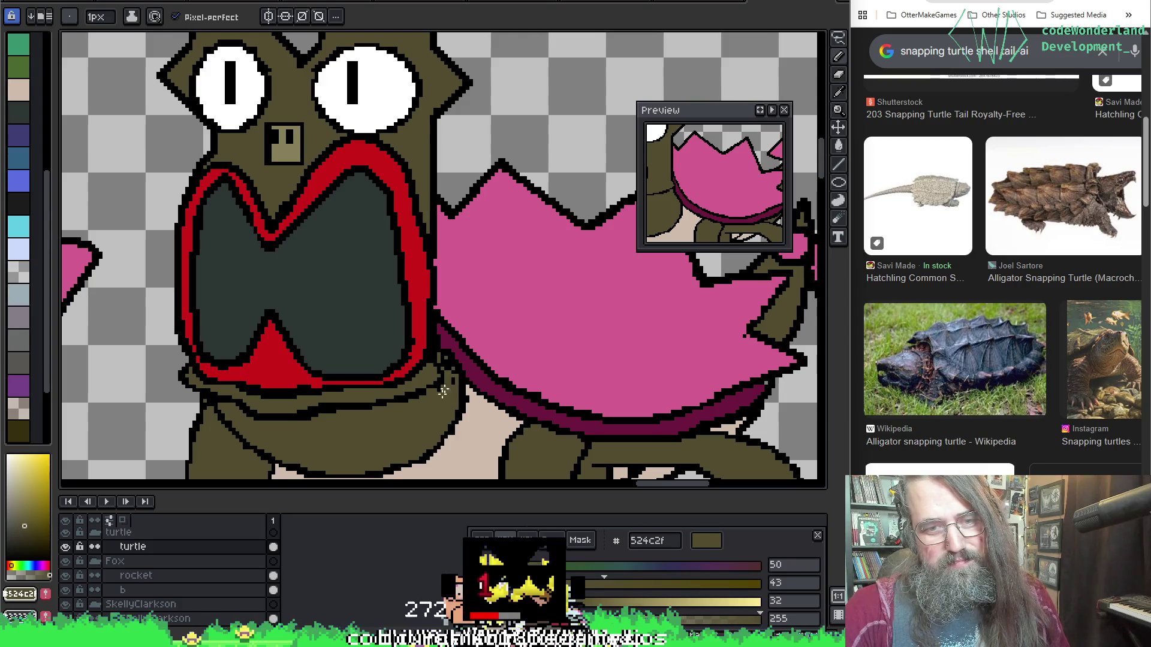
{"action": "left_click", "coordinate": [468, 409], "text": "alt"}
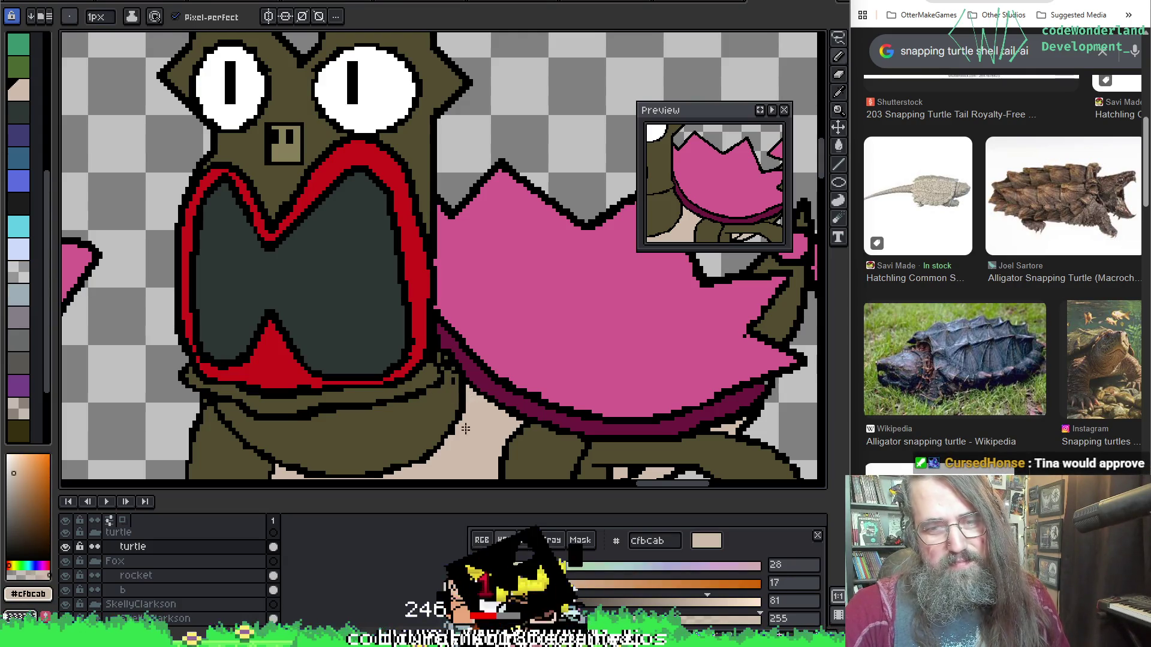
{"action": "scroll", "coordinate": [279, 407], "scroll_direction": "down", "scroll_amount": 3}
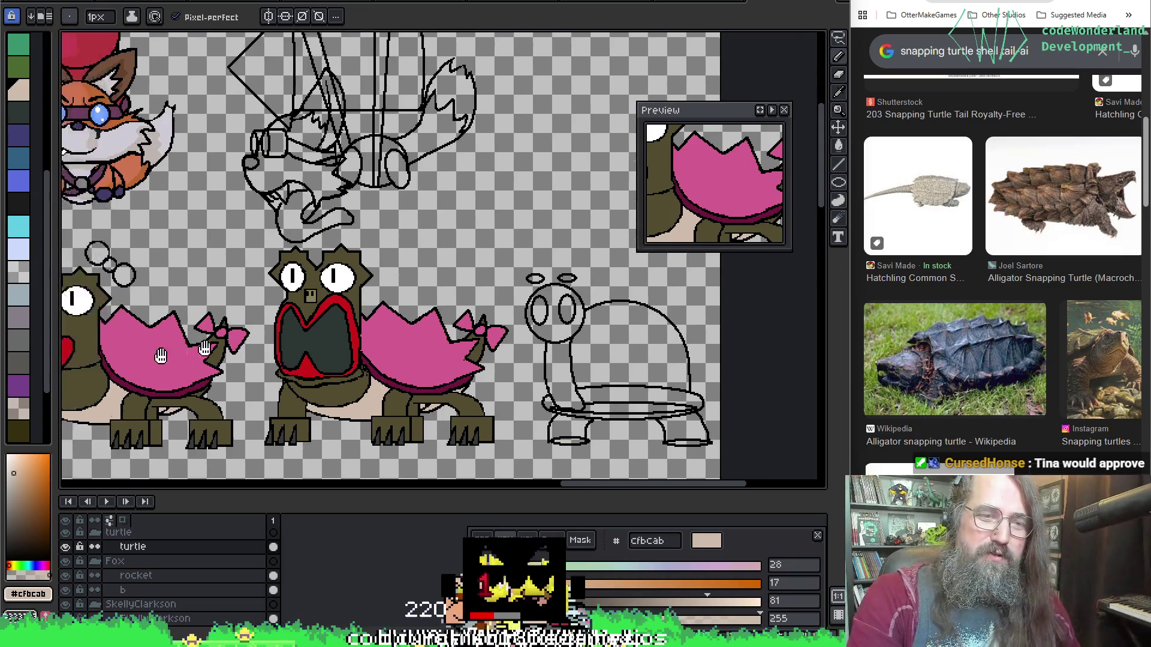
{"action": "scroll", "coordinate": [87, 371], "scroll_direction": "up", "scroll_amount": 3}
{"action": "scroll", "coordinate": [87, 372], "scroll_direction": "down", "scroll_amount": 2}
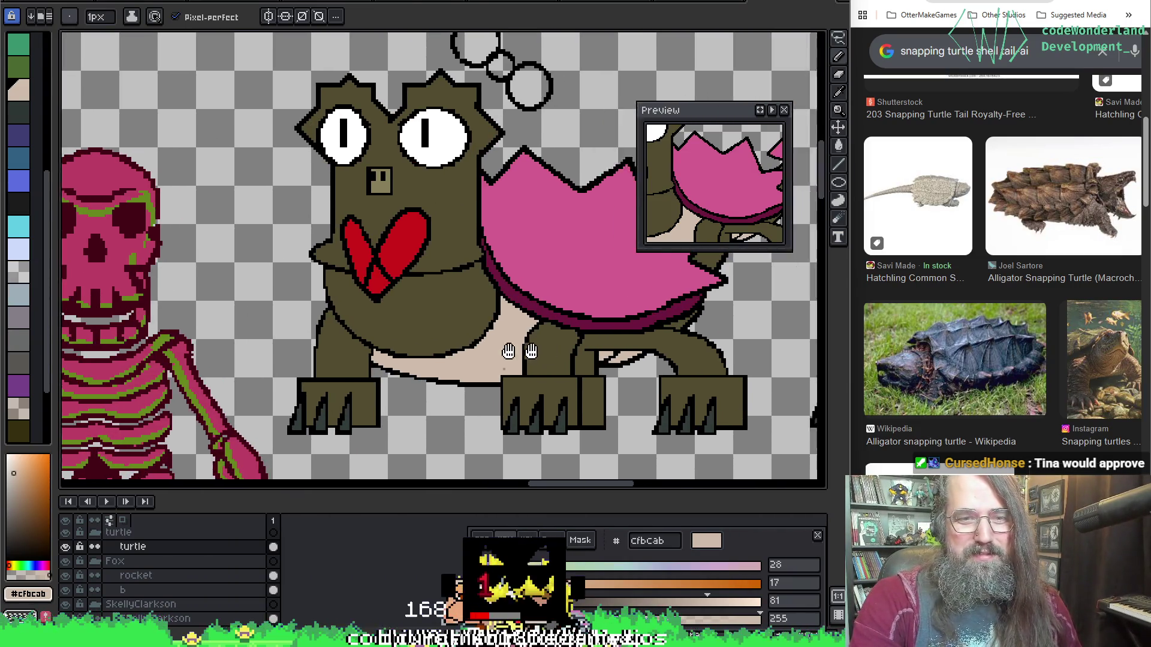
{"action": "scroll", "coordinate": [187, 387], "scroll_direction": "up", "scroll_amount": 2}
{"action": "mouse_move", "coordinate": [186, 387]}
{"action": "left_mouse_down"}
{"action": "mouse_move", "coordinate": [516, 348]}
{"action": "mouse_move", "coordinate": [505, 338]}
{"action": "left_mouse_up"}
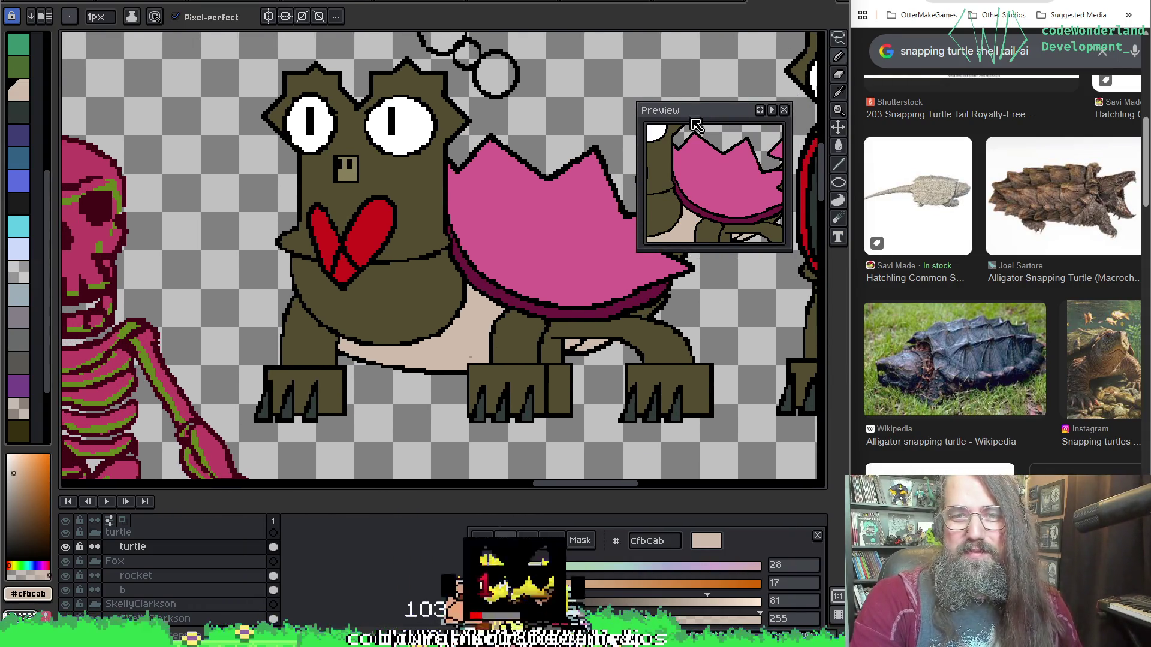
{"action": "left_click_drag", "start_coordinate": [695, 125], "coordinate": [641, 464]}
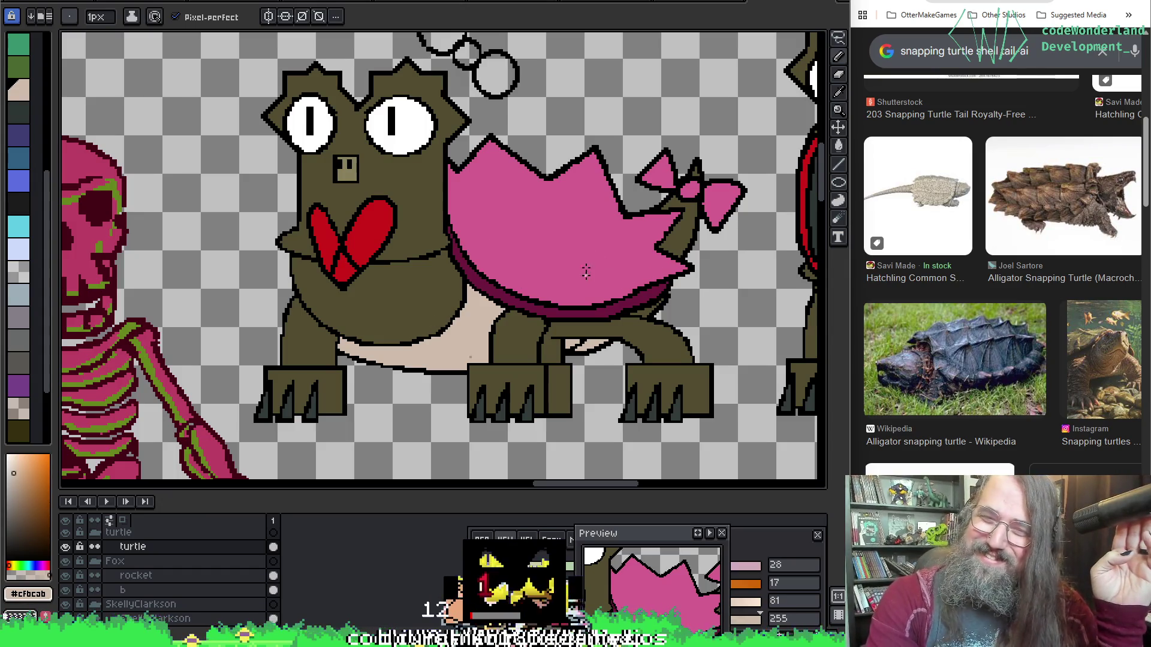
Pan across the pink-shelled turtle, the open-mouthed turtle and the outline sketch.
{"action": "left_click_drag", "start_coordinate": [585, 278], "coordinate": [576, 221]}
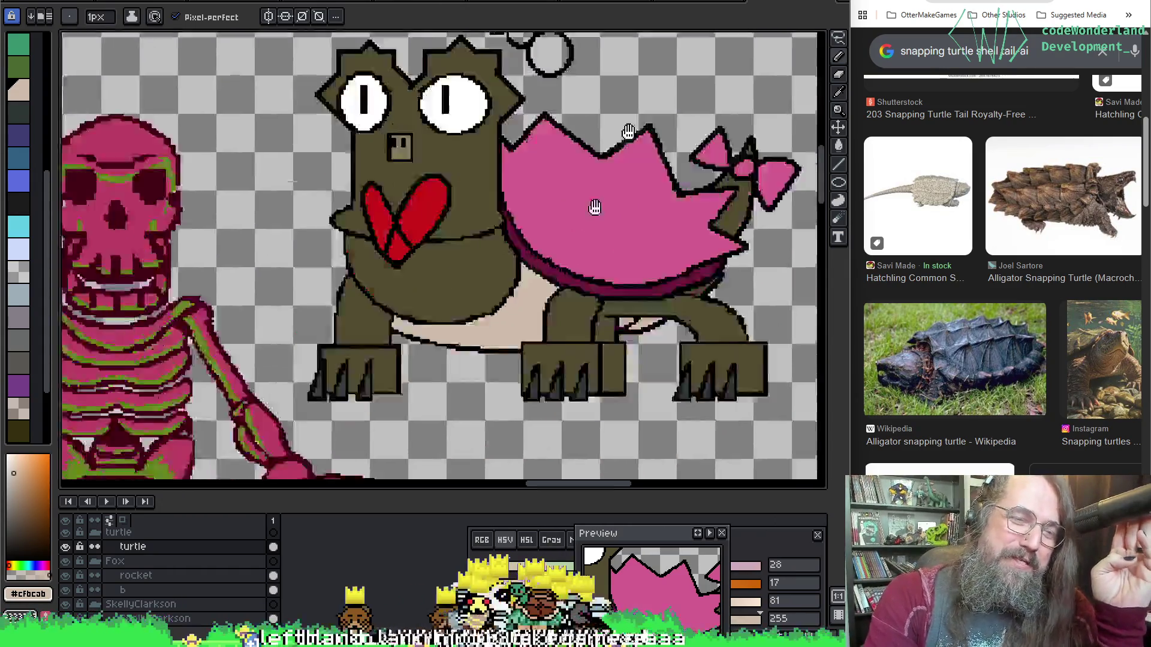
{"action": "left_click_drag", "start_coordinate": [575, 221], "coordinate": [559, 179]}
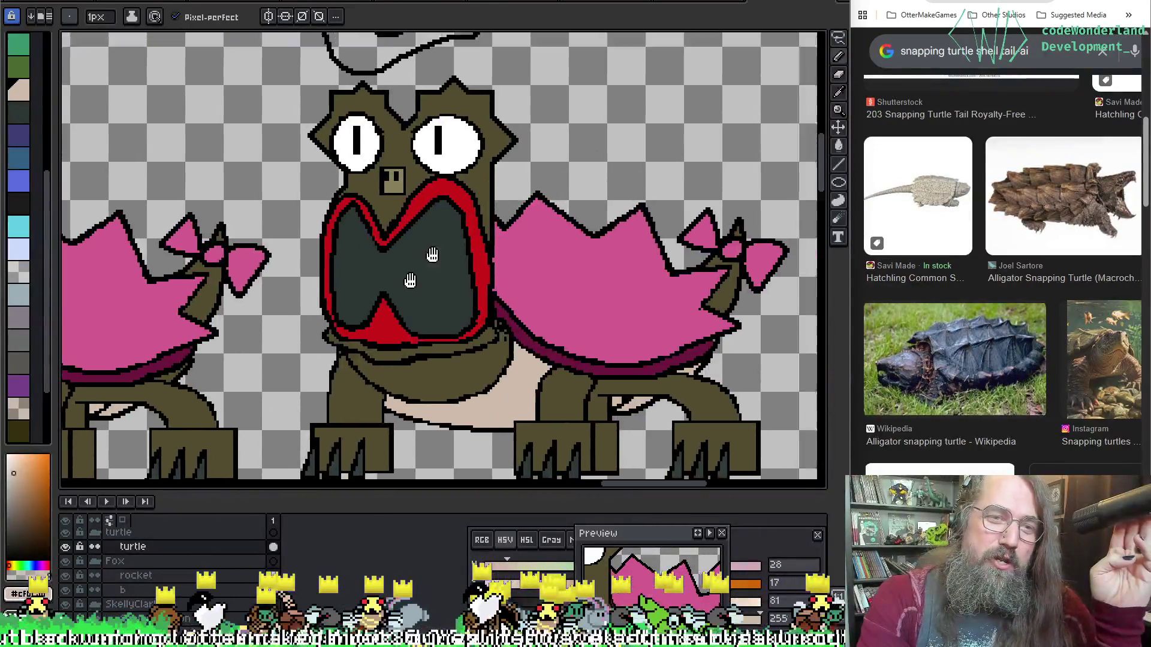
{"action": "left_click_drag", "start_coordinate": [432, 256], "coordinate": [373, 284]}
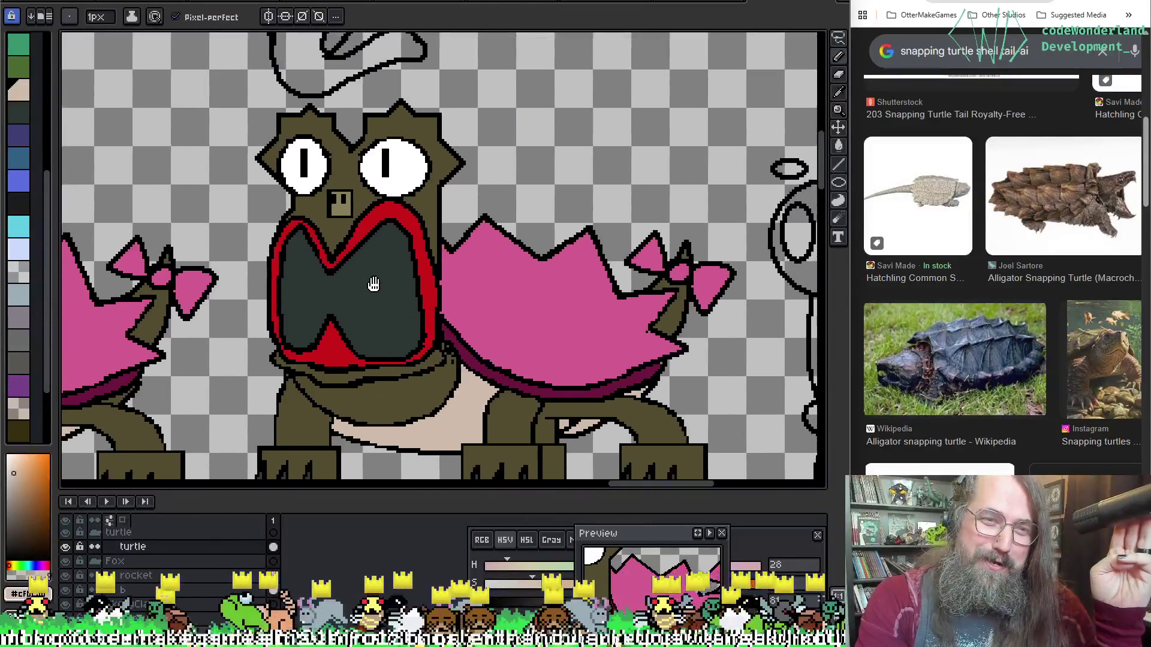
{"action": "scroll", "coordinate": [373, 284], "scroll_direction": "down", "scroll_amount": 2}
{"action": "scroll", "coordinate": [429, 249], "scroll_direction": "up", "scroll_amount": 2}
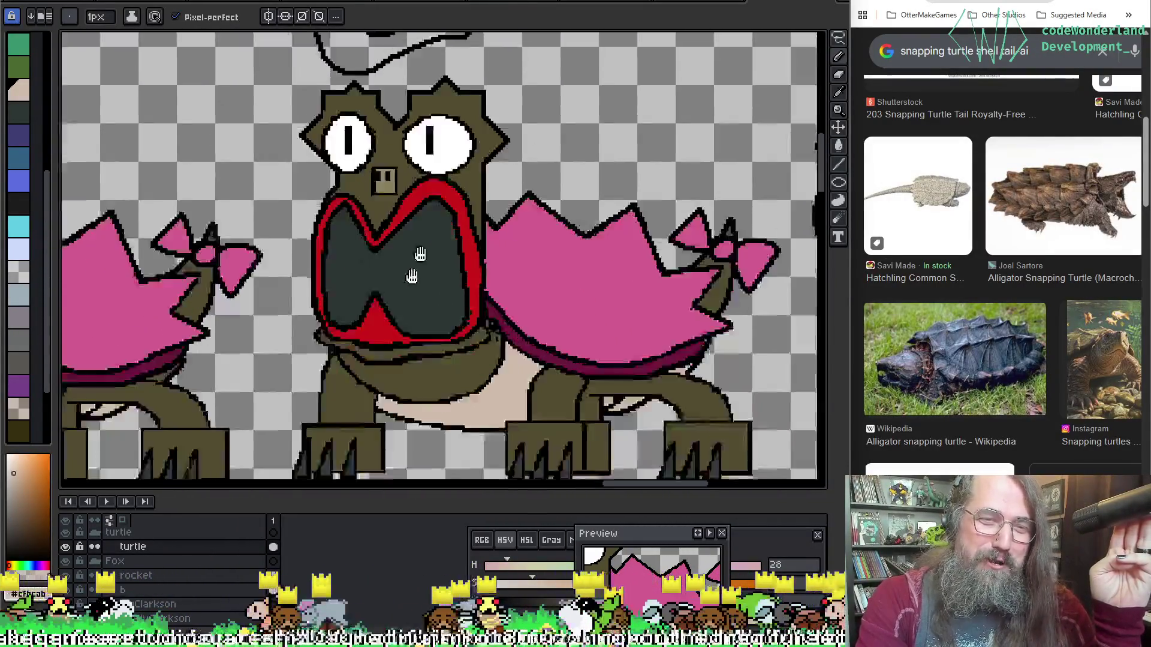
{"action": "left_click_drag", "start_coordinate": [407, 291], "coordinate": [420, 267]}
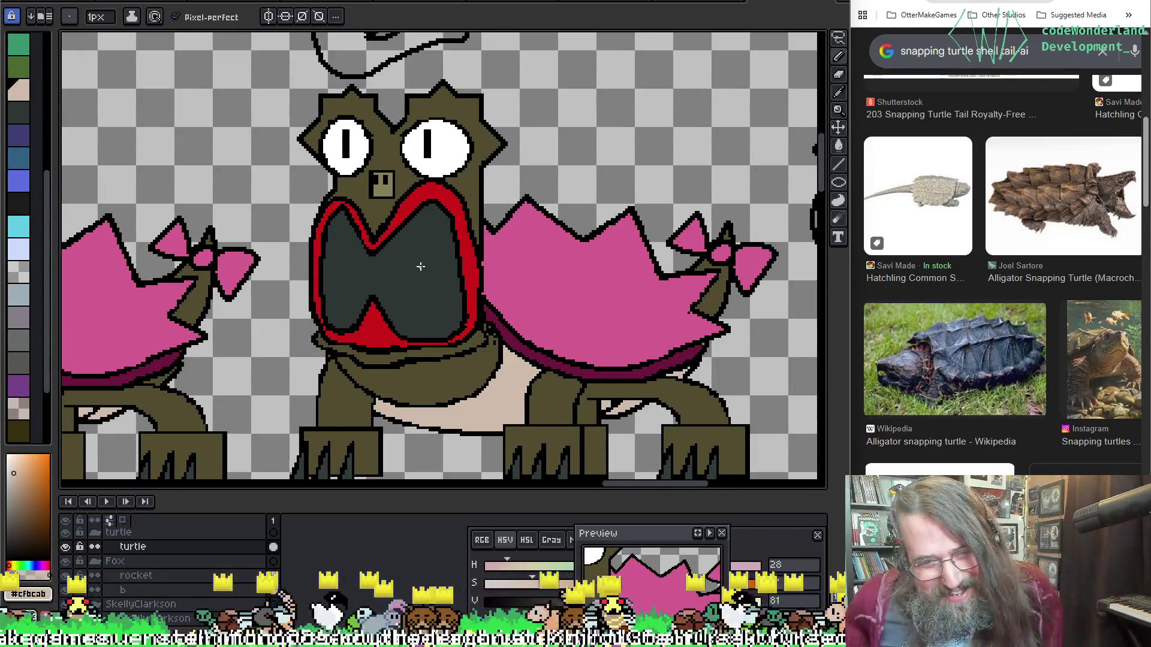
{"action": "scroll", "coordinate": [632, 174], "scroll_direction": "down", "scroll_amount": 2}
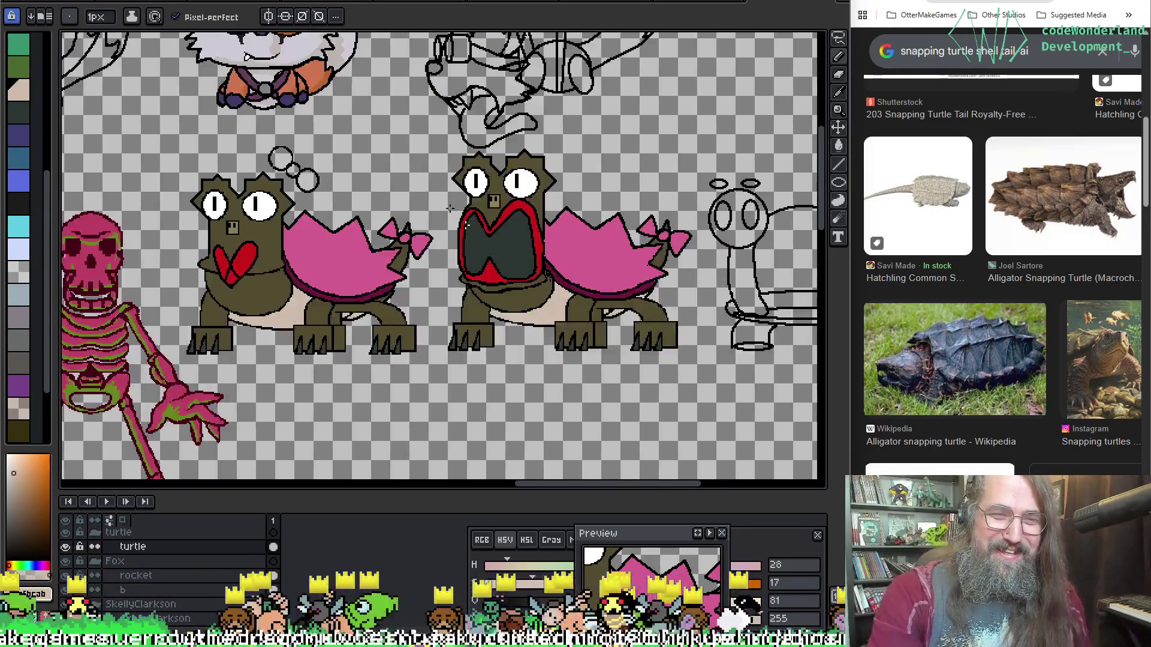
{"action": "scroll", "coordinate": [445, 63], "scroll_direction": "up", "scroll_amount": 1}
{"action": "scroll", "coordinate": [446, 63], "scroll_direction": "up", "scroll_amount": 2}
{"action": "scroll", "coordinate": [446, 63], "scroll_direction": "up", "scroll_amount": 1}
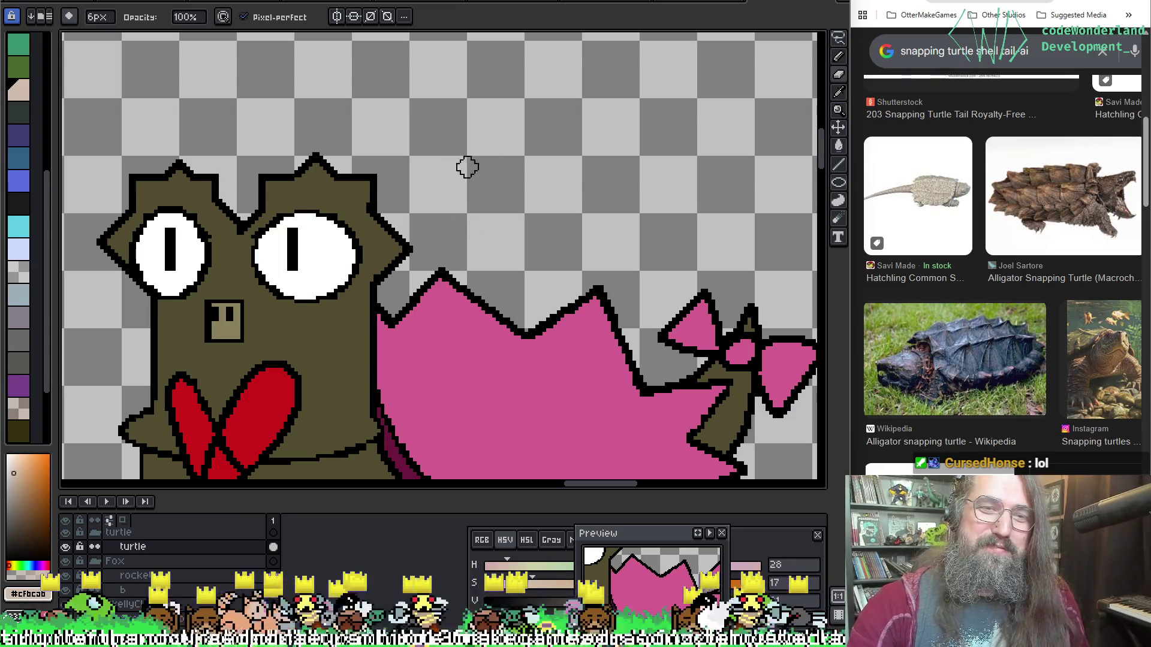
{"action": "scroll", "coordinate": [488, 206], "scroll_direction": "down", "scroll_amount": 3}
{"action": "mouse_move", "coordinate": [471, 270]}
{"action": "left_mouse_down"}
{"action": "mouse_move", "coordinate": [394, 259]}
{"action": "mouse_move", "coordinate": [585, 282]}
{"action": "mouse_move", "coordinate": [473, 278]}
{"action": "left_mouse_up"}
{"action": "scroll", "coordinate": [394, 260], "scroll_direction": "up", "scroll_amount": 2}
{"action": "scroll", "coordinate": [472, 278], "scroll_direction": "up", "scroll_amount": 2}
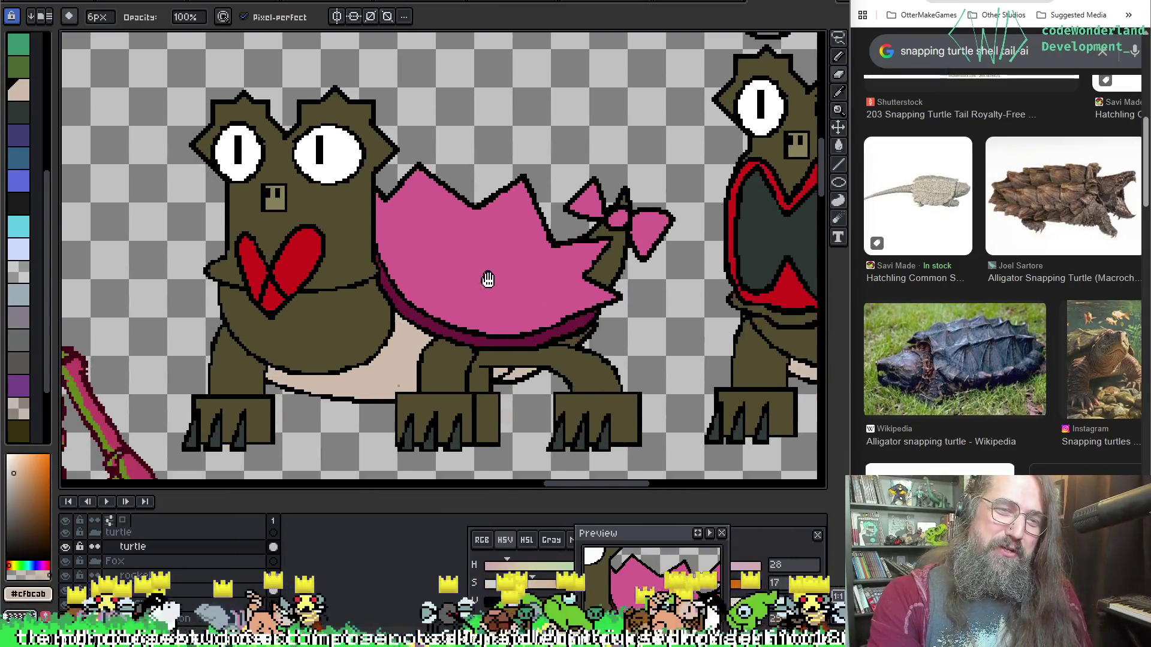
Pan from the red-mouthed turtle up to the foxes and crab sprites.
{"action": "mouse_move", "coordinate": [726, 250]}
{"action": "left_mouse_down"}
{"action": "mouse_move", "coordinate": [391, 273]}
{"action": "mouse_move", "coordinate": [337, 231]}
{"action": "mouse_move", "coordinate": [264, 311]}
{"action": "mouse_move", "coordinate": [282, 308]}
{"action": "mouse_move", "coordinate": [288, 252]}
{"action": "left_mouse_up"}
{"action": "left_click_drag", "start_coordinate": [404, 296], "coordinate": [513, 288]}
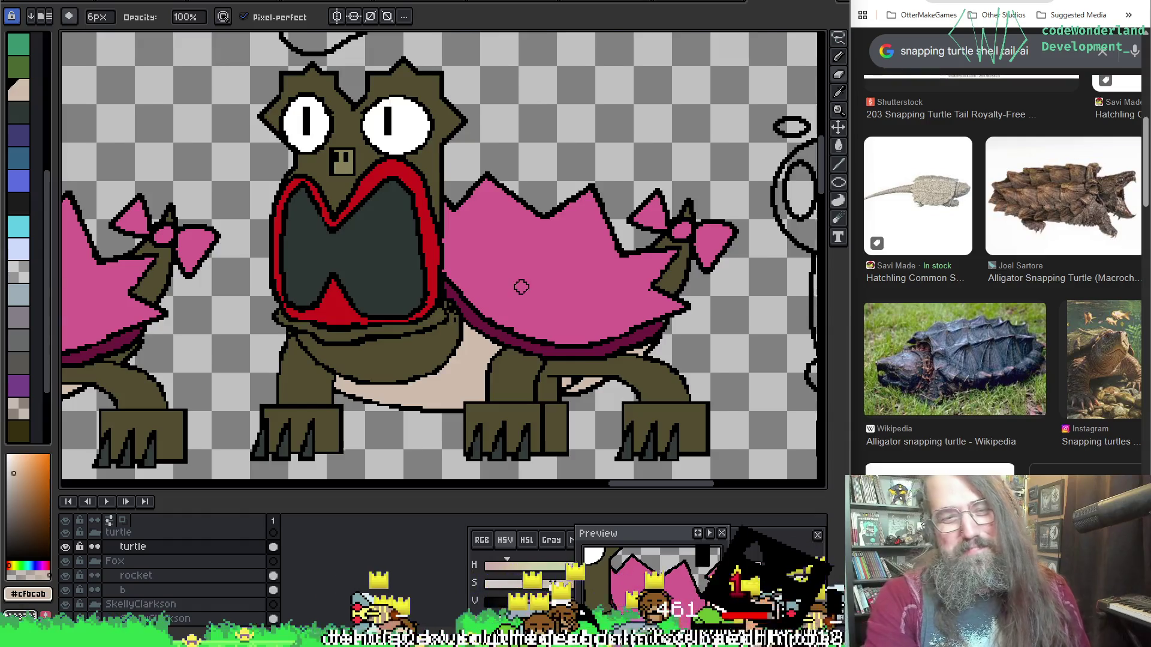
{"action": "scroll", "coordinate": [521, 288], "scroll_direction": "down", "scroll_amount": 1}
{"action": "scroll", "coordinate": [411, 309], "scroll_direction": "down", "scroll_amount": 1}
{"action": "mouse_move", "coordinate": [315, 235]}
{"action": "left_mouse_down"}
{"action": "mouse_move", "coordinate": [494, 377]}
{"action": "mouse_move", "coordinate": [495, 329]}
{"action": "left_mouse_up"}
{"action": "scroll", "coordinate": [495, 329], "scroll_direction": "down", "scroll_amount": 1}
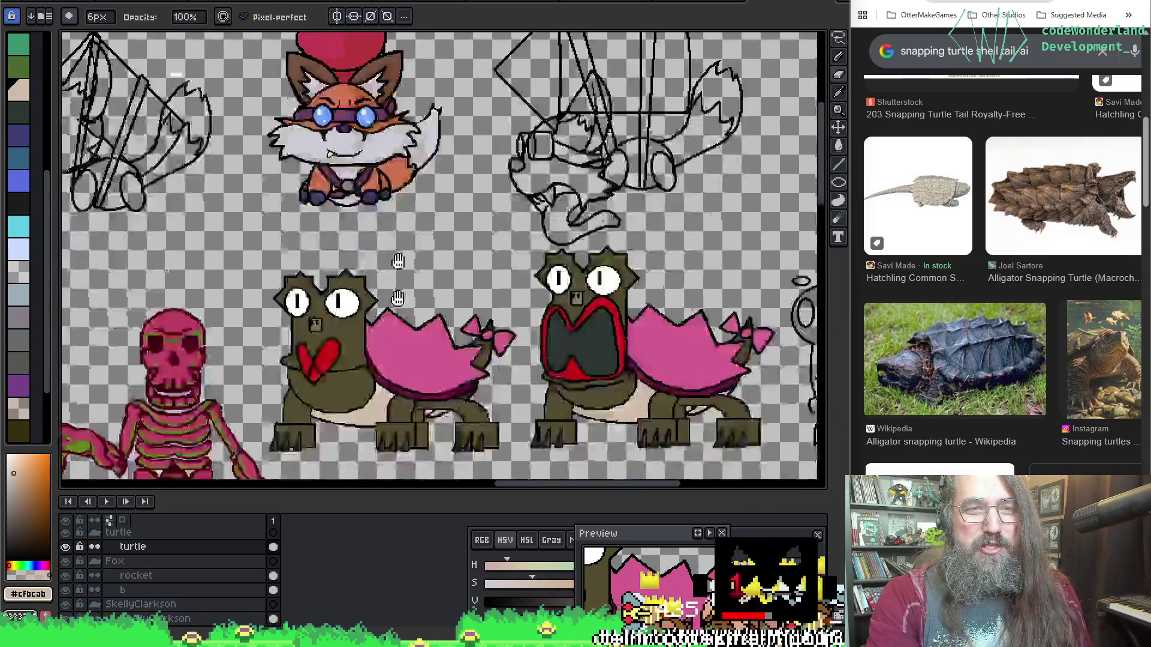
{"action": "scroll", "coordinate": [372, 197], "scroll_direction": "down", "scroll_amount": 1}
{"action": "left_click_drag", "start_coordinate": [372, 199], "coordinate": [540, 270]}
{"action": "scroll", "coordinate": [539, 269], "scroll_direction": "down", "scroll_amount": 1}
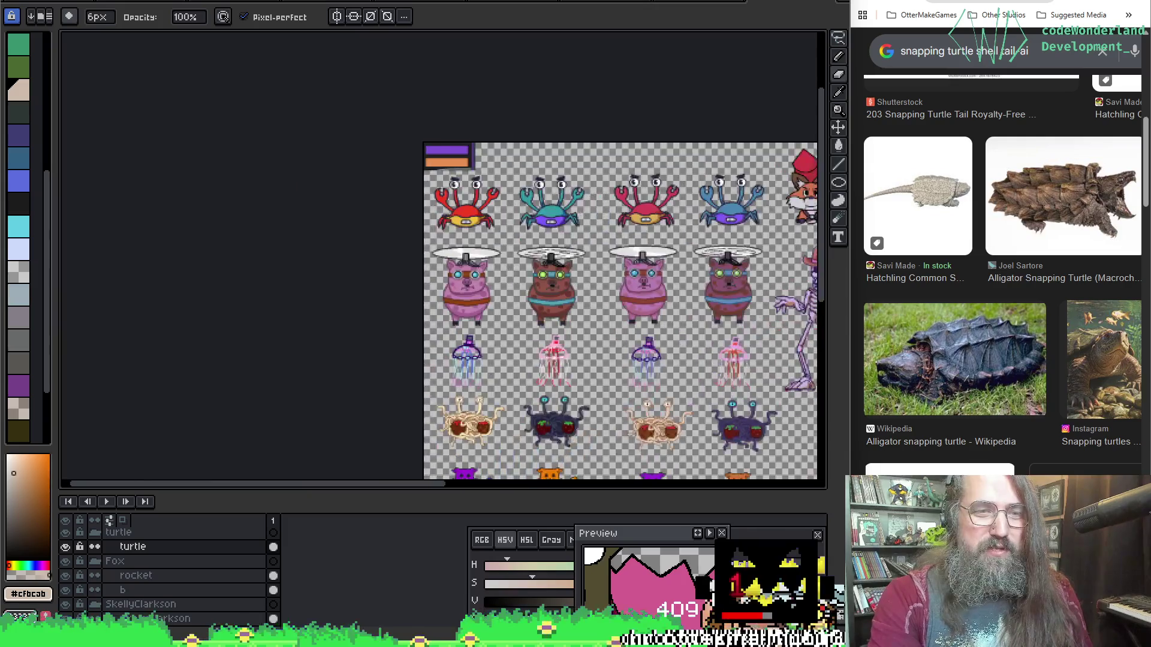
{"action": "scroll", "coordinate": [540, 96], "scroll_direction": "up", "scroll_amount": 4}
{"action": "scroll", "coordinate": [516, 137], "scroll_direction": "up", "scroll_amount": 1}
Move the Preview back above the canvas and lower Value to dark brown 66310b.
{"action": "left_click_drag", "start_coordinate": [516, 137], "coordinate": [341, 228]}
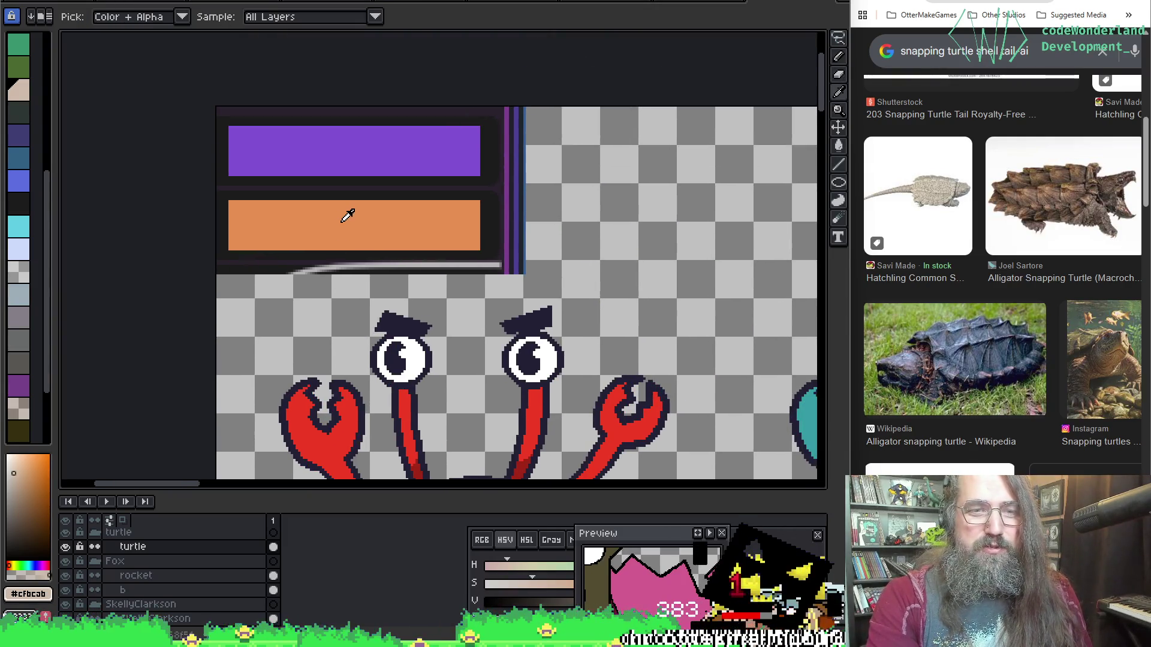
{"action": "scroll", "coordinate": [542, 242], "scroll_direction": "down", "scroll_amount": 2}
{"action": "left_click_drag", "start_coordinate": [379, 296], "coordinate": [267, 342]}
{"action": "scroll", "coordinate": [266, 342], "scroll_direction": "down", "scroll_amount": 1}
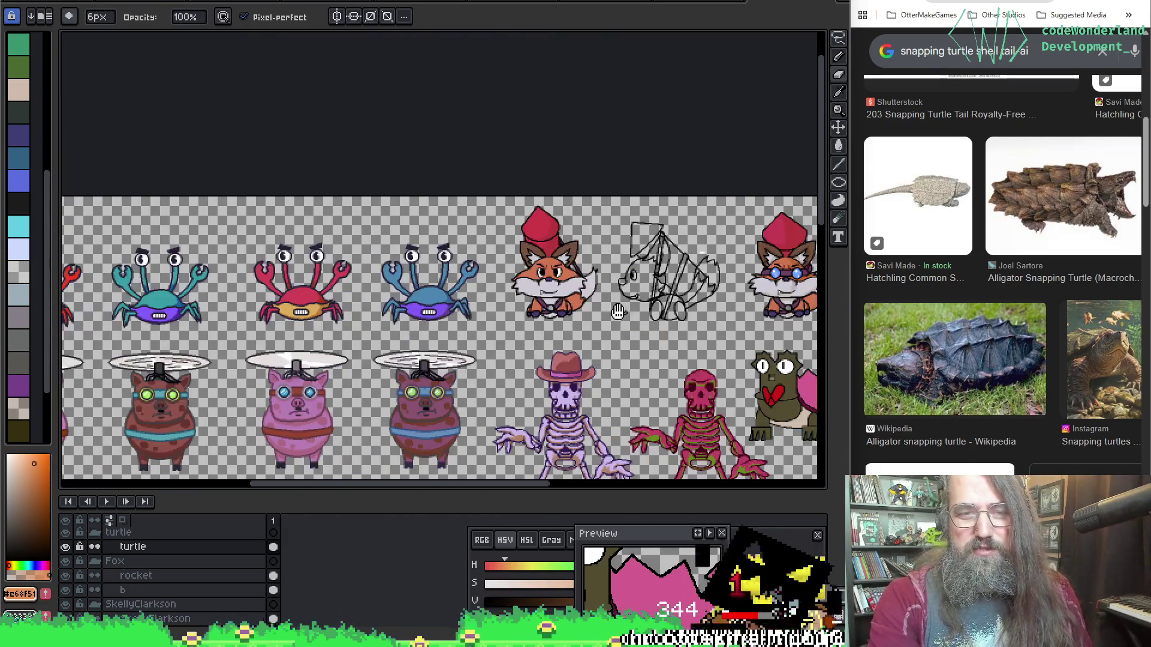
{"action": "scroll", "coordinate": [360, 271], "scroll_direction": "down", "scroll_amount": 1}
{"action": "scroll", "coordinate": [469, 228], "scroll_direction": "up", "scroll_amount": 4}
{"action": "scroll", "coordinate": [469, 228], "scroll_direction": "down", "scroll_amount": 2}
{"action": "scroll", "coordinate": [470, 437], "scroll_direction": "up", "scroll_amount": 2}
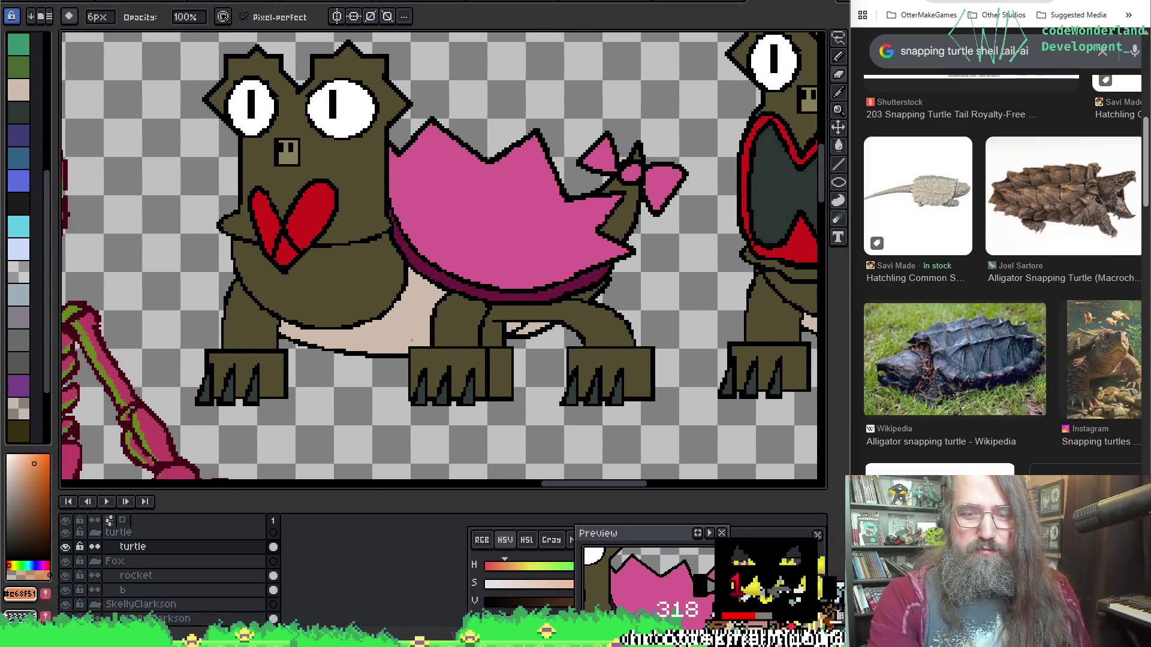
{"action": "left_click_drag", "start_coordinate": [659, 541], "coordinate": [757, 22]}
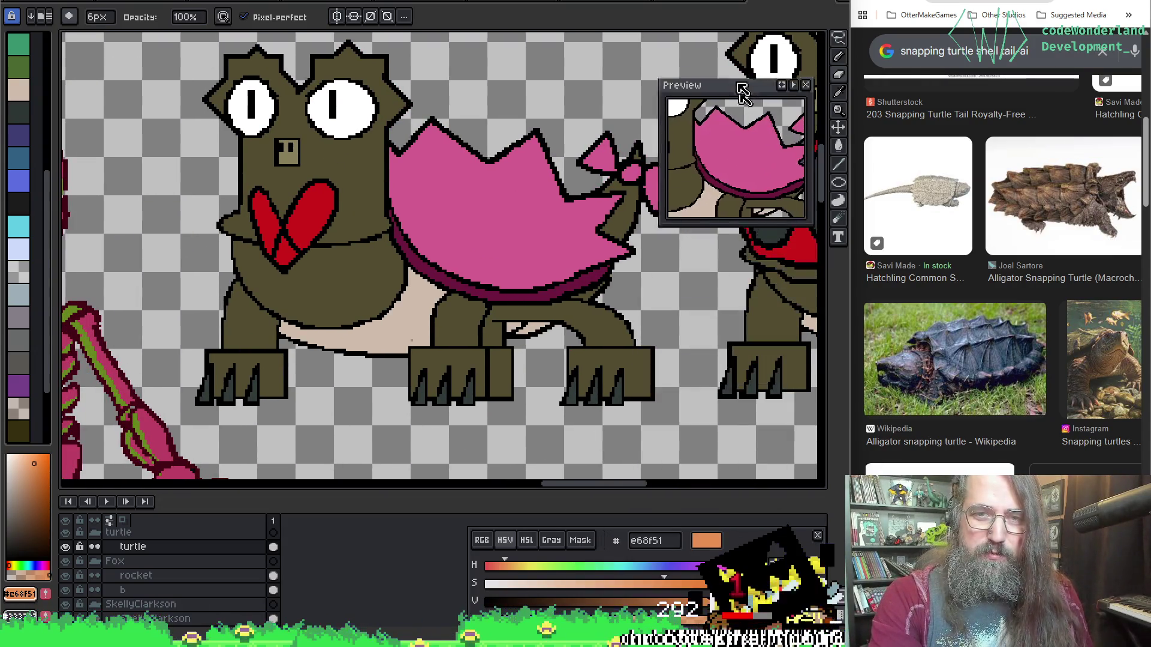
{"action": "left_click_drag", "start_coordinate": [697, 601], "coordinate": [595, 601]}
{"action": "left_click_drag", "start_coordinate": [46, 517], "coordinate": [43, 519]}
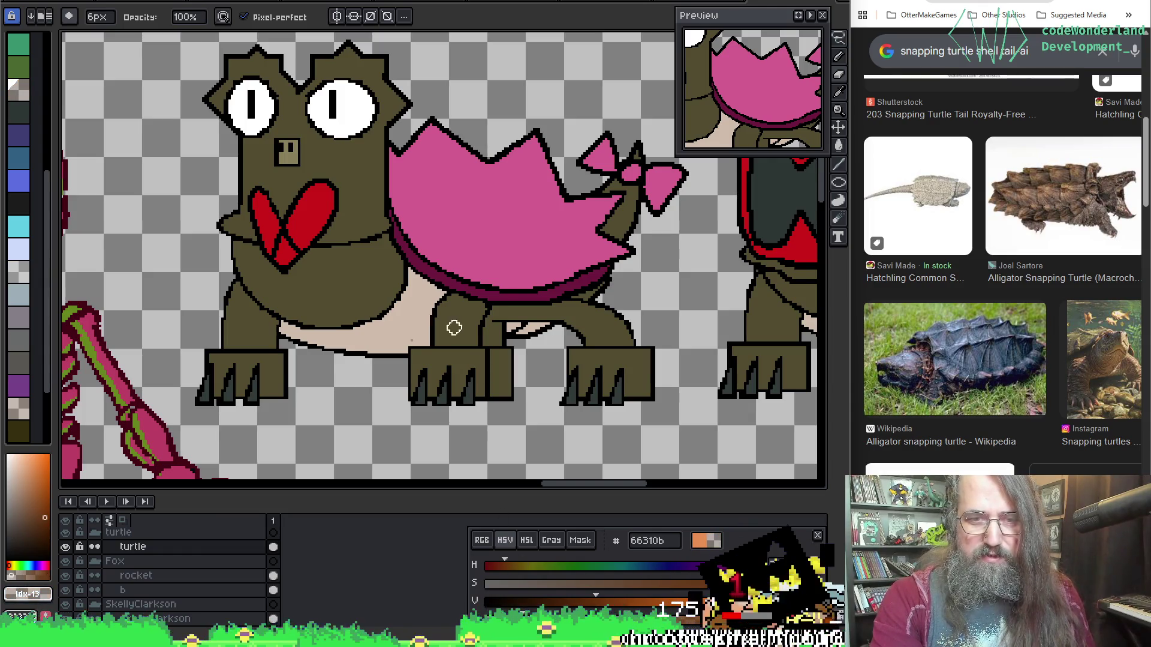
Magic-wand select every olive body pixel, non-contiguous, and return to the pencil.
{"action": "key", "text": "w"}
{"action": "left_click", "coordinate": [360, 388]}
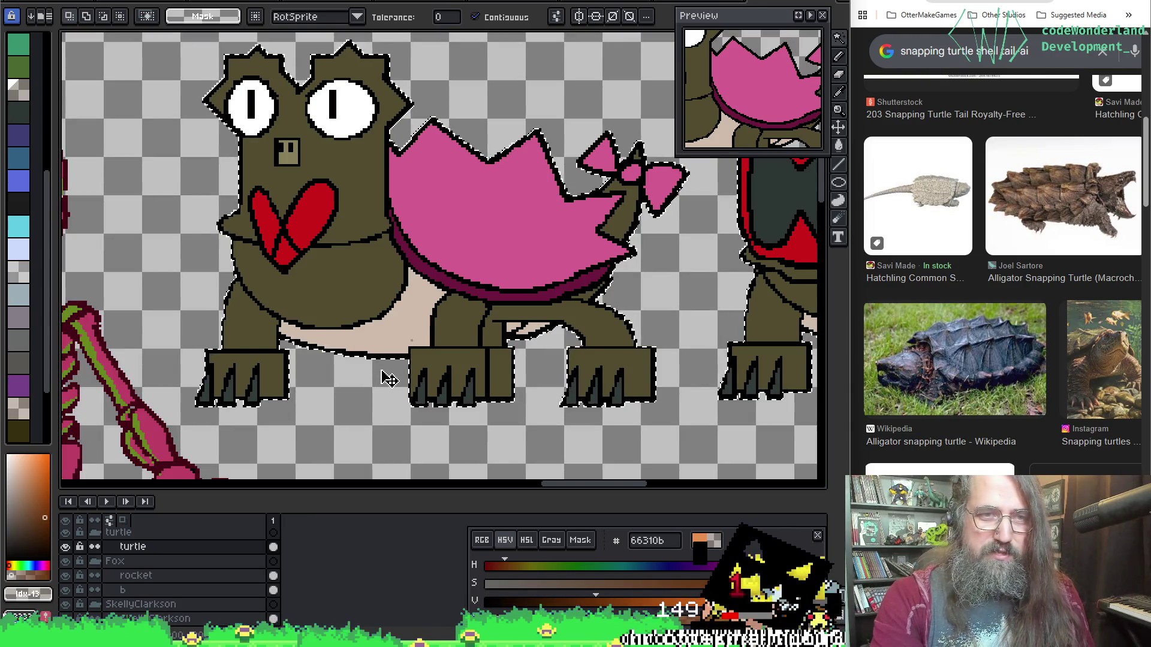
{"action": "key", "text": "ctrl+d"}
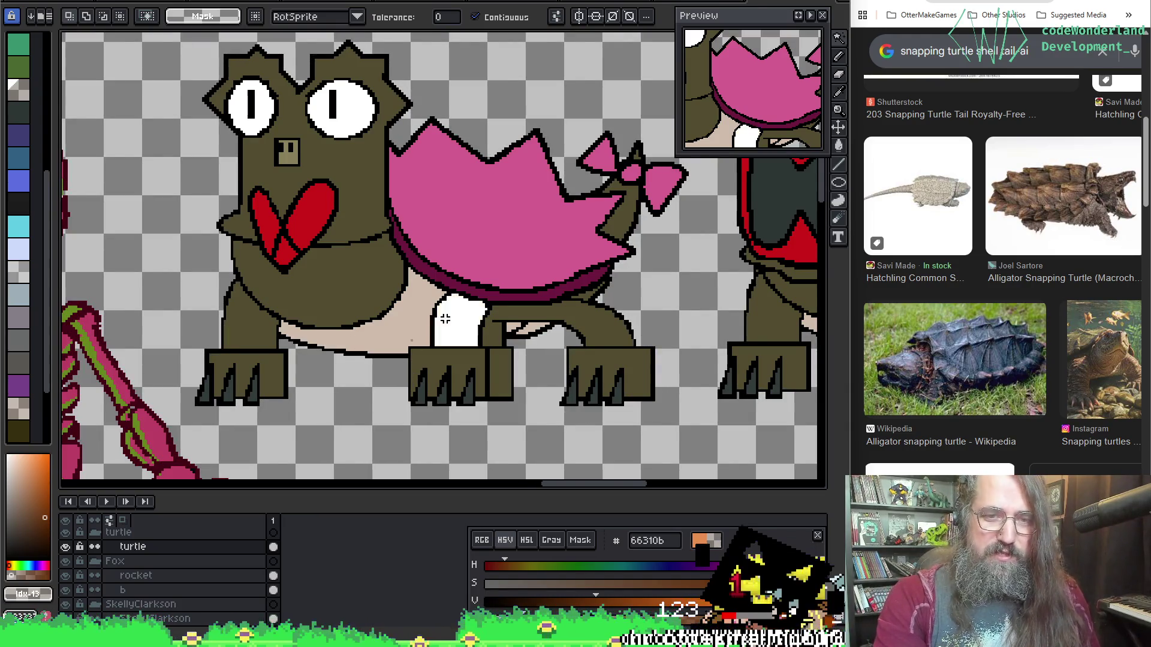
{"action": "left_click", "coordinate": [492, 23]}
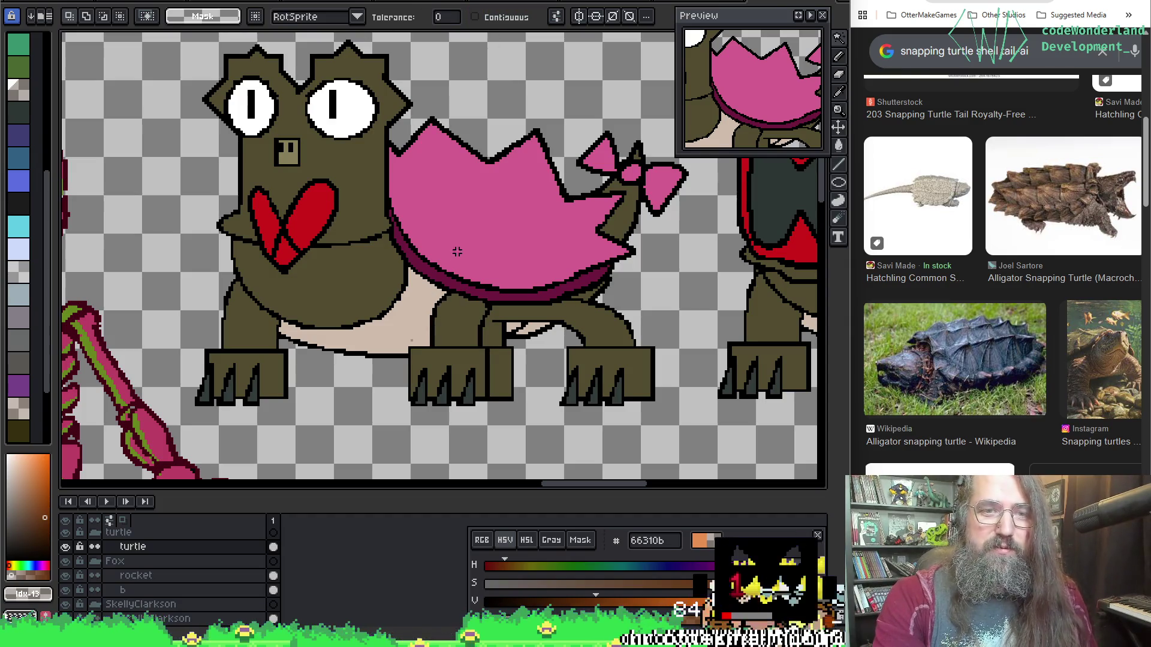
{"action": "left_click", "coordinate": [448, 322]}
{"action": "key", "text": "b"}
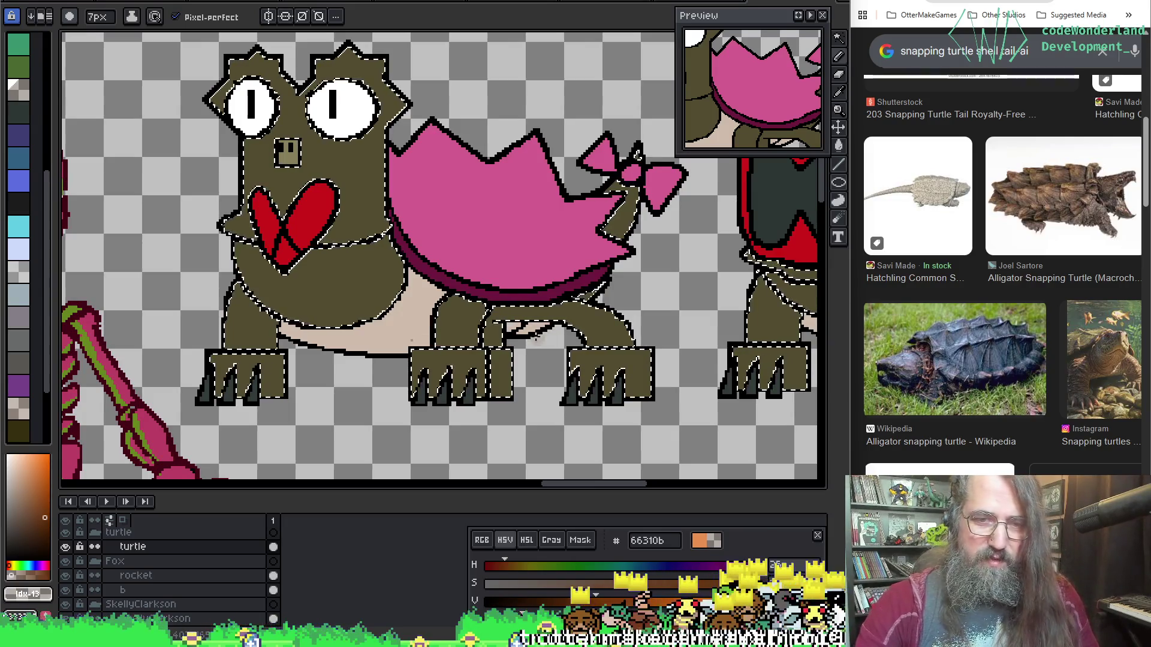
{"action": "scroll", "coordinate": [520, 377], "scroll_direction": "up", "scroll_amount": 13}
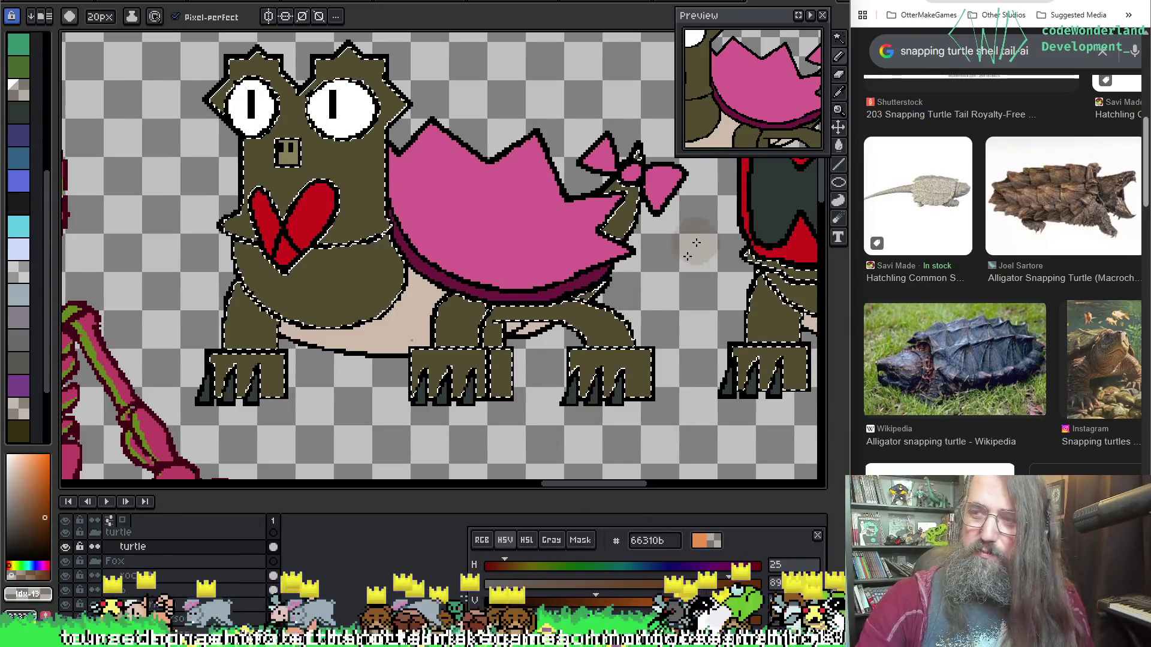
Undo a bad stroke and eyedrop the brown shading colour from the drawing.
{"action": "key", "text": "v"}
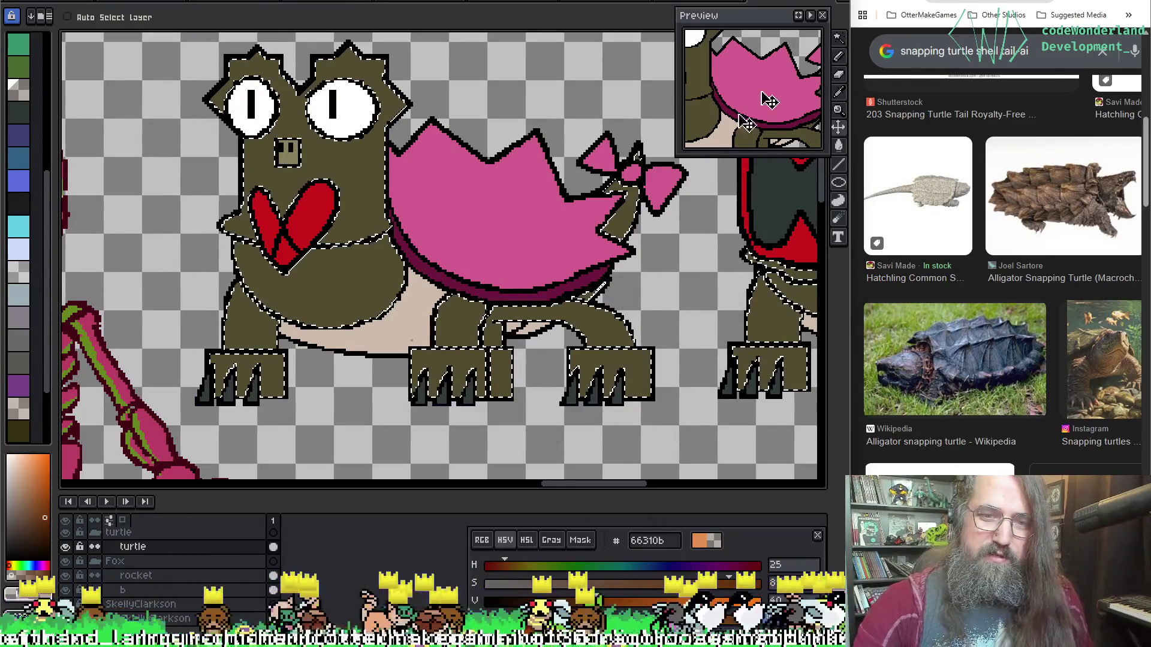
{"action": "key", "text": "b"}
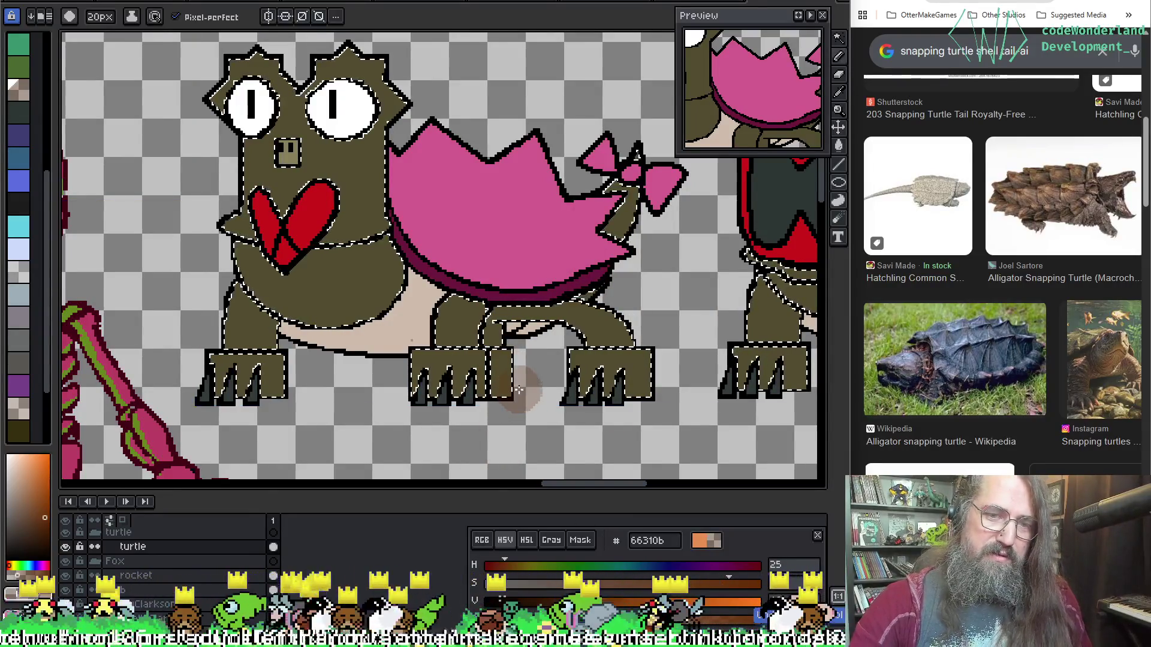
{"action": "key", "text": "ctrl+z"}
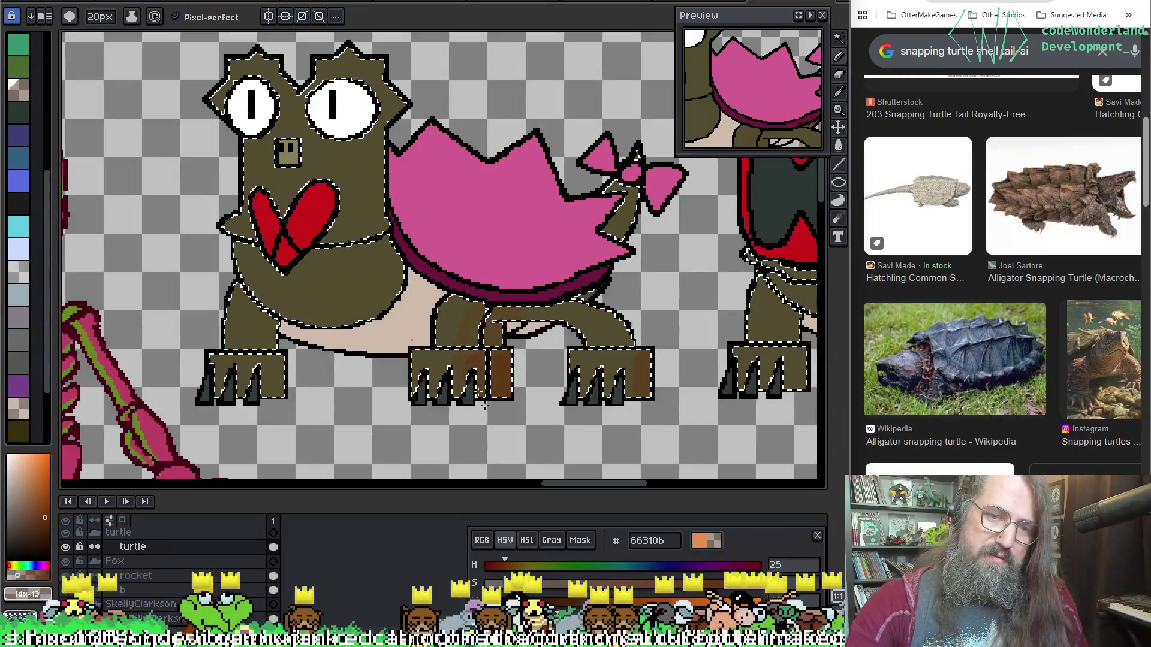
{"action": "key", "text": "ctrl"}
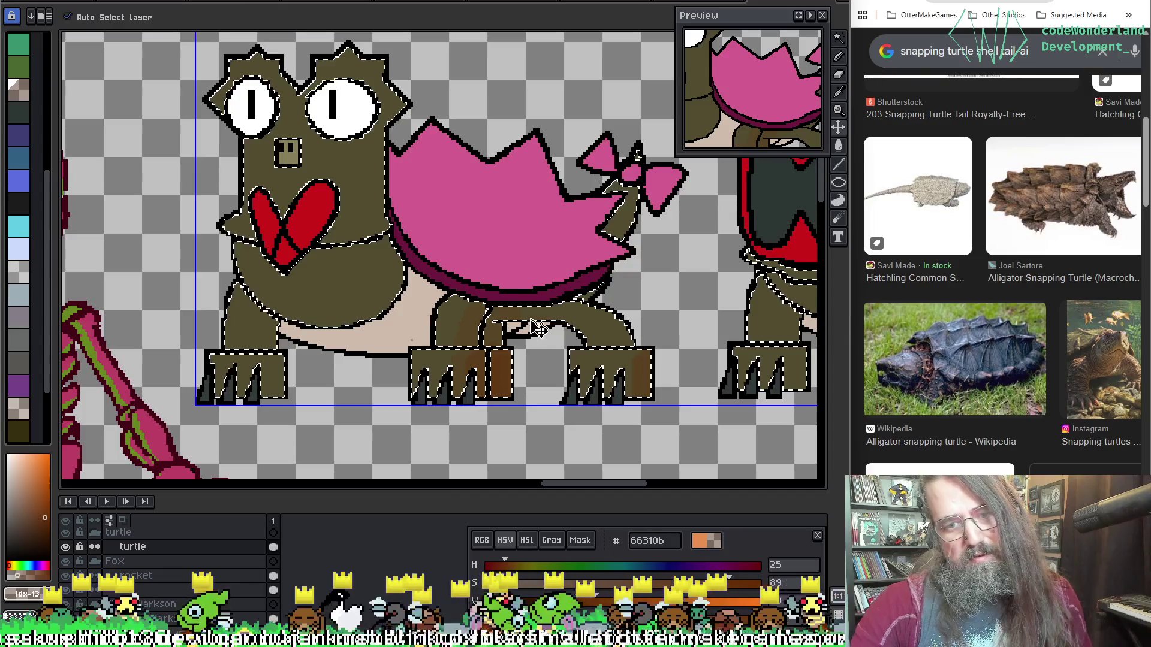
{"action": "key", "text": "alt"}
{"action": "left_click", "coordinate": [504, 321]}
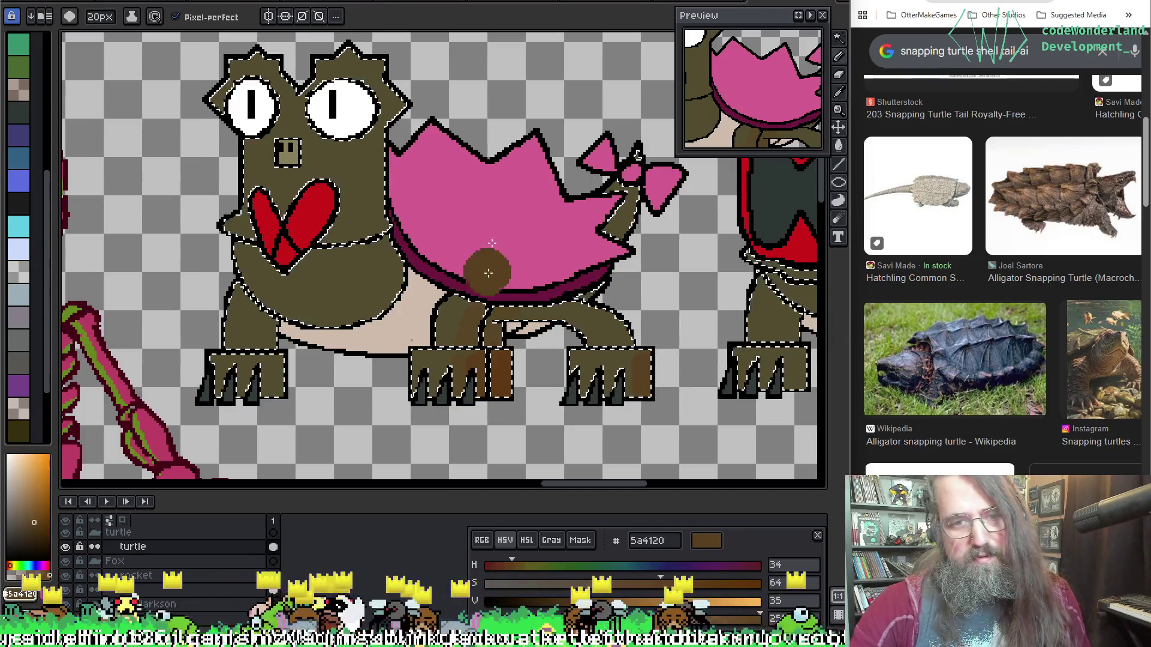
{"action": "left_click", "coordinate": [522, 376], "text": "ctrl"}
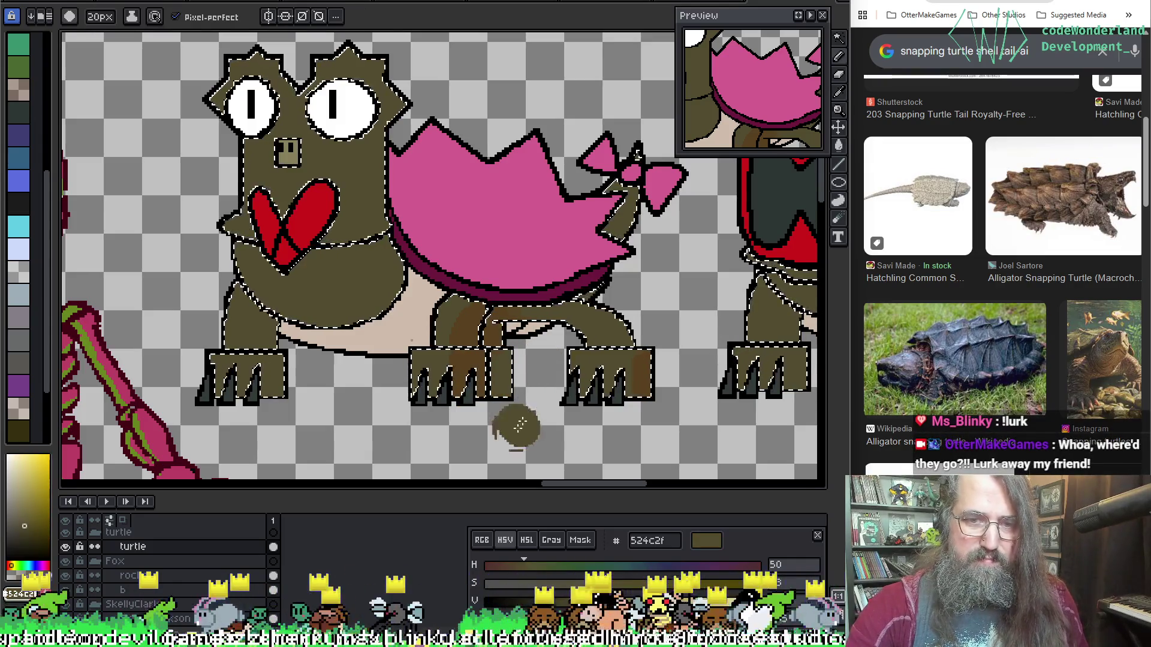
{"action": "key", "text": "ctrl"}
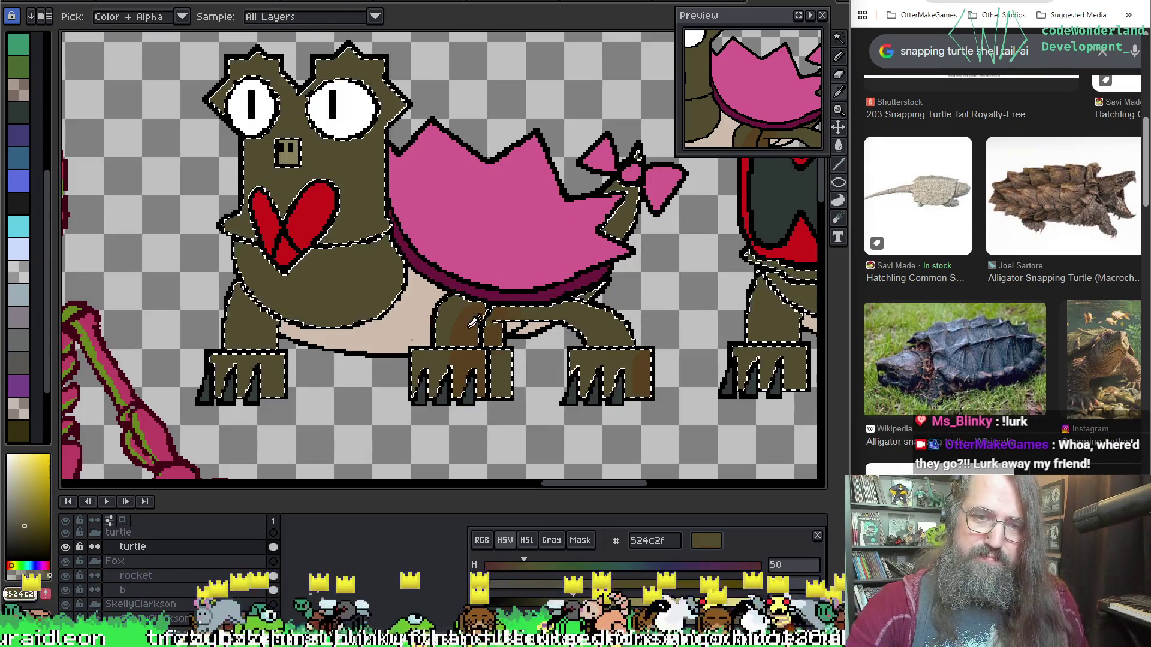
{"action": "left_click", "coordinate": [634, 373], "text": "ctrl"}
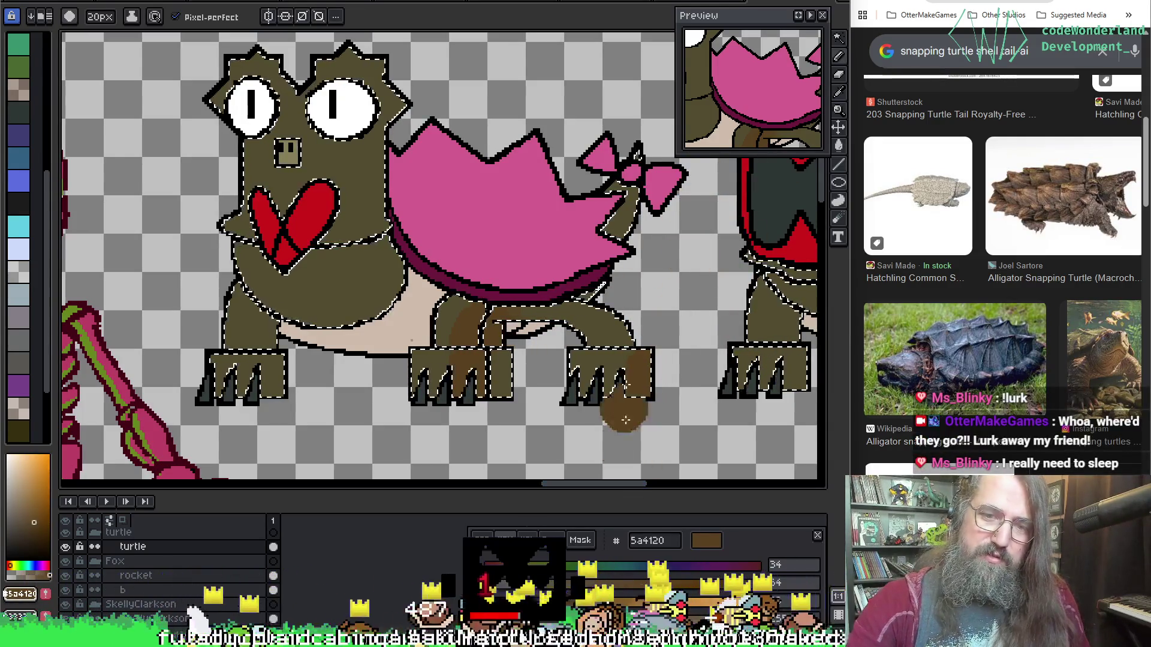
Paint brown shading on the right foot and belly, then darken the brown.
{"action": "left_click", "coordinate": [646, 370]}
{"action": "left_click_drag", "start_coordinate": [520, 322], "coordinate": [505, 331]}
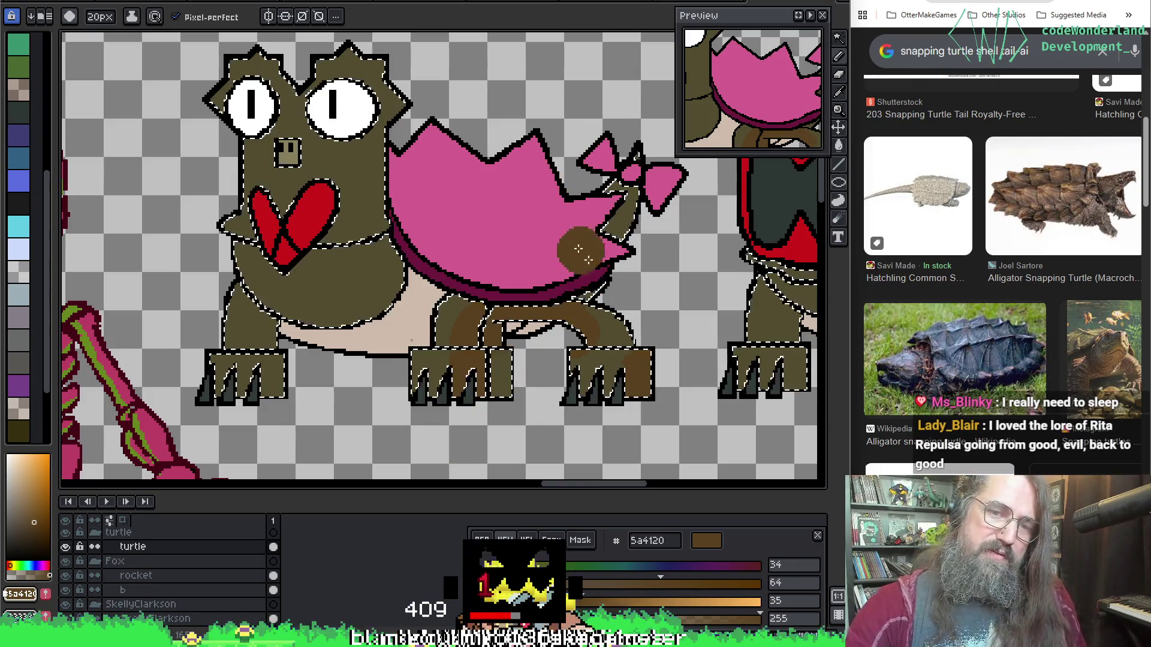
{"action": "left_click_drag", "start_coordinate": [586, 604], "coordinate": [581, 603]}
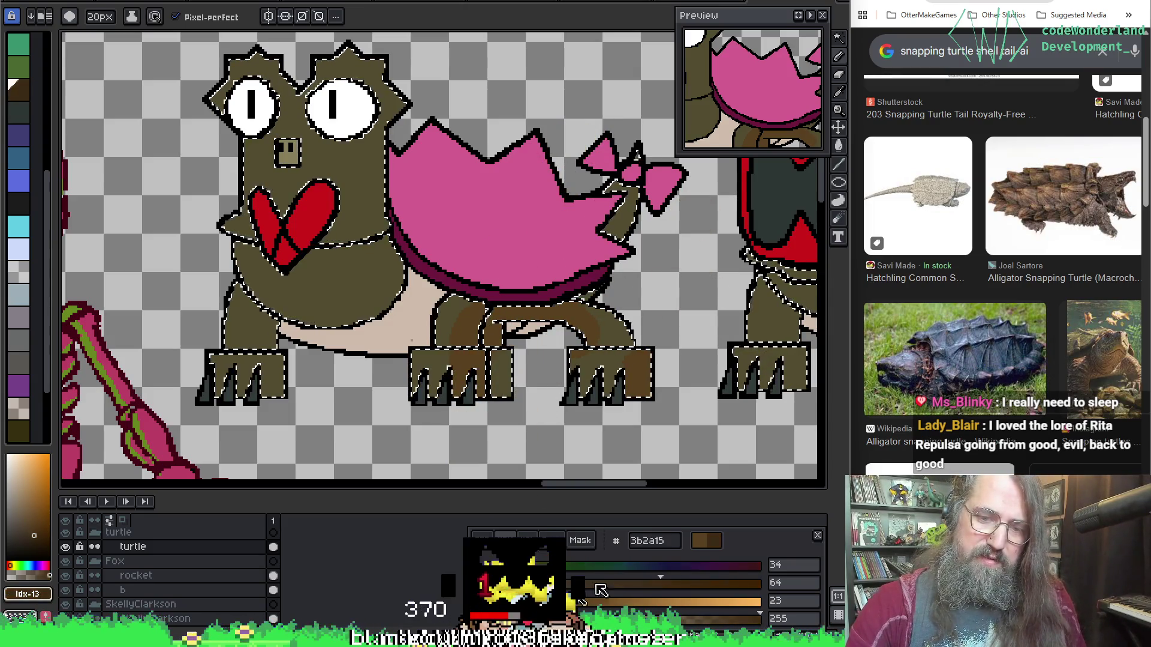
{"action": "key", "text": "g"}
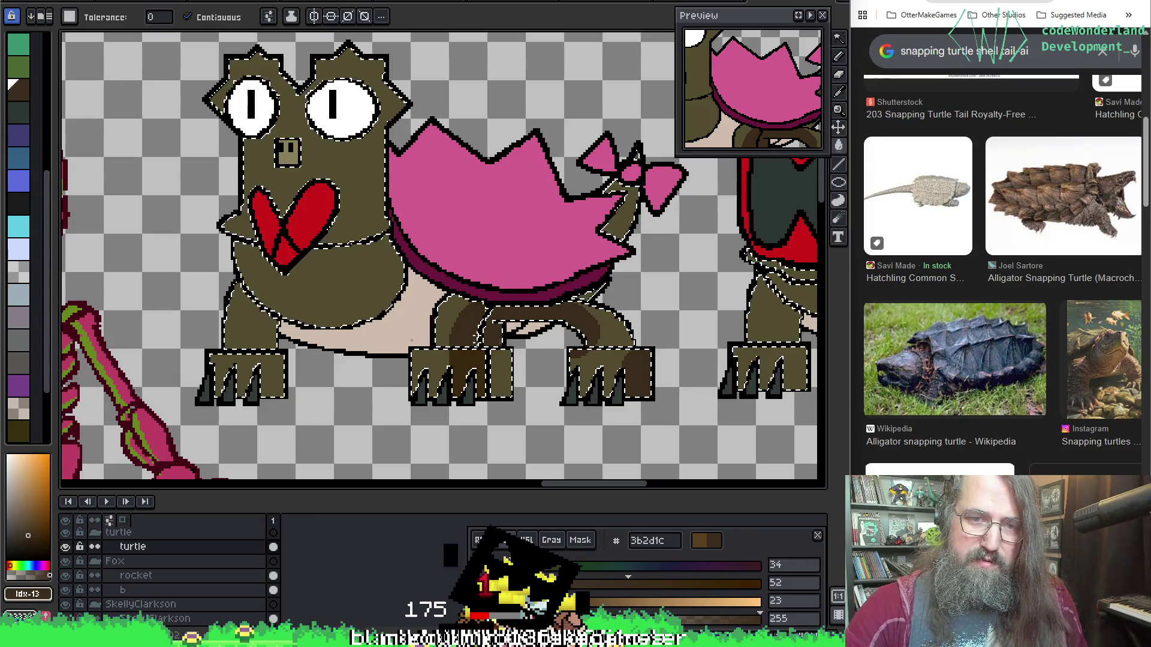
{"action": "key", "text": "b"}
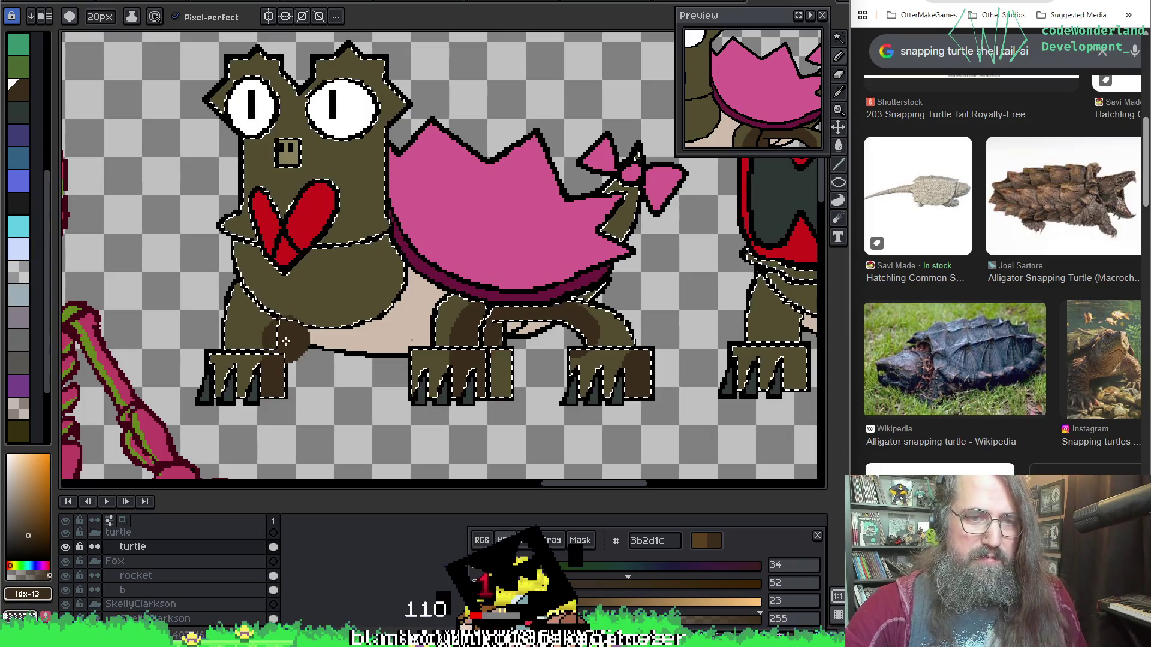
Shade the chest below the heart dark brown, undoing a stray stroke, then pick olive.
{"action": "left_click_drag", "start_coordinate": [266, 216], "coordinate": [261, 198]}
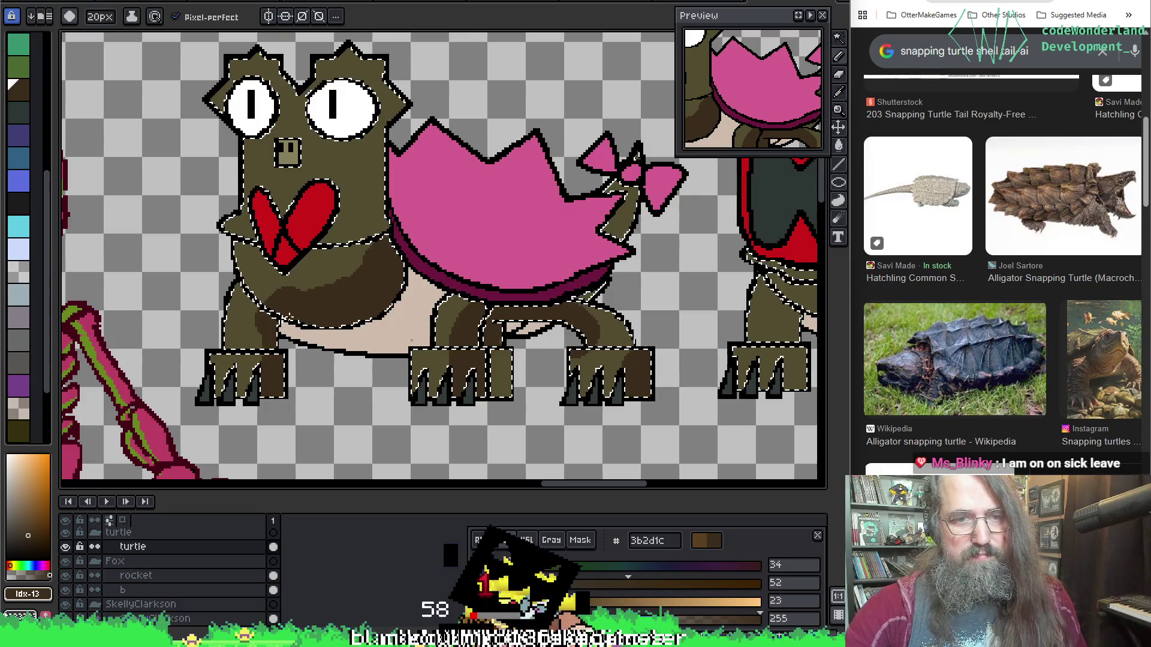
{"action": "key", "text": "ctrl+z"}
{"action": "left_click_drag", "start_coordinate": [361, 270], "coordinate": [325, 308]}
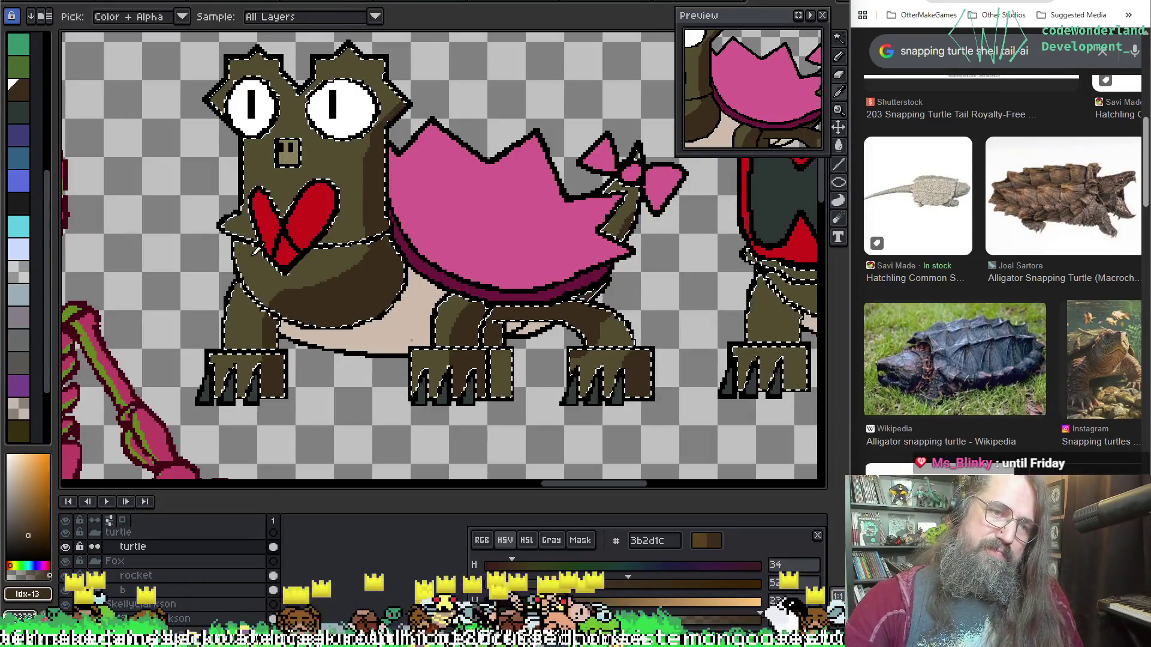
{"action": "left_click", "coordinate": [250, 274], "text": "alt"}
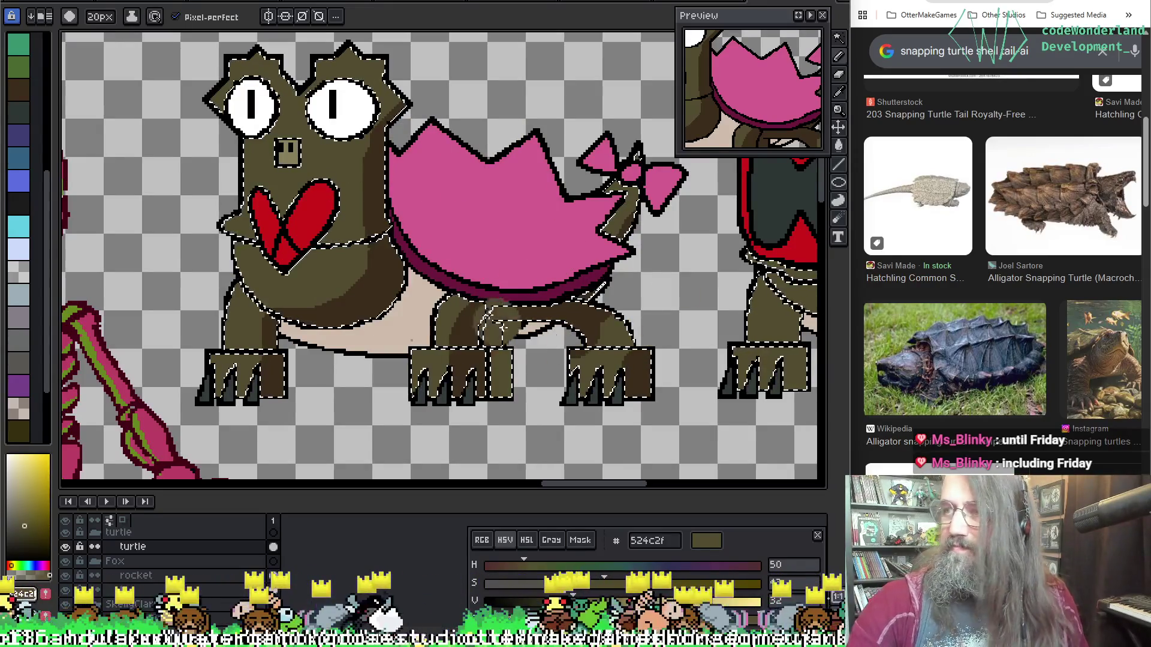
{"action": "scroll", "coordinate": [513, 335], "scroll_direction": "left", "scroll_amount": 3}
{"action": "scroll", "coordinate": [539, 261], "scroll_direction": "down", "scroll_amount": 1}
Eyedrop the darker brown from the turtle and clear the selection with Ctrl+D.
{"action": "mouse_move", "coordinate": [526, 230]}
{"action": "left_mouse_down"}
{"action": "mouse_move", "coordinate": [488, 262]}
{"action": "mouse_move", "coordinate": [527, 210]}
{"action": "mouse_move", "coordinate": [576, 184]}
{"action": "left_mouse_up"}
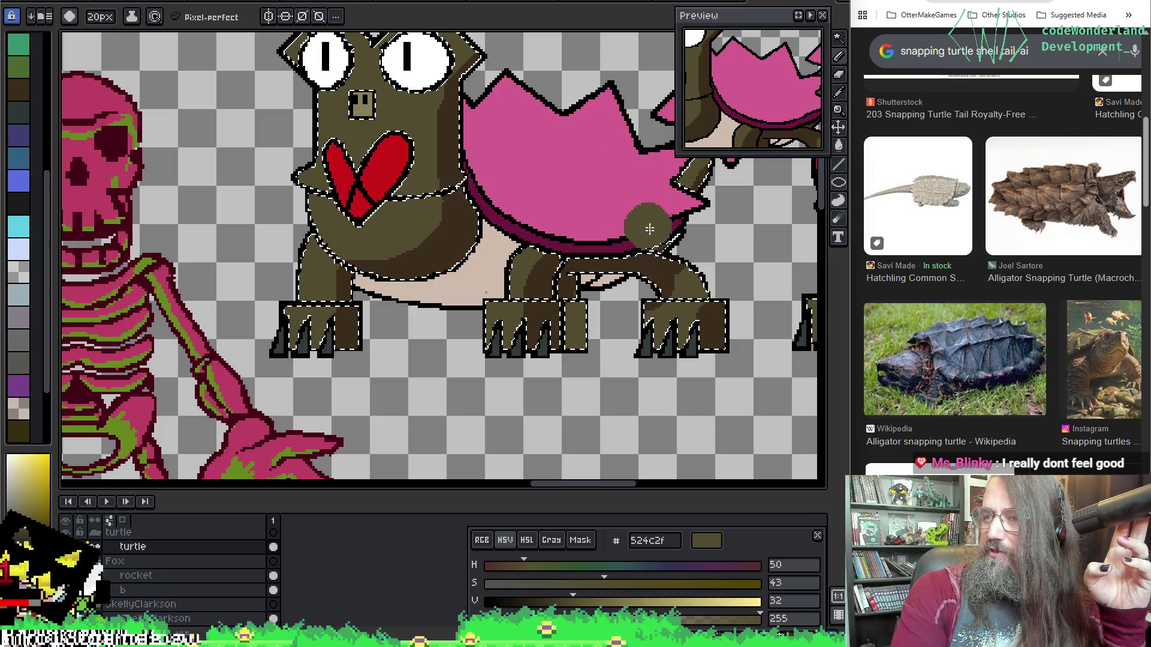
{"action": "left_click_drag", "start_coordinate": [398, 308], "coordinate": [414, 385]}
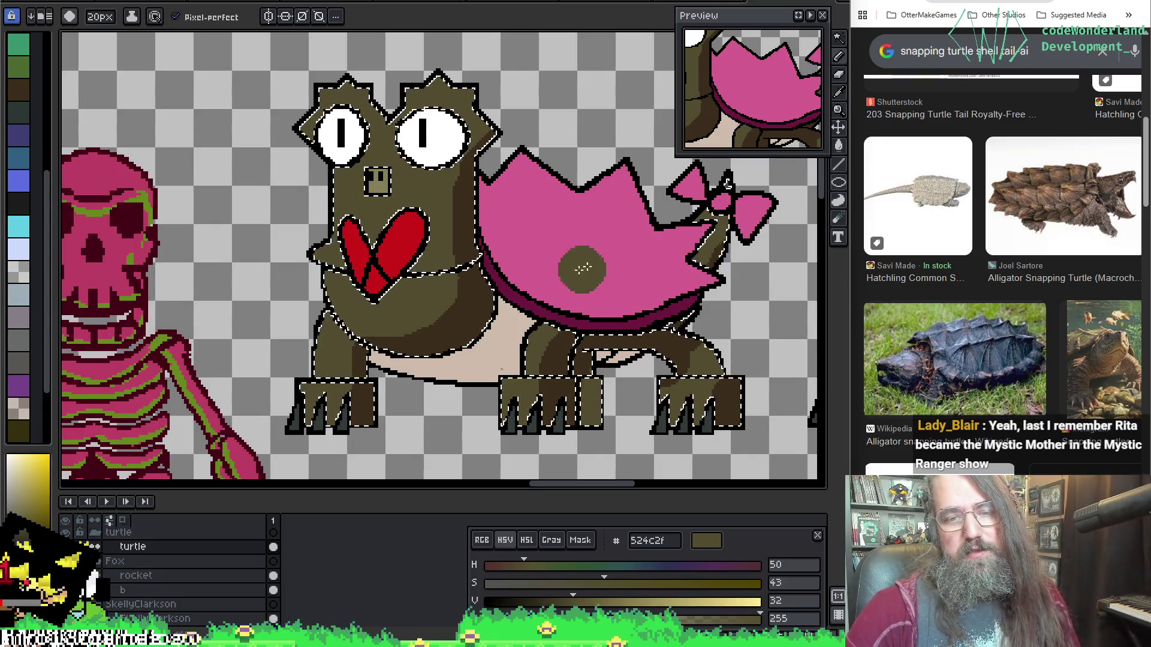
{"action": "left_click", "coordinate": [580, 344], "text": "alt"}
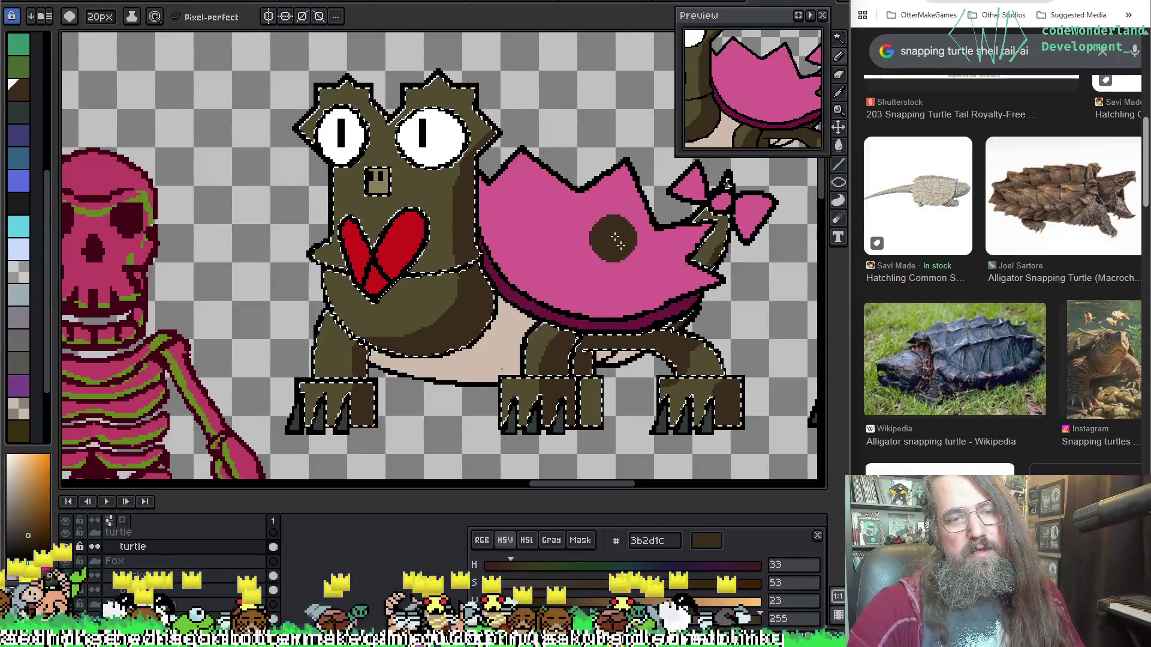
{"action": "key", "text": "ctrl+d"}
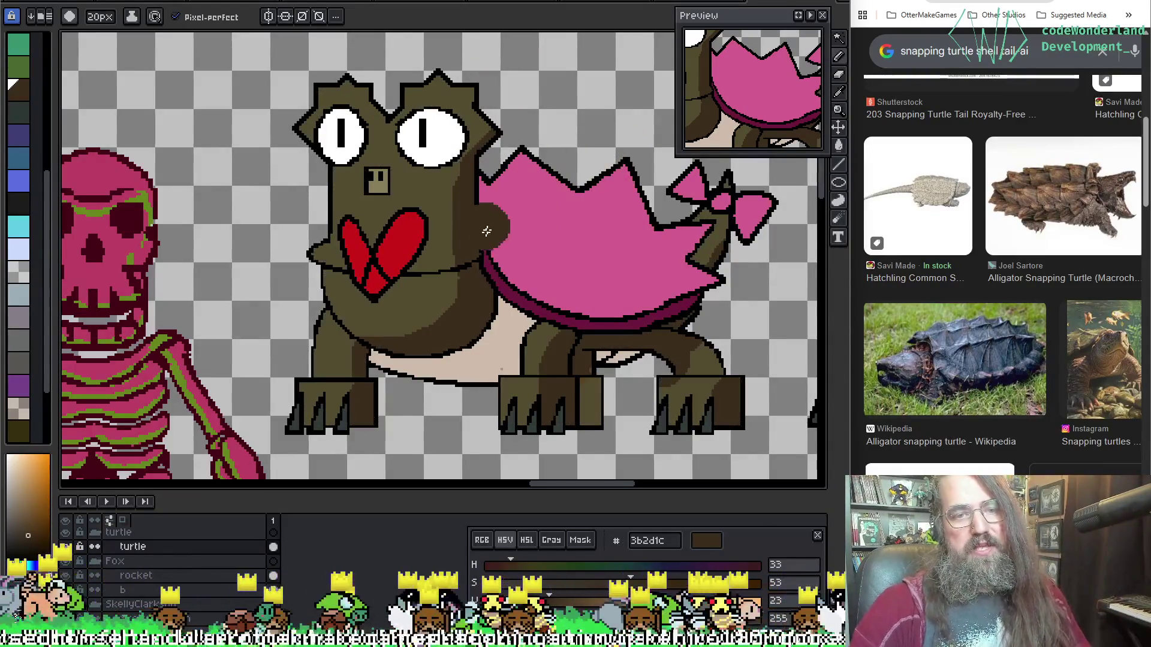
{"action": "mouse_move", "coordinate": [597, 232]}
{"action": "left_mouse_down"}
{"action": "mouse_move", "coordinate": [554, 171]}
{"action": "mouse_move", "coordinate": [575, 182]}
{"action": "left_mouse_up"}
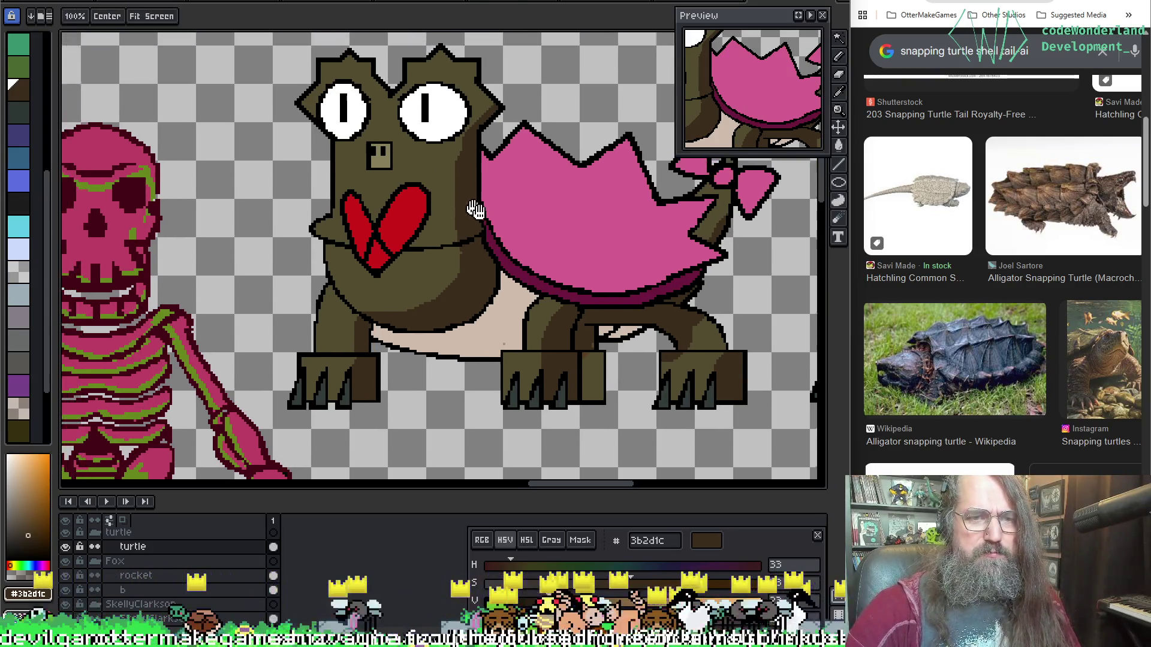
{"action": "left_click_drag", "start_coordinate": [412, 165], "coordinate": [460, 199]}
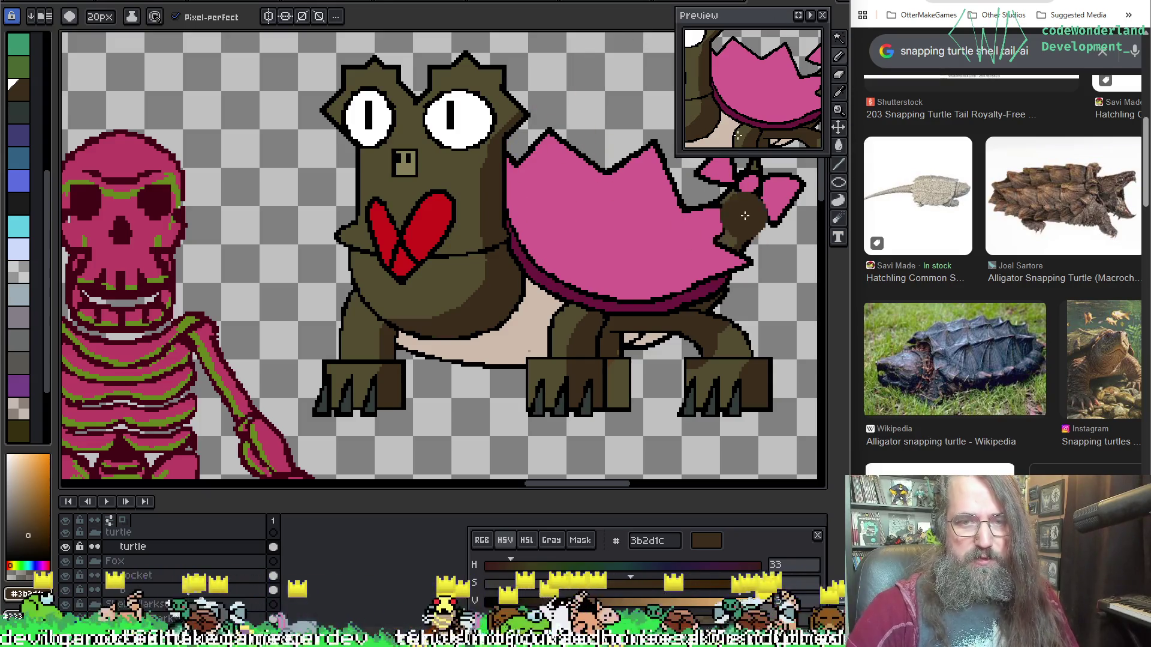
{"action": "key", "text": "i"}
{"action": "key", "text": "b"}
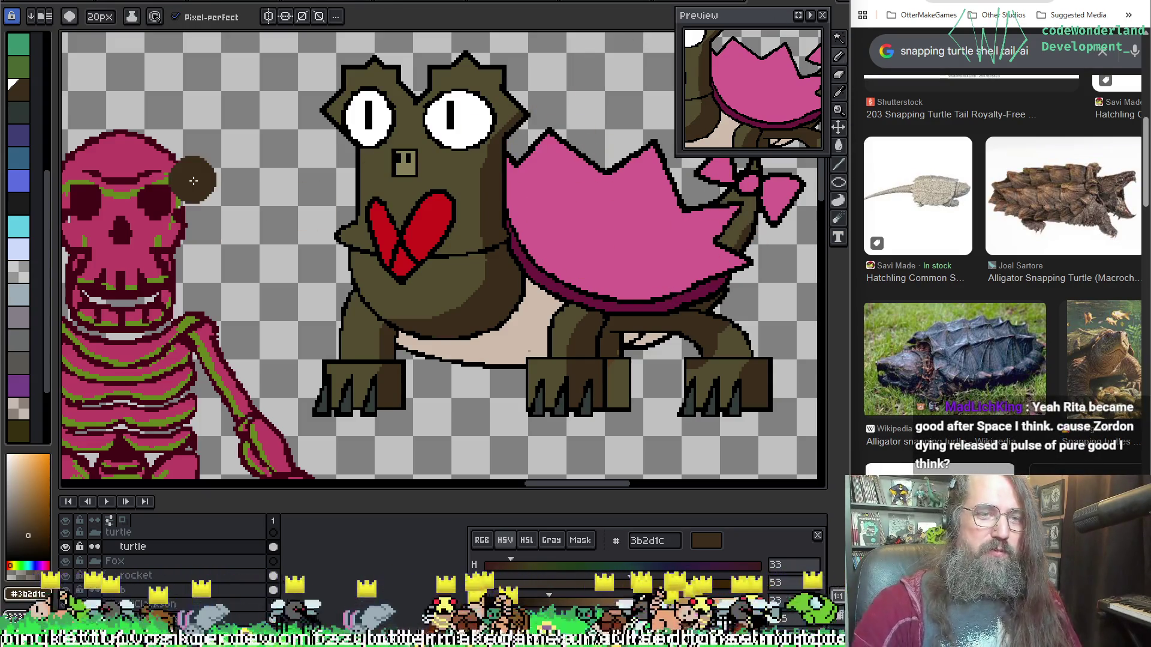
{"action": "scroll", "coordinate": [204, 195], "scroll_direction": "down", "scroll_amount": 5}
{"action": "scroll", "coordinate": [88, 117], "scroll_direction": "up", "scroll_amount": 2}
{"action": "scroll", "coordinate": [88, 117], "scroll_direction": "up", "scroll_amount": 2}
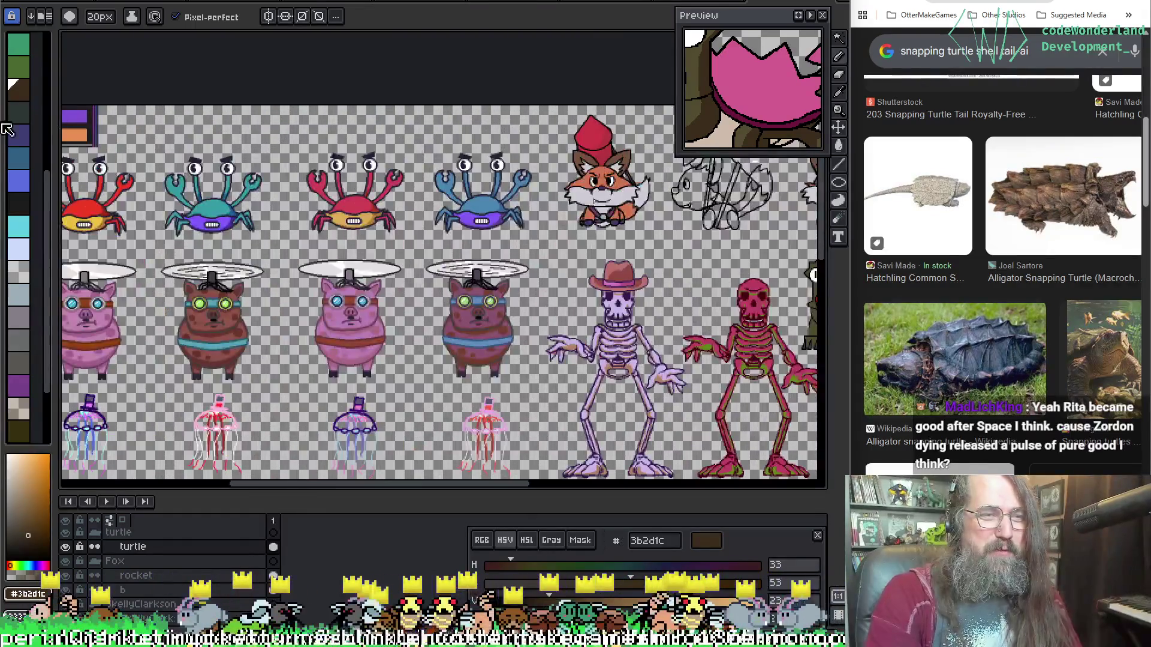
Sample the orange from the swatch strip and darken it into a deep brown shading colour.
{"action": "key", "text": "i"}
{"action": "left_click", "coordinate": [72, 136]}
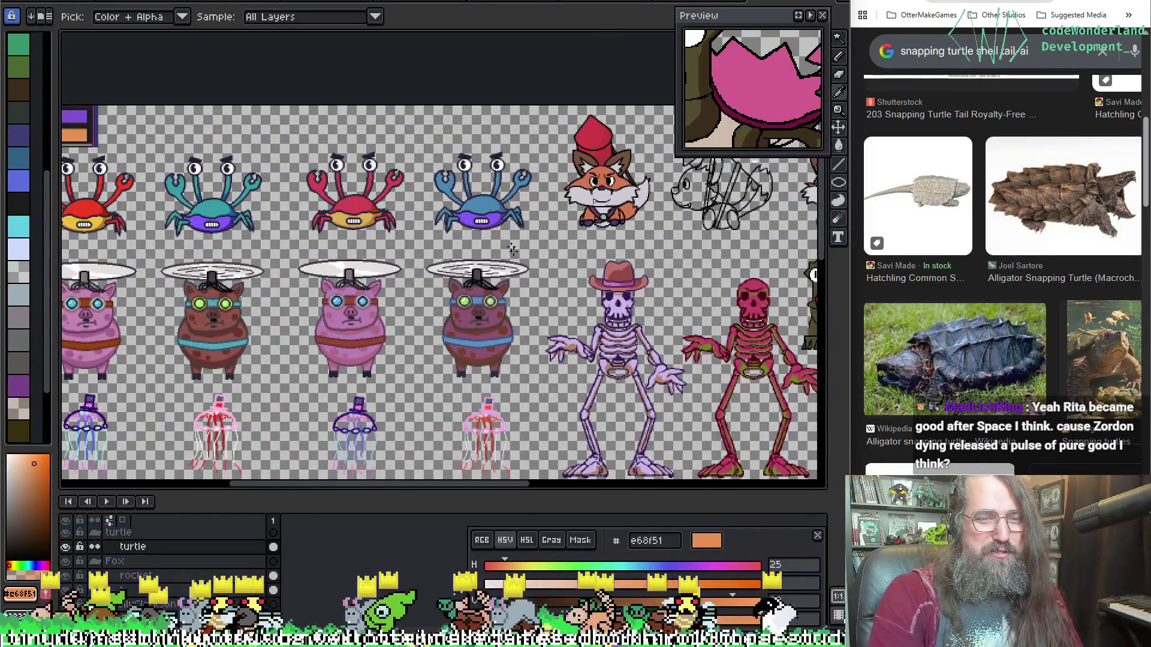
{"action": "key", "text": "b"}
{"action": "scroll", "coordinate": [508, 236], "scroll_direction": "right", "scroll_amount": 5}
{"action": "scroll", "coordinate": [508, 236], "scroll_direction": "right", "scroll_amount": 2}
{"action": "scroll", "coordinate": [437, 283], "scroll_direction": "up", "scroll_amount": 3}
{"action": "scroll", "coordinate": [382, 248], "scroll_direction": "up", "scroll_amount": 1}
{"action": "mouse_move", "coordinate": [381, 248]}
{"action": "left_mouse_down"}
{"action": "mouse_move", "coordinate": [534, 219]}
{"action": "mouse_move", "coordinate": [503, 241]}
{"action": "left_mouse_up"}
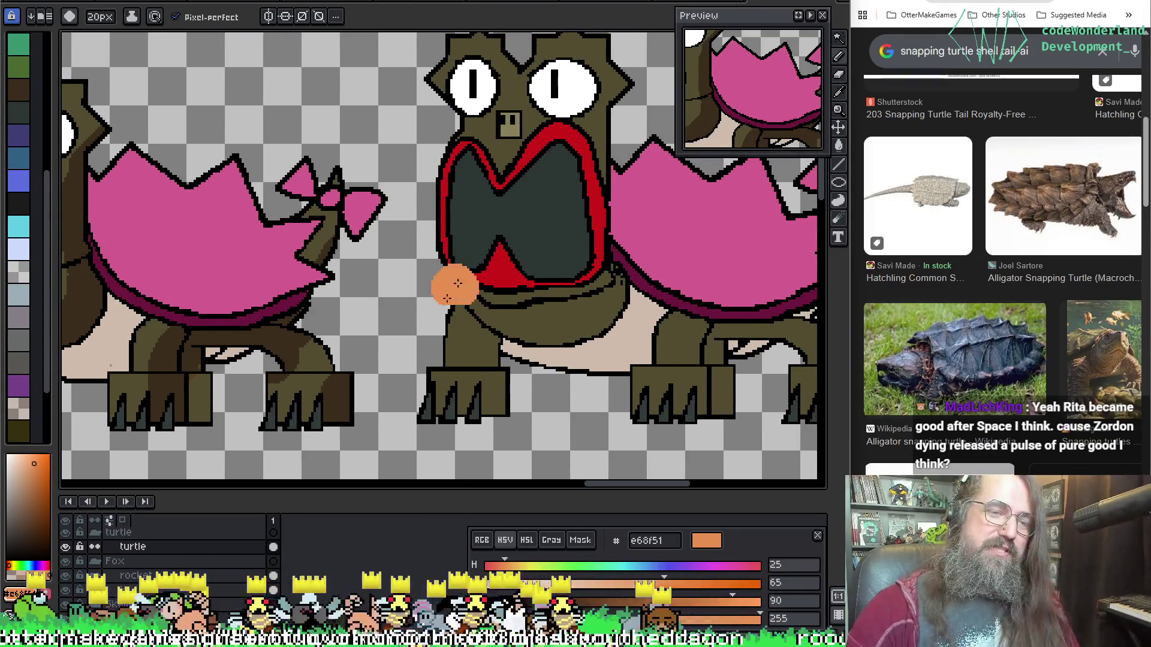
{"action": "left_click_drag", "start_coordinate": [620, 603], "coordinate": [581, 607]}
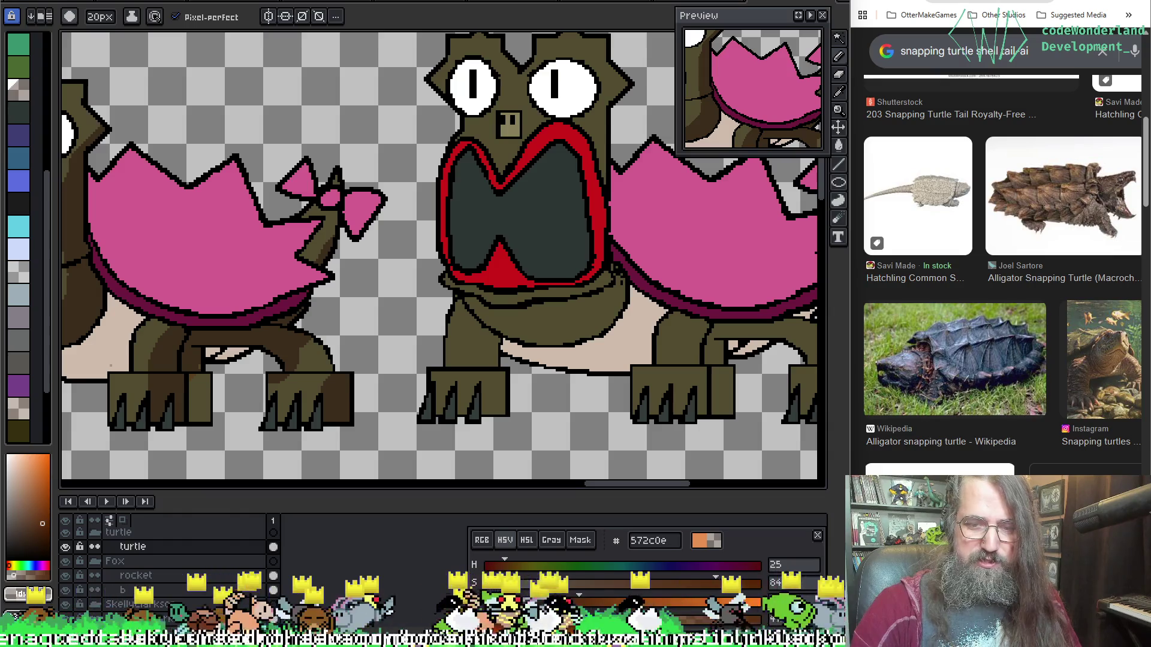
Select the shell rim, eyedrop the brown from the open-mouthed turtle's shell edge and paint it along the heart turtle's lower rim.
{"action": "key", "text": "w"}
{"action": "left_click_drag", "start_coordinate": [540, 310], "coordinate": [656, 320]}
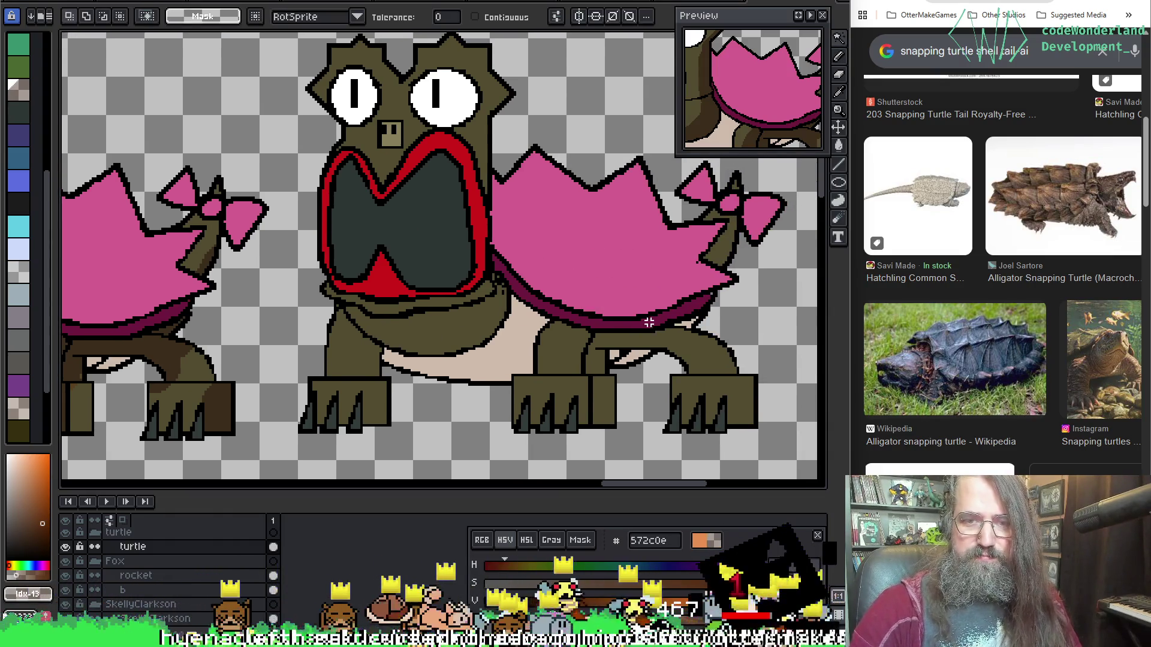
{"action": "left_click", "coordinate": [670, 325]}
{"action": "key", "text": "b"}
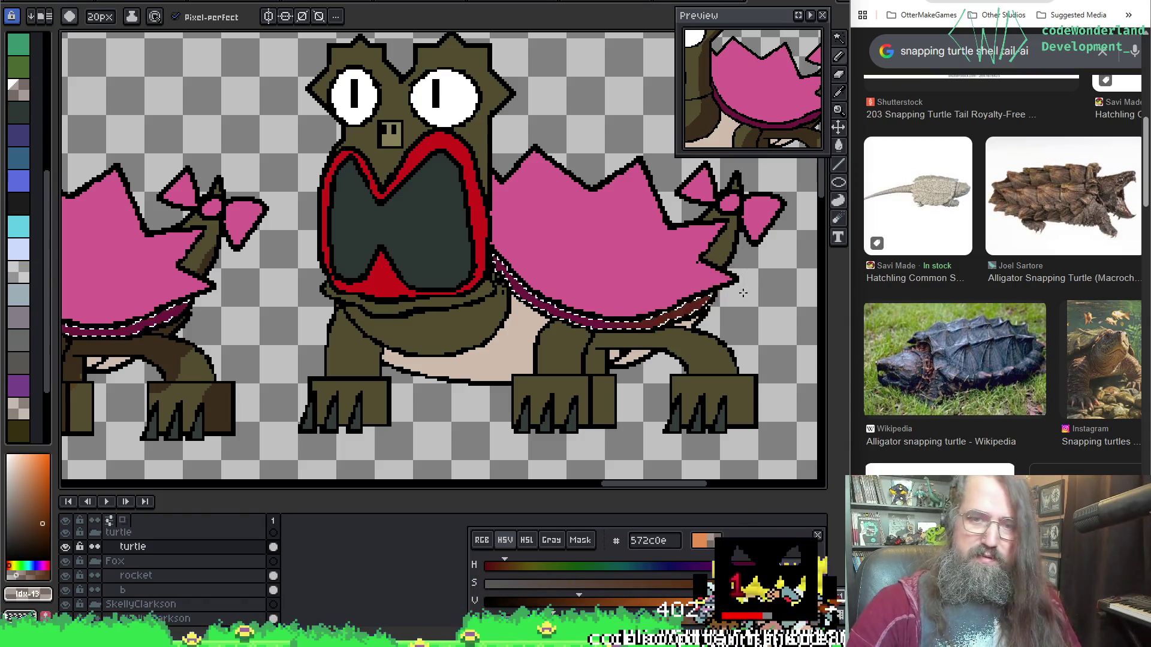
{"action": "key", "text": "i"}
{"action": "left_click", "coordinate": [623, 321]}
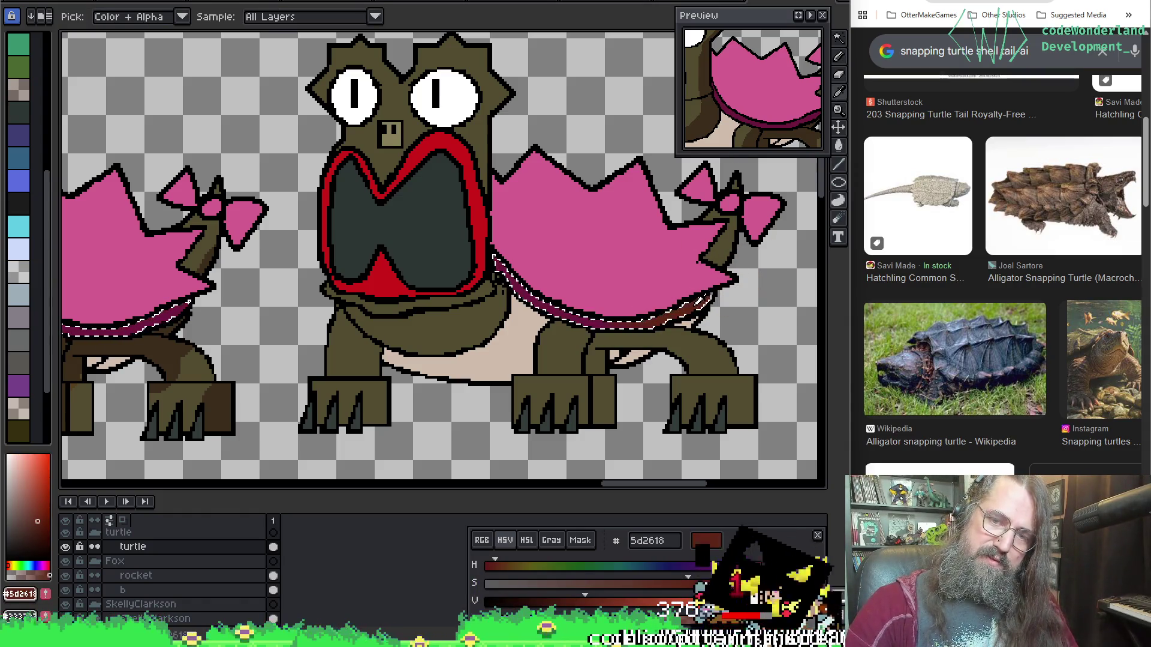
{"action": "key", "text": "b"}
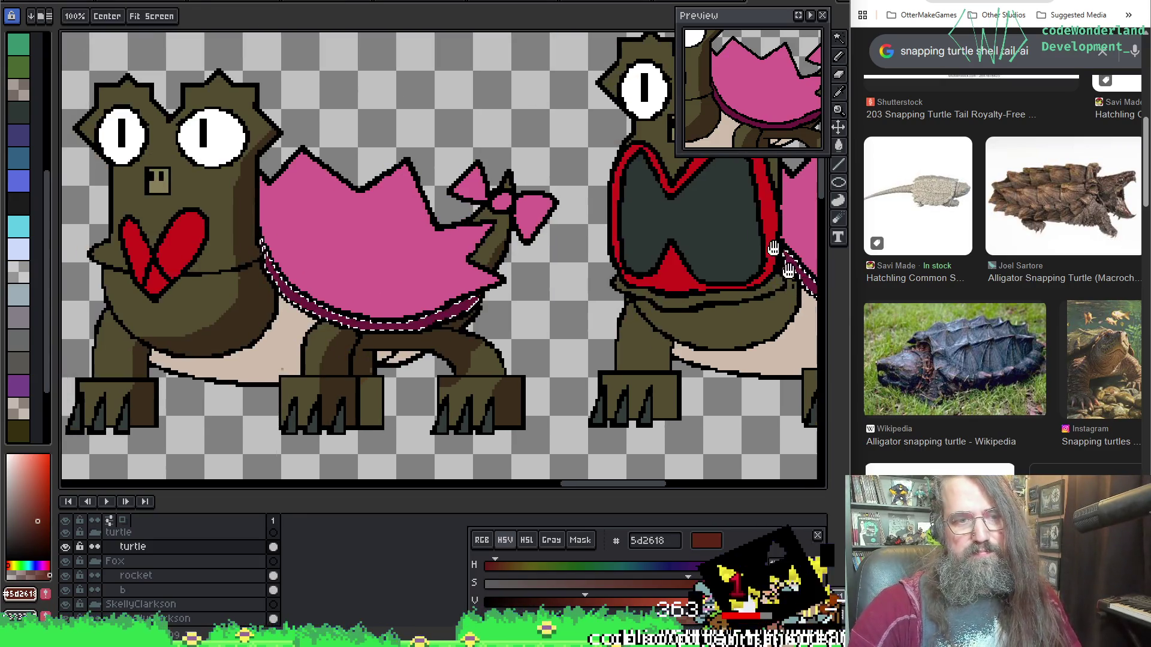
{"action": "left_click_drag", "start_coordinate": [198, 263], "coordinate": [476, 263]}
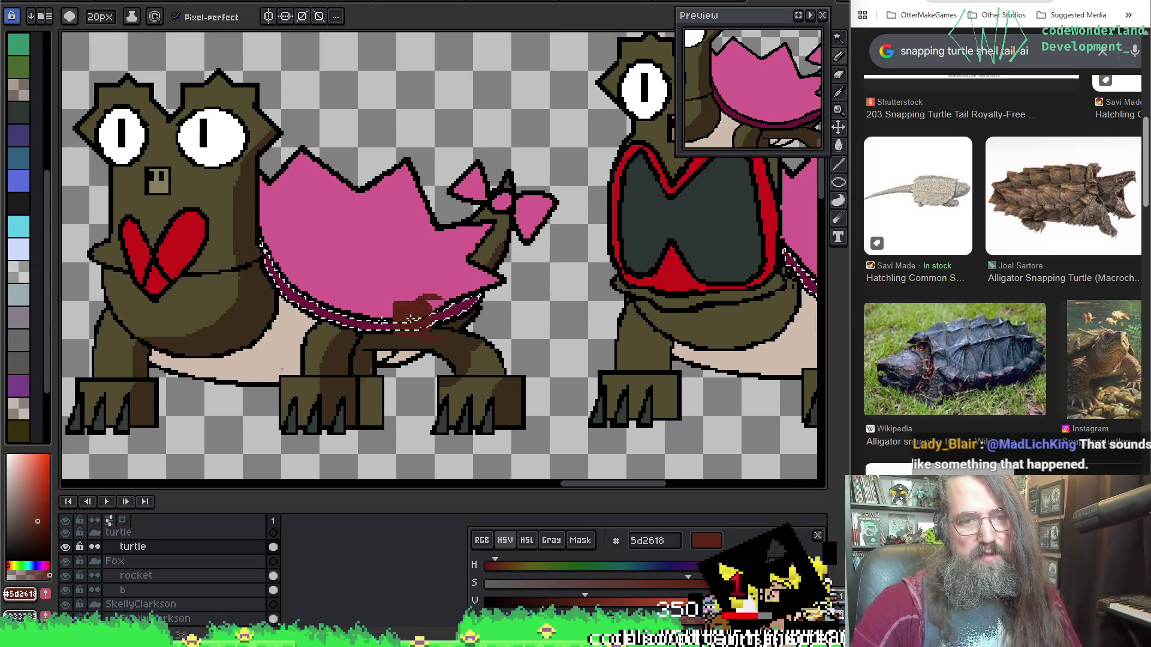
{"action": "left_click_drag", "start_coordinate": [399, 321], "coordinate": [481, 301]}
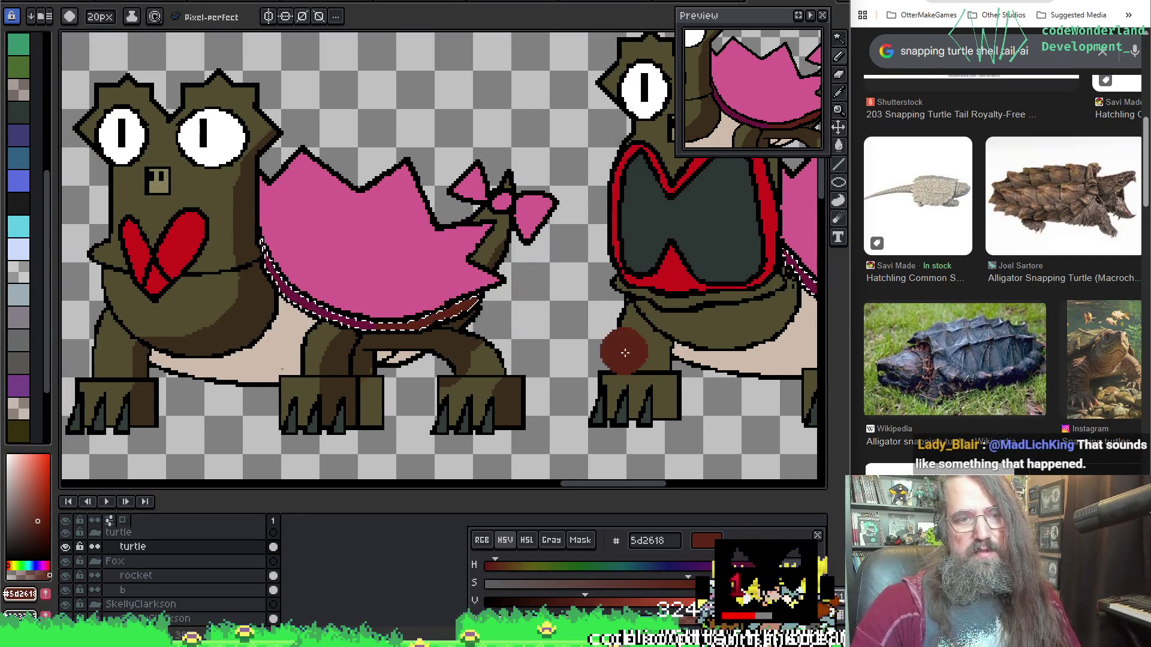
Darken the brown further and magic-wand the shell rims ready for filling.
{"action": "left_click_drag", "start_coordinate": [583, 600], "coordinate": [562, 601]}
{"action": "key", "text": "g"}
{"action": "scroll", "coordinate": [443, 260], "scroll_direction": "right", "scroll_amount": 5}
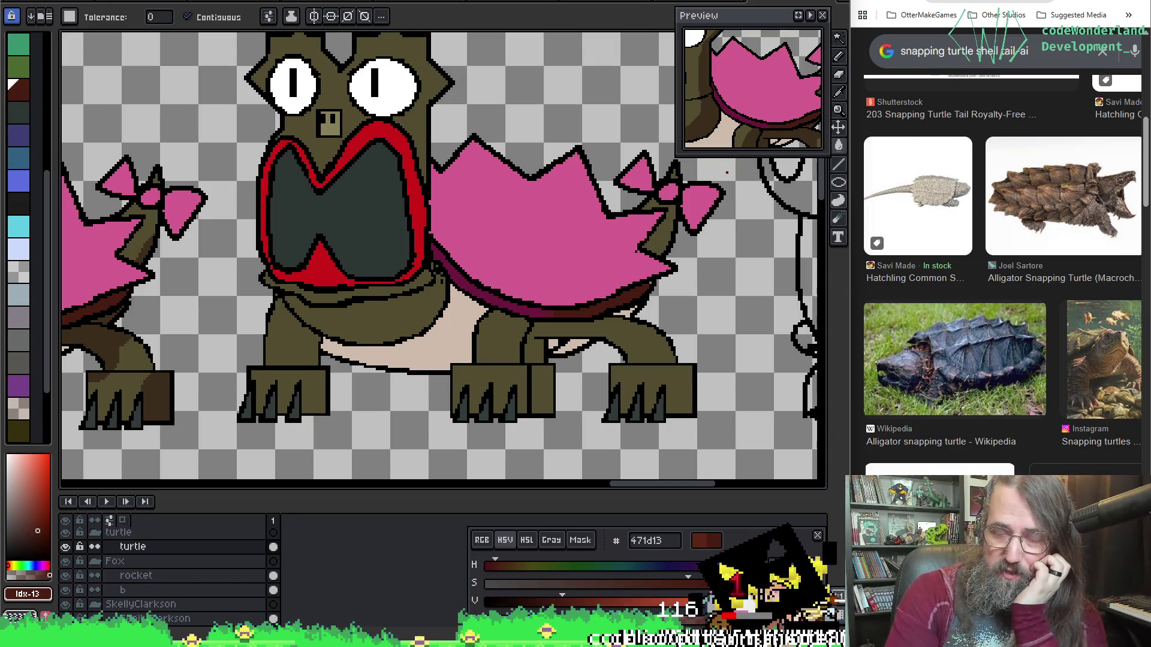
{"action": "mouse_move", "coordinate": [101, 364]}
{"action": "left_mouse_down"}
{"action": "mouse_move", "coordinate": [357, 313]}
{"action": "mouse_move", "coordinate": [420, 327]}
{"action": "left_mouse_up"}
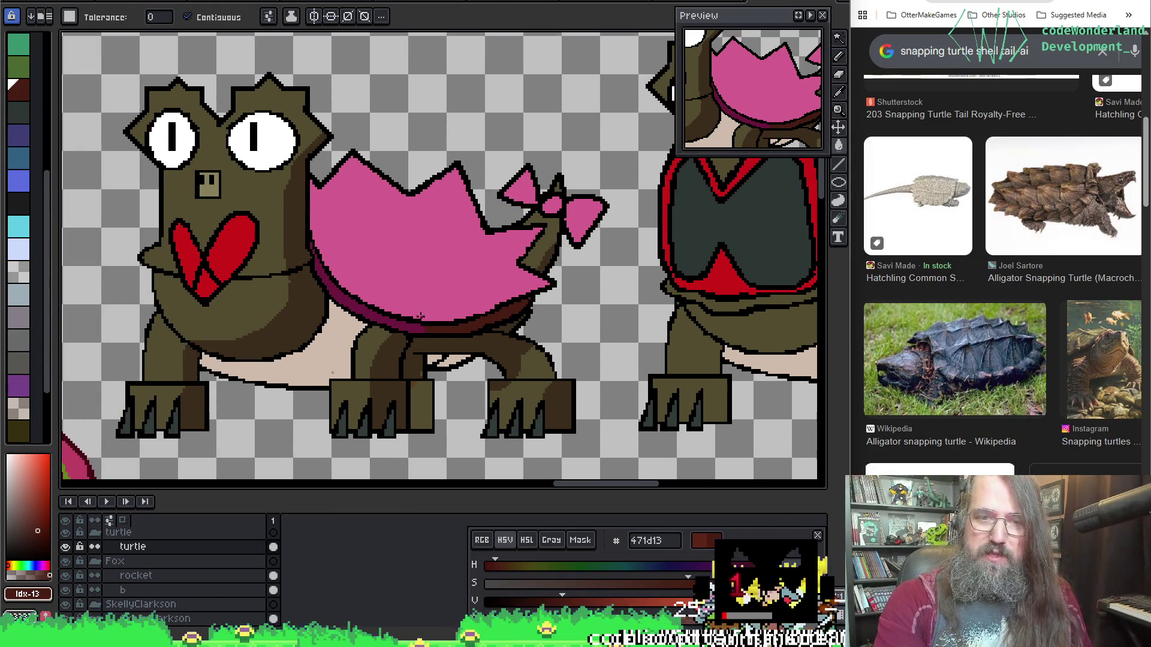
{"action": "key", "text": "w"}
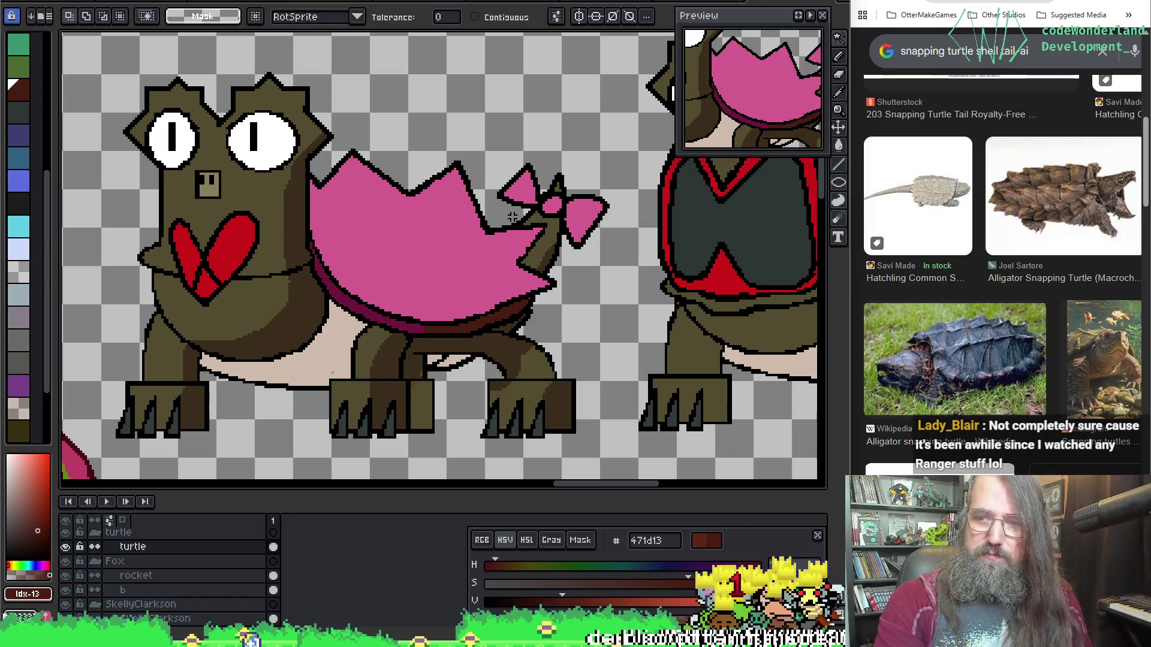
{"action": "left_click", "coordinate": [404, 235]}
{"action": "scroll", "coordinate": [405, 236], "scroll_direction": "down", "scroll_amount": 3}
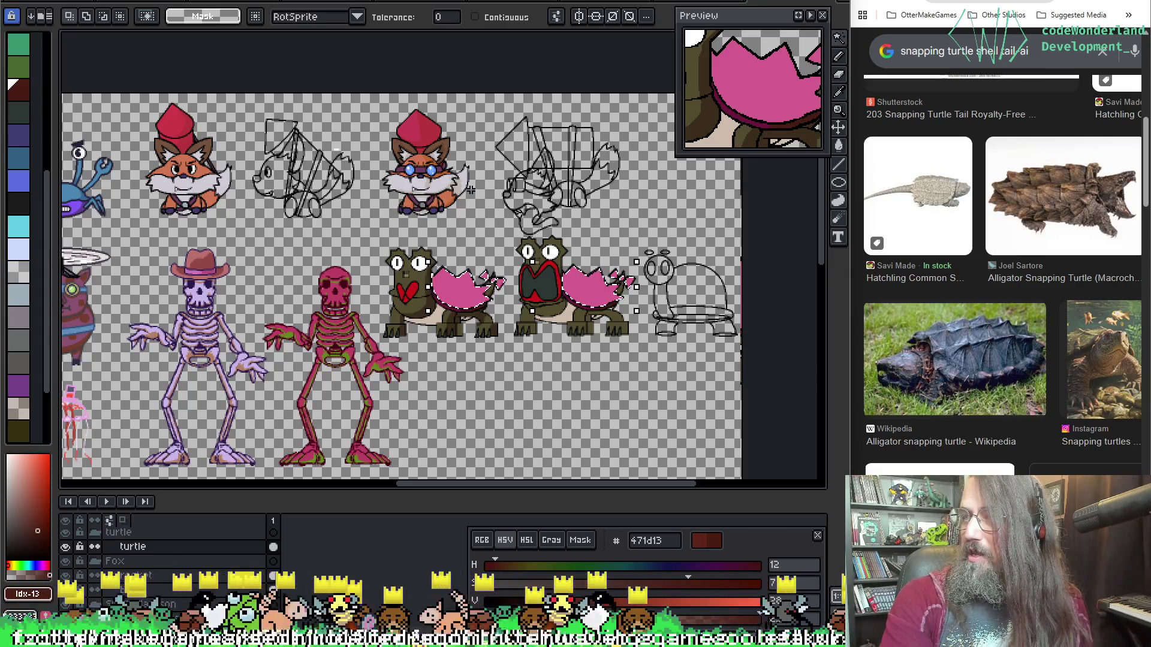
{"action": "scroll", "coordinate": [470, 189], "scroll_direction": "down", "scroll_amount": 1}
{"action": "scroll", "coordinate": [436, 292], "scroll_direction": "up", "scroll_amount": 3}
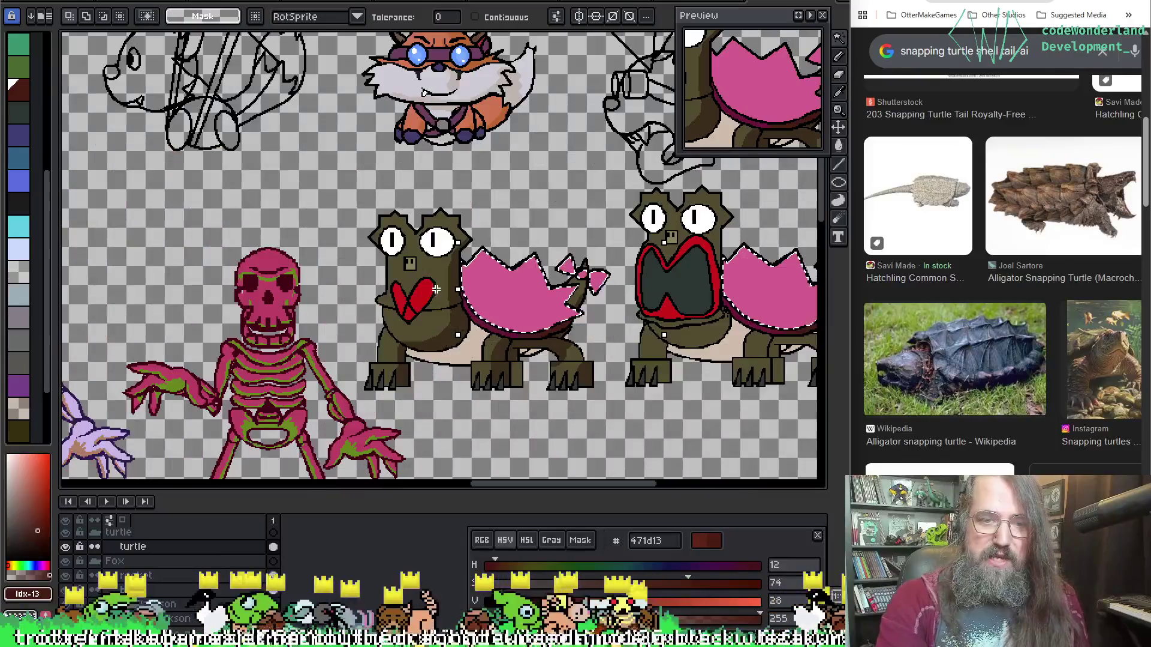
{"action": "scroll", "coordinate": [329, 286], "scroll_direction": "down", "scroll_amount": 2}
{"action": "scroll", "coordinate": [534, 250], "scroll_direction": "up", "scroll_amount": 2}
{"action": "scroll", "coordinate": [534, 250], "scroll_direction": "up", "scroll_amount": 1}
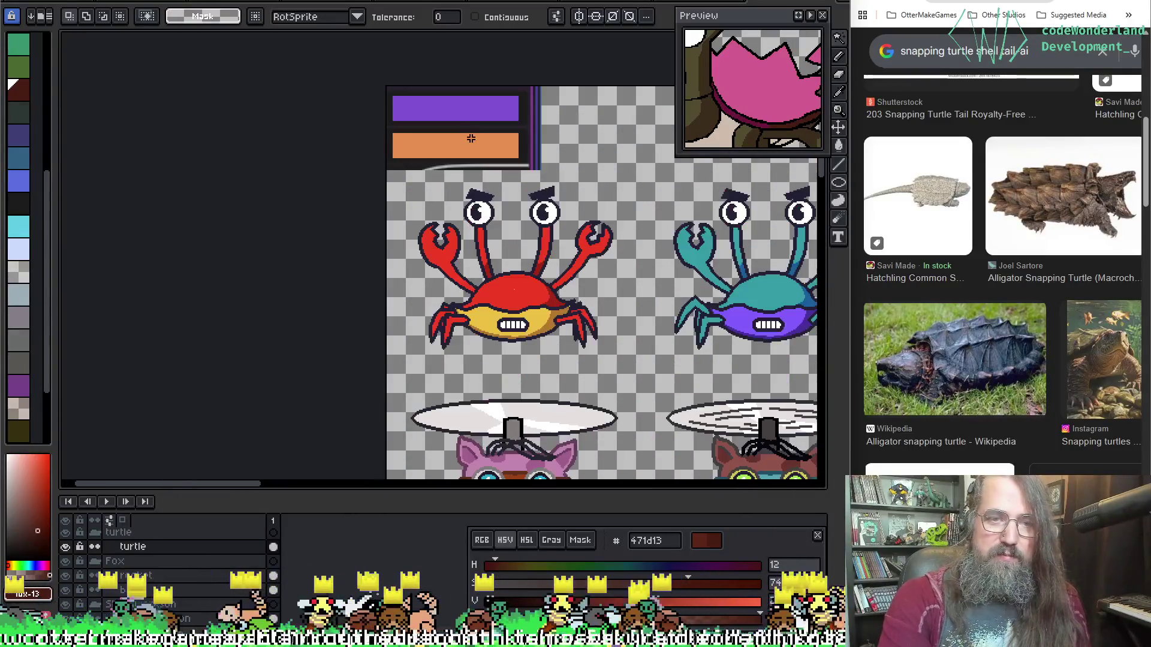
Pan down to the crab swatch bars, clear the shell selection, sample the warm orange swatch and return to the turtles.
{"action": "left_click_drag", "start_coordinate": [535, 251], "coordinate": [471, 204]}
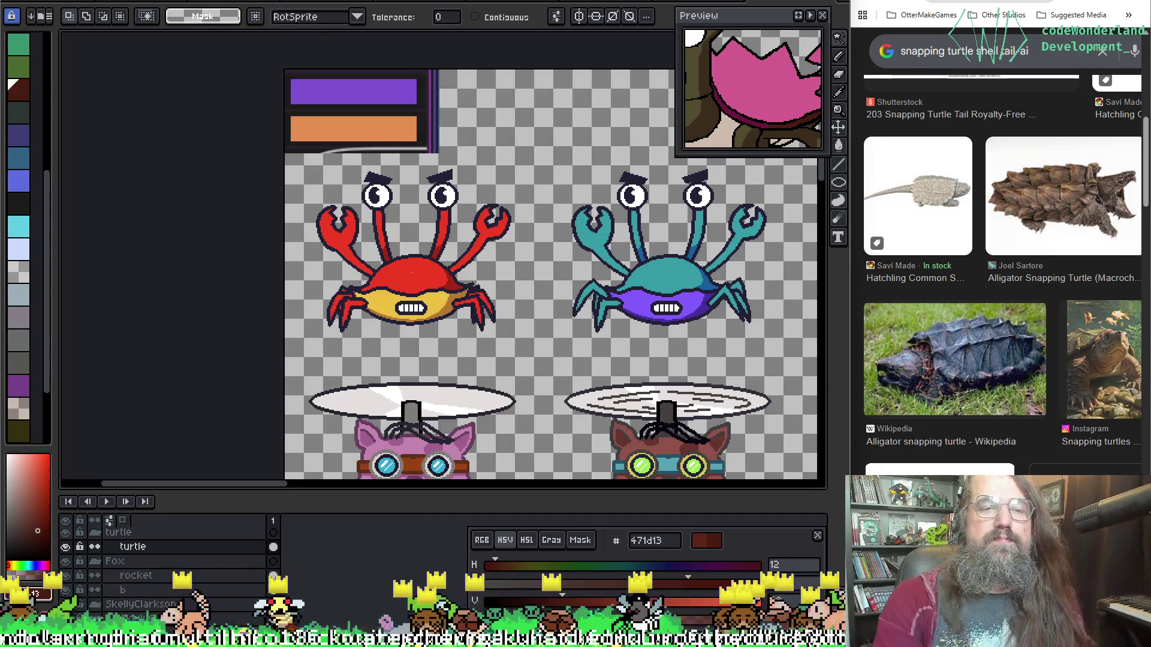
{"action": "scroll", "coordinate": [440, 261], "scroll_direction": "down", "scroll_amount": 1}
{"action": "mouse_move", "coordinate": [791, 414]}
{"action": "left_mouse_down"}
{"action": "mouse_move", "coordinate": [531, 333]}
{"action": "mouse_move", "coordinate": [89, 261]}
{"action": "mouse_move", "coordinate": [449, 306]}
{"action": "mouse_move", "coordinate": [654, 351]}
{"action": "left_mouse_up"}
{"action": "scroll", "coordinate": [532, 333], "scroll_direction": "down", "scroll_amount": 1}
{"action": "scroll", "coordinate": [90, 261], "scroll_direction": "up", "scroll_amount": 1}
{"action": "mouse_move", "coordinate": [544, 313]}
{"action": "left_mouse_down"}
{"action": "mouse_move", "coordinate": [590, 337]}
{"action": "mouse_move", "coordinate": [685, 336]}
{"action": "mouse_move", "coordinate": [279, 297]}
{"action": "mouse_move", "coordinate": [229, 298]}
{"action": "mouse_move", "coordinate": [202, 319]}
{"action": "left_mouse_up"}
{"action": "key", "text": "b"}
{"action": "key", "text": "ctrl+d"}
{"action": "scroll", "coordinate": [240, 264], "scroll_direction": "down", "scroll_amount": 3}
{"action": "scroll", "coordinate": [241, 264], "scroll_direction": "up", "scroll_amount": 4}
{"action": "scroll", "coordinate": [308, 244], "scroll_direction": "down", "scroll_amount": 1}
{"action": "left_click", "coordinate": [393, 200], "text": "alt"}
{"action": "mouse_move", "coordinate": [393, 200]}
{"action": "left_mouse_down"}
{"action": "mouse_move", "coordinate": [88, 220]}
{"action": "mouse_move", "coordinate": [124, 245]}
{"action": "left_mouse_up"}
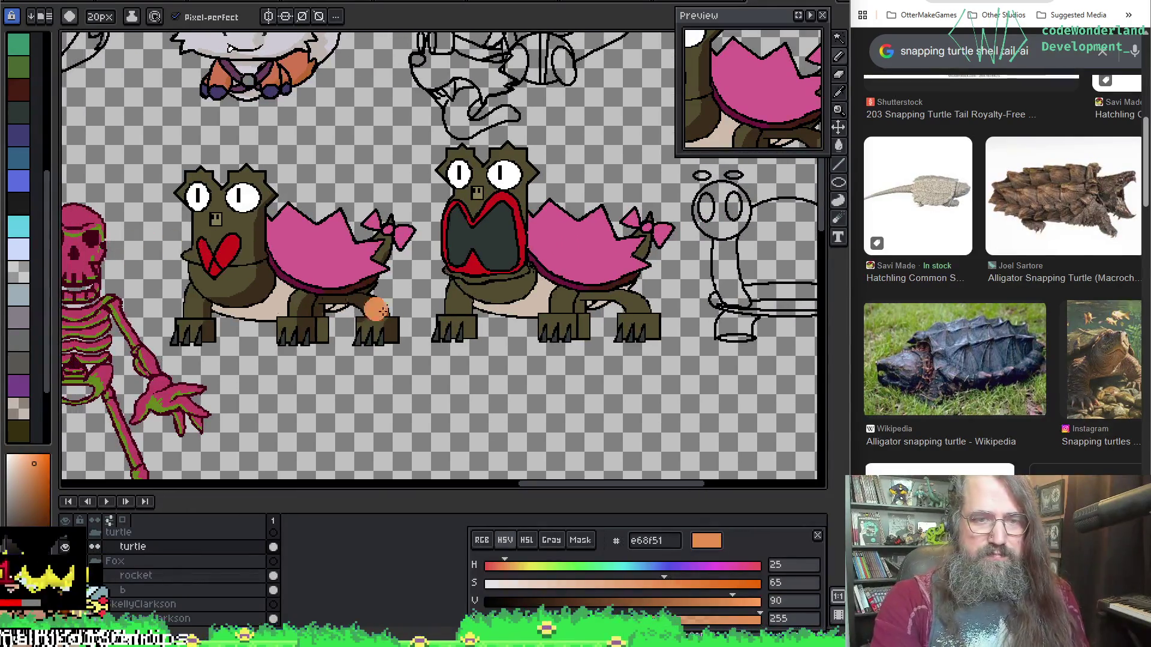
Darken the colour, magic-wand both pink shells and bring the left turtle's shell into view.
{"action": "left_click_drag", "start_coordinate": [587, 610], "coordinate": [571, 610]}
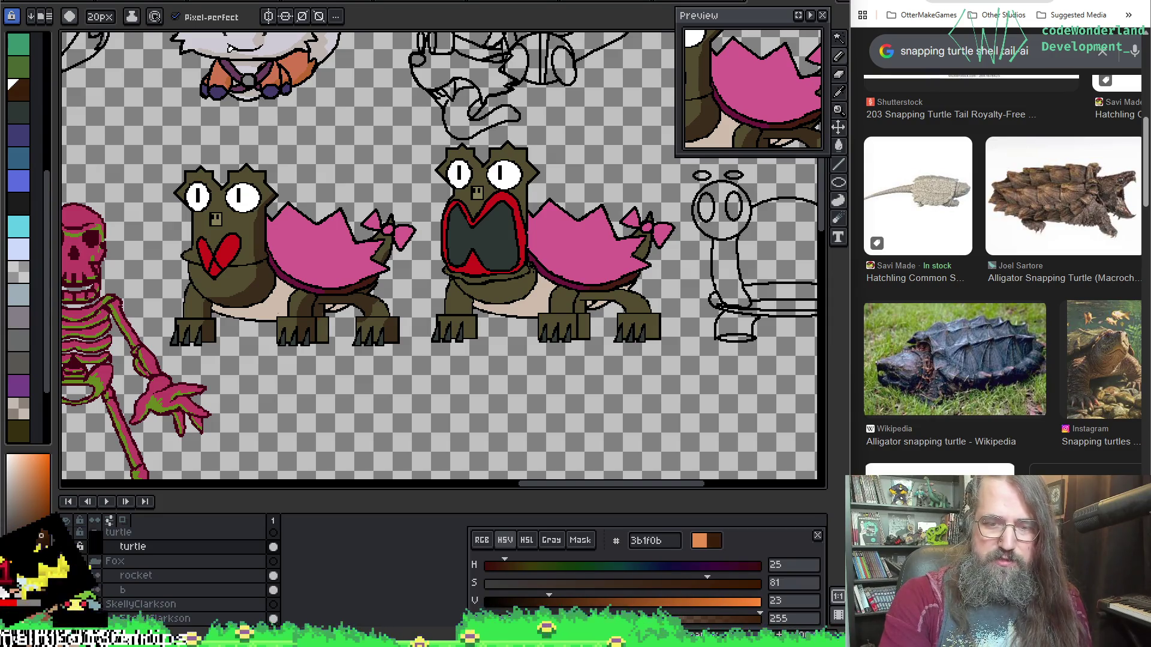
{"action": "key", "text": "w"}
{"action": "left_click", "coordinate": [297, 219]}
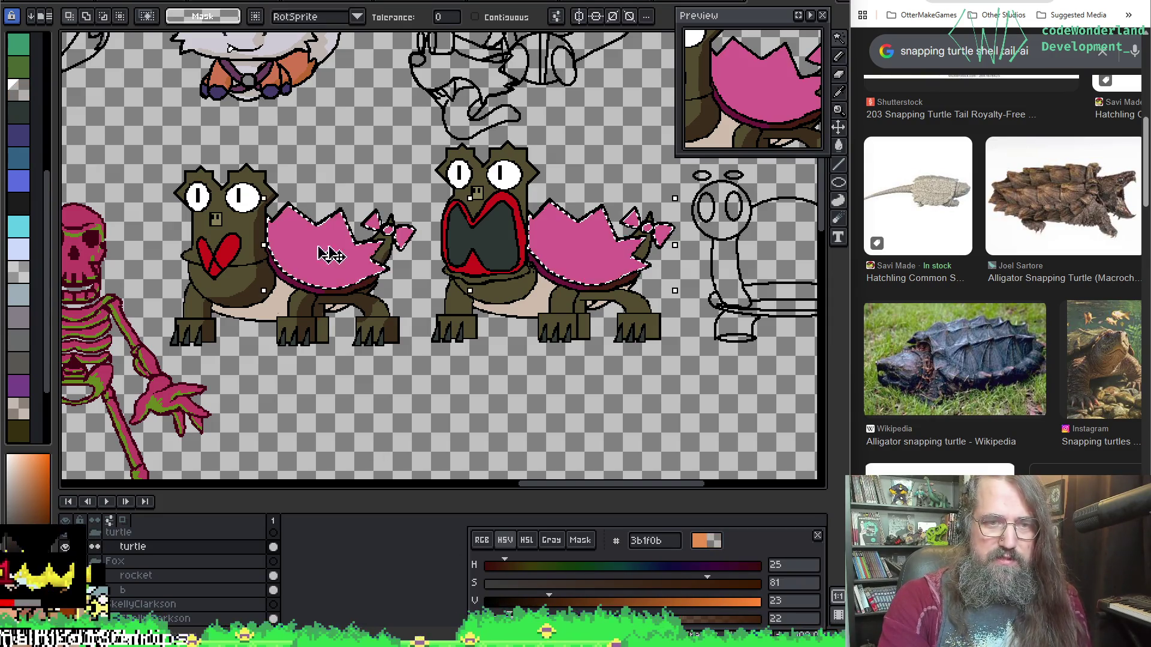
{"action": "scroll", "coordinate": [464, 231], "scroll_direction": "up", "scroll_amount": 4}
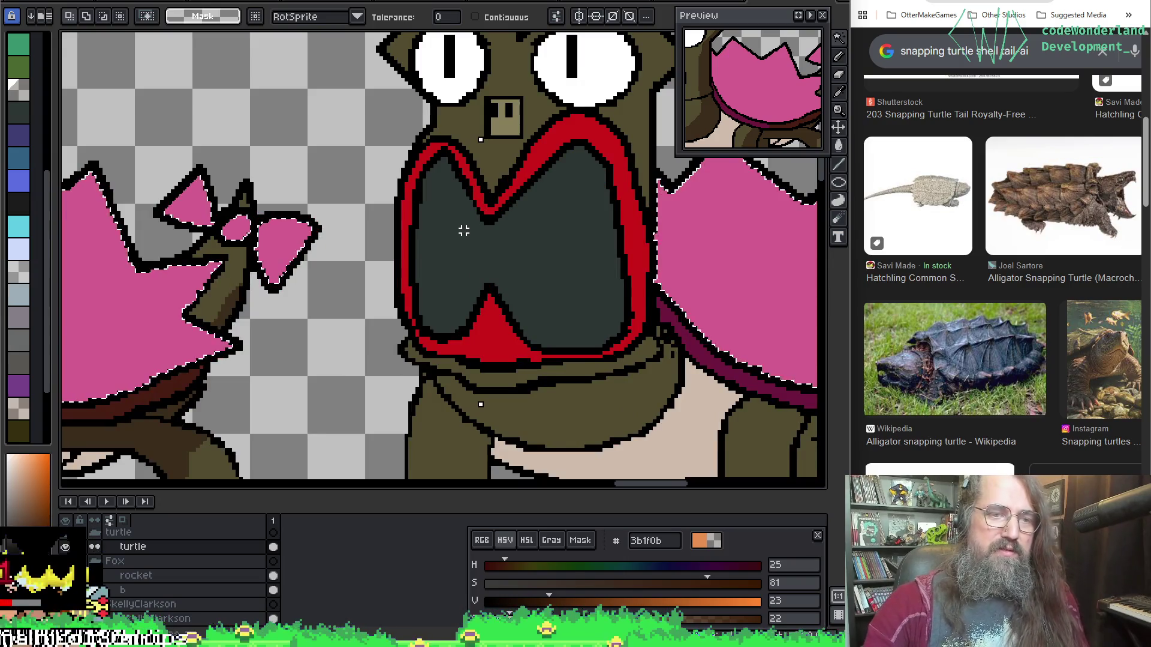
{"action": "key", "text": "g"}
{"action": "left_click_drag", "start_coordinate": [337, 334], "coordinate": [578, 234]}
{"action": "key", "text": "b"}
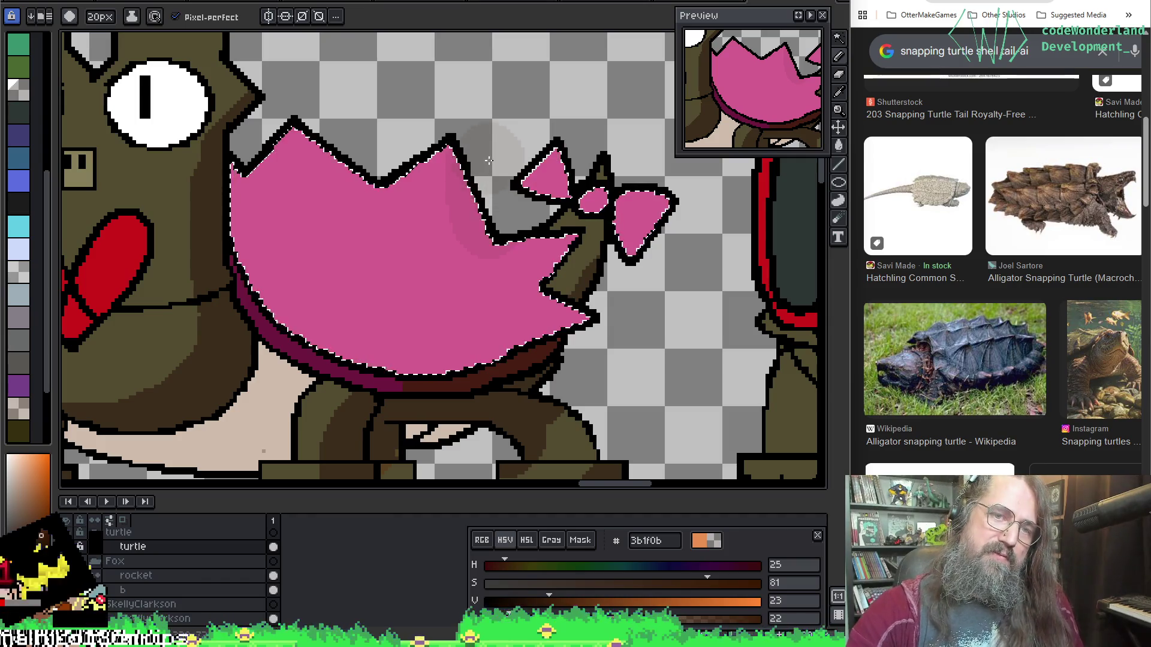
Paint darker pink shading along the shell's upper spikes, adjusting the brush size as needed.
{"action": "left_click", "coordinate": [475, 171], "text": "alt"}
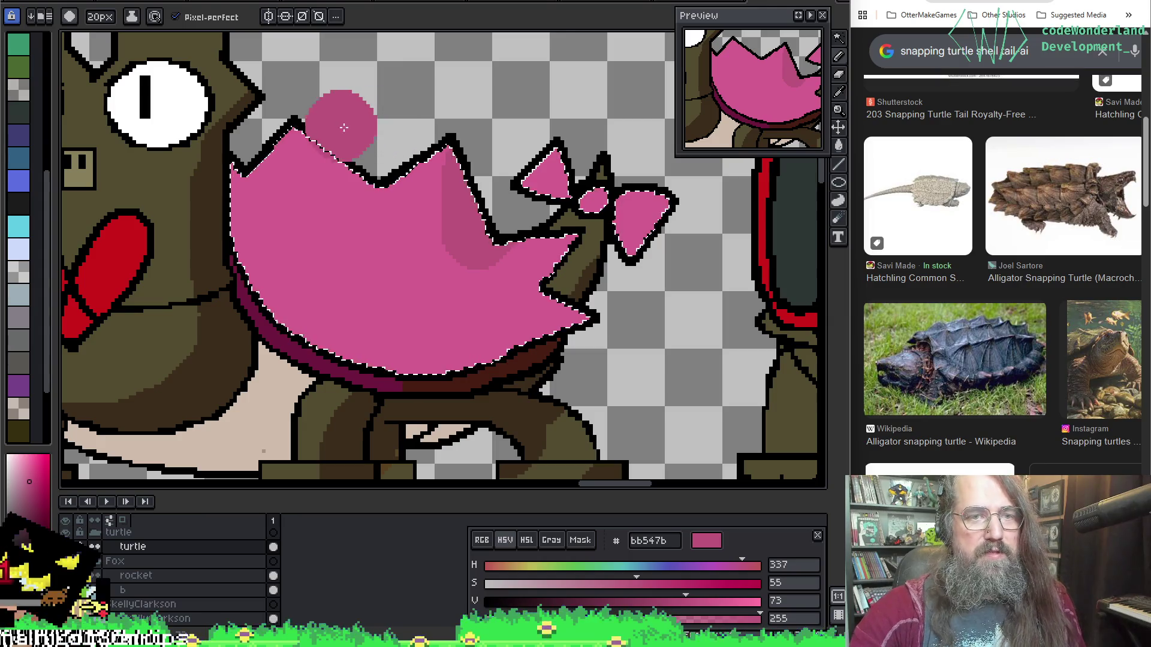
{"action": "left_click_drag", "start_coordinate": [315, 144], "coordinate": [422, 180]}
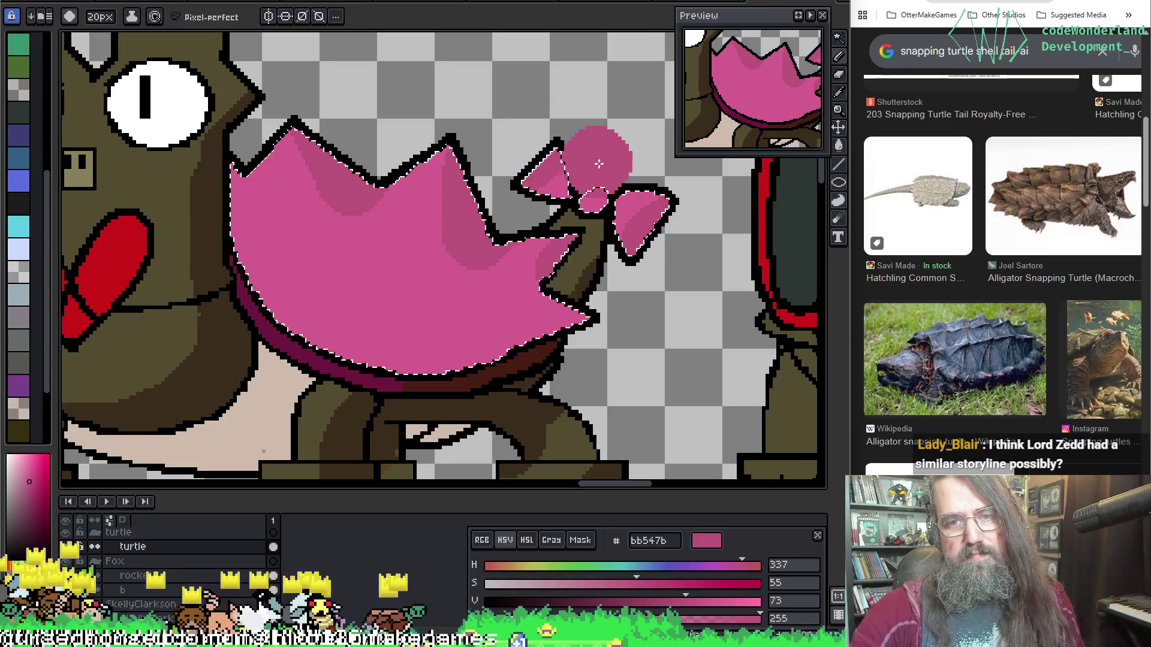
{"action": "key", "text": "minus"}
{"action": "key", "text": "minus"}
{"action": "key", "text": "minus"}
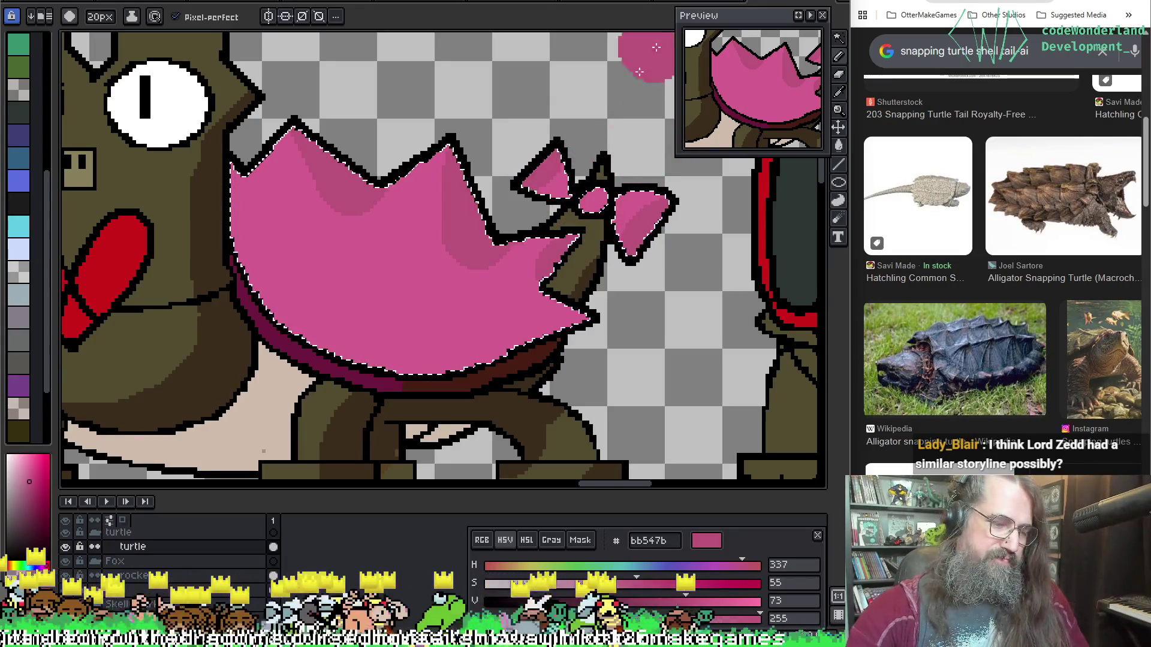
{"action": "key", "text": "minus"}
{"action": "key", "text": "minus"}
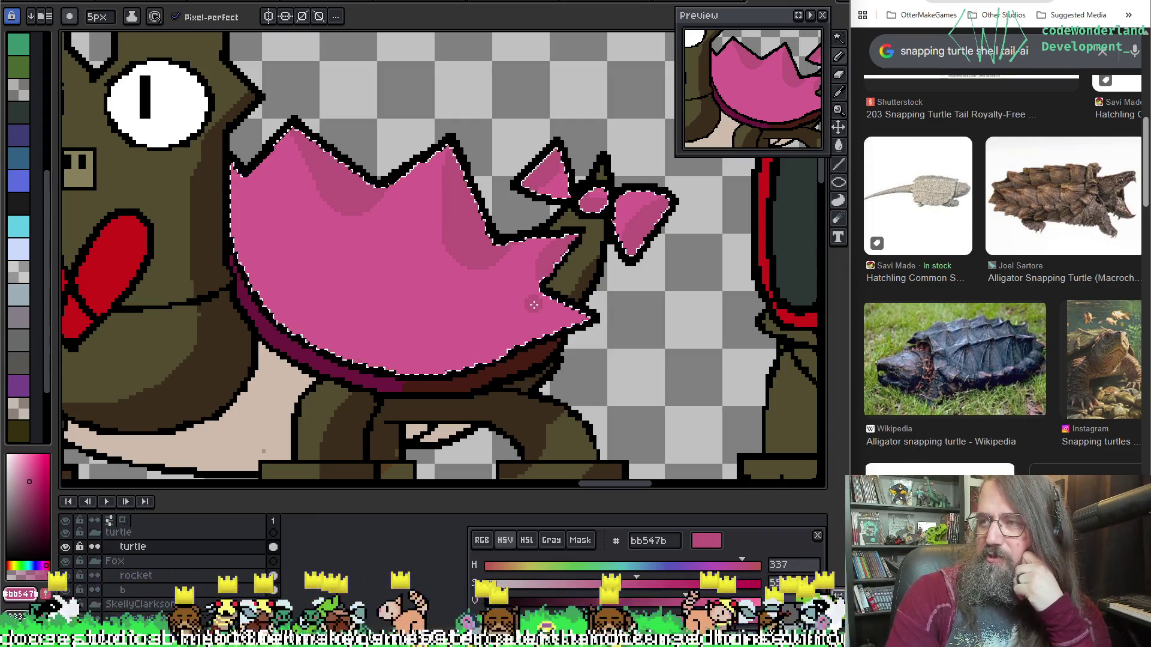
{"action": "scroll", "coordinate": [527, 262], "scroll_direction": "down", "scroll_amount": 2}
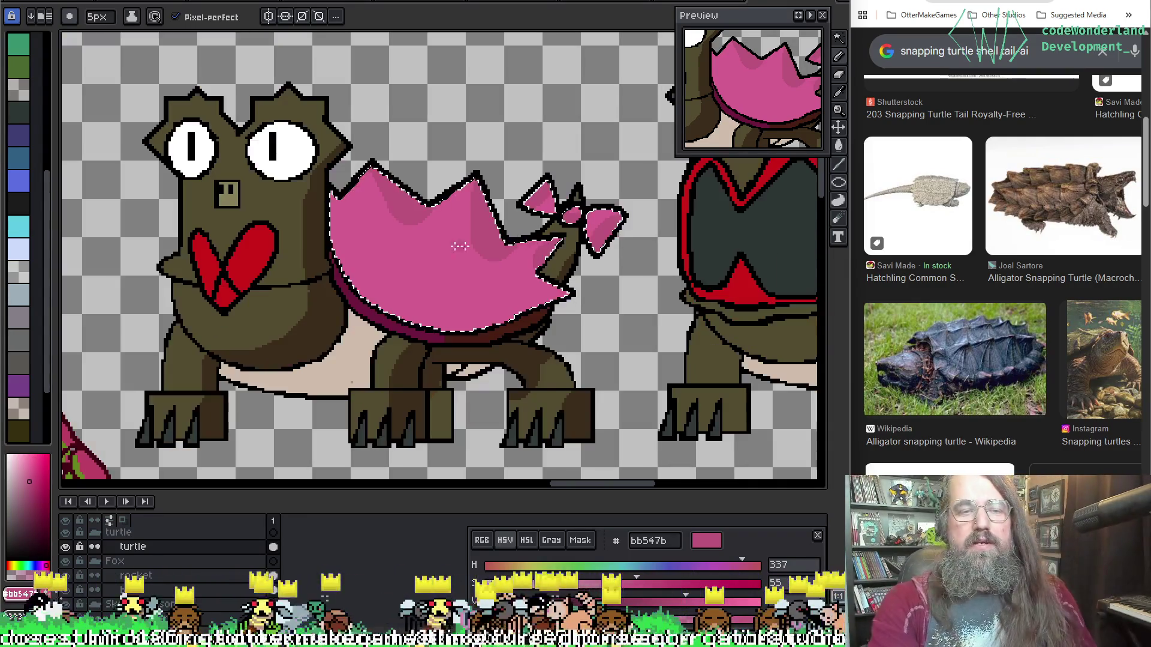
{"action": "left_click_drag", "start_coordinate": [490, 260], "coordinate": [511, 286]}
{"action": "scroll", "coordinate": [511, 286], "scroll_direction": "up", "scroll_amount": 1}
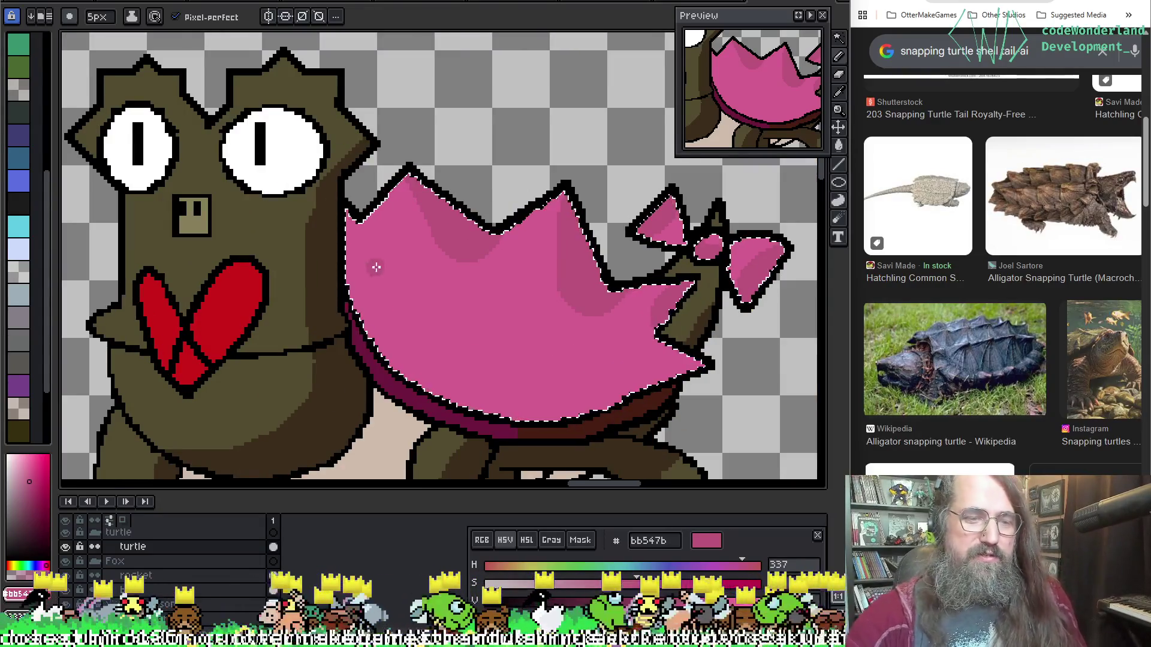
{"action": "key", "text": "plus"}
{"action": "key", "text": "plus"}
{"action": "key", "text": "plus"}
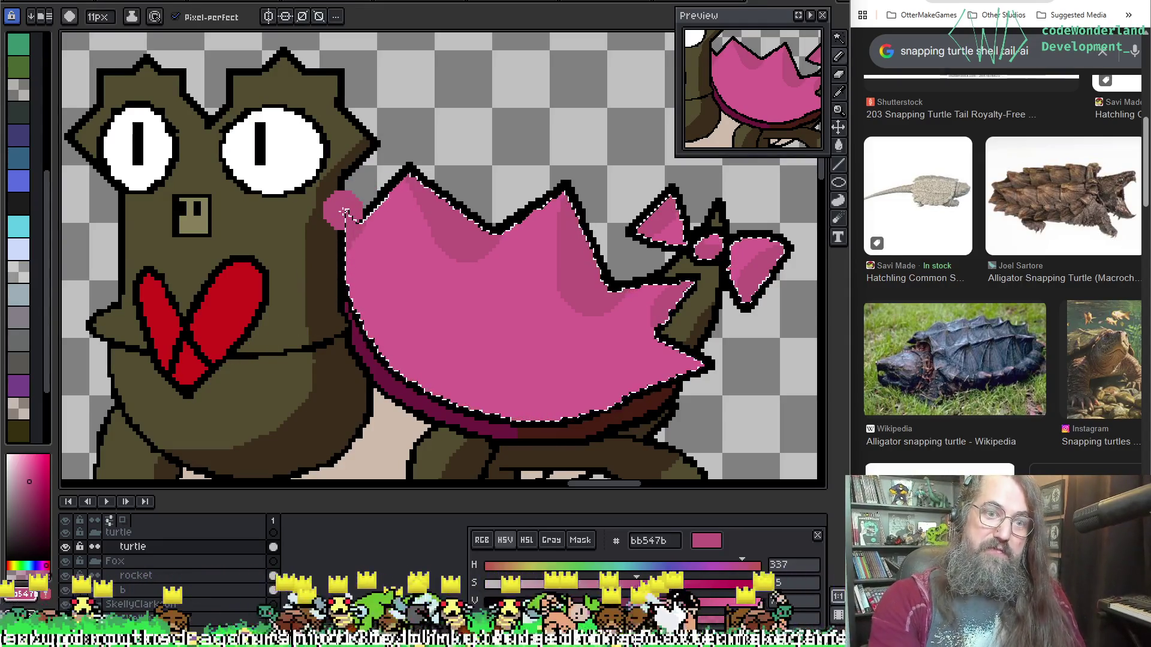
{"action": "scroll", "coordinate": [457, 363], "scroll_direction": "up", "scroll_amount": 2}
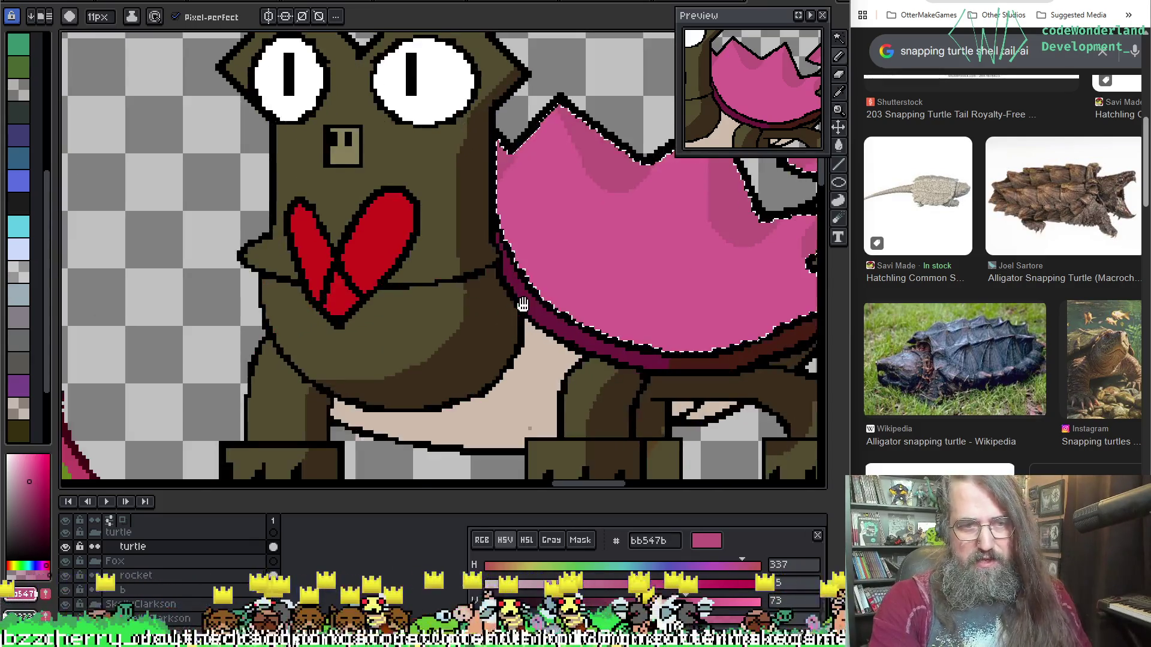
{"action": "scroll", "coordinate": [464, 336], "scroll_direction": "down", "scroll_amount": 2}
{"action": "mouse_move", "coordinate": [527, 309]}
{"action": "left_mouse_down"}
{"action": "mouse_move", "coordinate": [300, 268]}
{"action": "mouse_move", "coordinate": [500, 299]}
{"action": "mouse_move", "coordinate": [474, 270]}
{"action": "mouse_move", "coordinate": [383, 386]}
{"action": "mouse_move", "coordinate": [432, 239]}
{"action": "mouse_move", "coordinate": [469, 264]}
{"action": "left_mouse_up"}
Magic-wand the red heart and mouth areas and lower the value slider to a near-black brown.
{"action": "key", "text": "w"}
{"action": "left_click", "coordinate": [303, 258]}
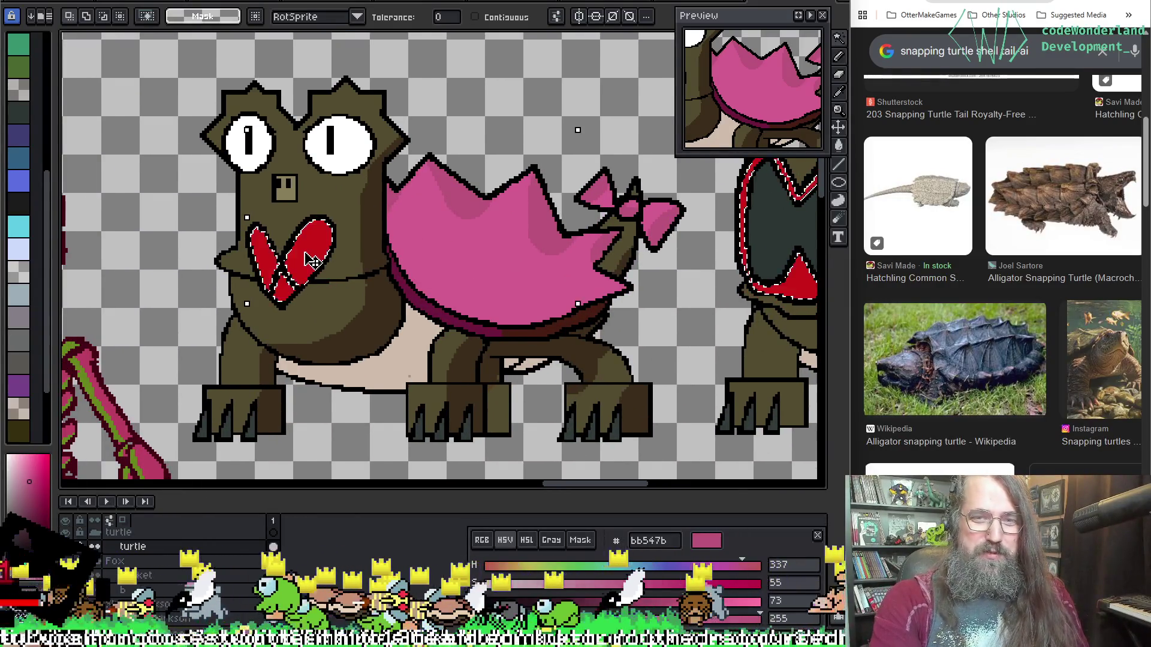
{"action": "scroll", "coordinate": [306, 297], "scroll_direction": "down", "scroll_amount": 2}
{"action": "left_click_drag", "start_coordinate": [306, 297], "coordinate": [548, 213]}
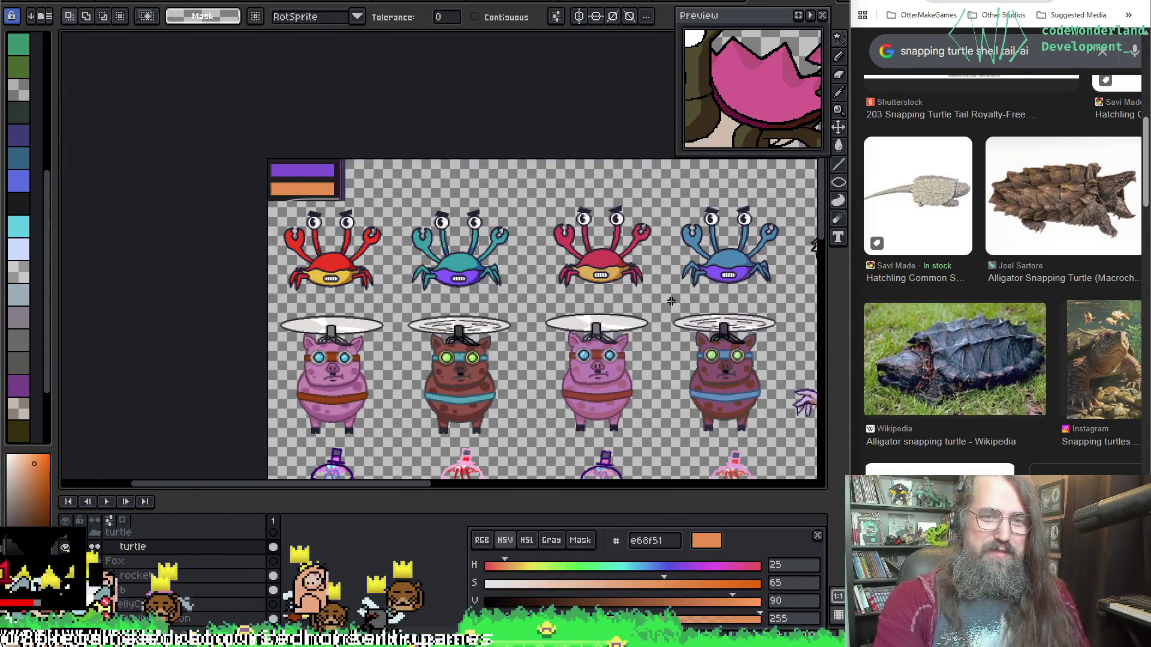
{"action": "mouse_move", "coordinate": [549, 212]}
{"action": "left_mouse_down"}
{"action": "mouse_move", "coordinate": [398, 369]}
{"action": "mouse_move", "coordinate": [90, 244]}
{"action": "left_mouse_up"}
{"action": "scroll", "coordinate": [372, 417], "scroll_direction": "up", "scroll_amount": 3}
{"action": "scroll", "coordinate": [372, 417], "scroll_direction": "down", "scroll_amount": 1}
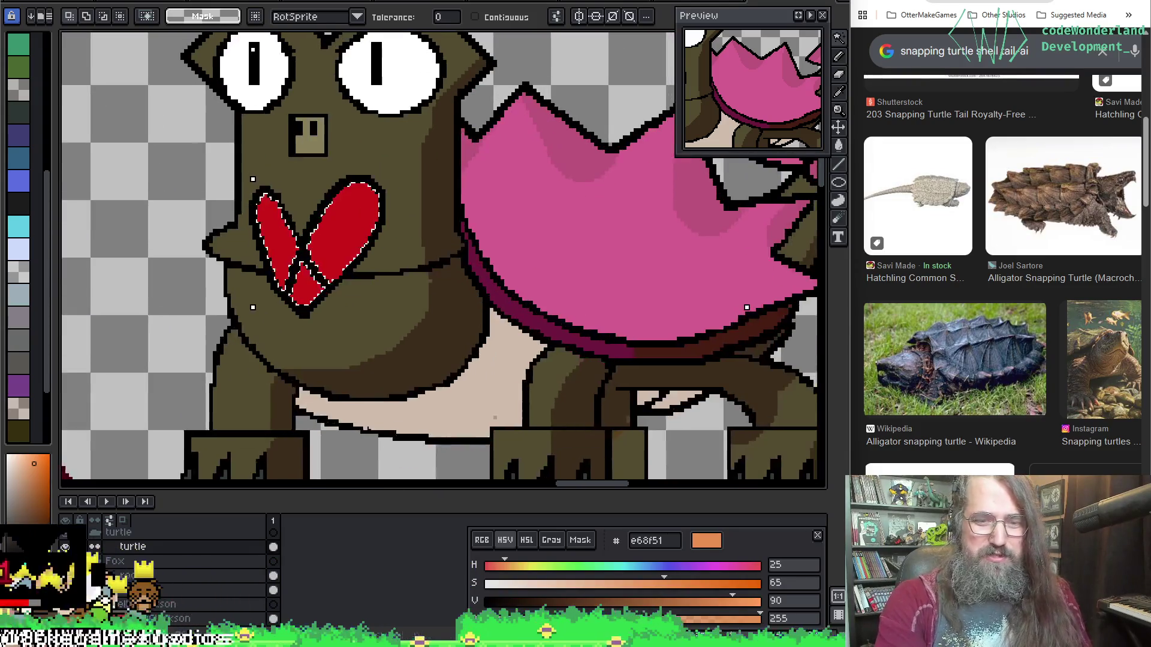
{"action": "left_click_drag", "start_coordinate": [732, 595], "coordinate": [548, 596]}
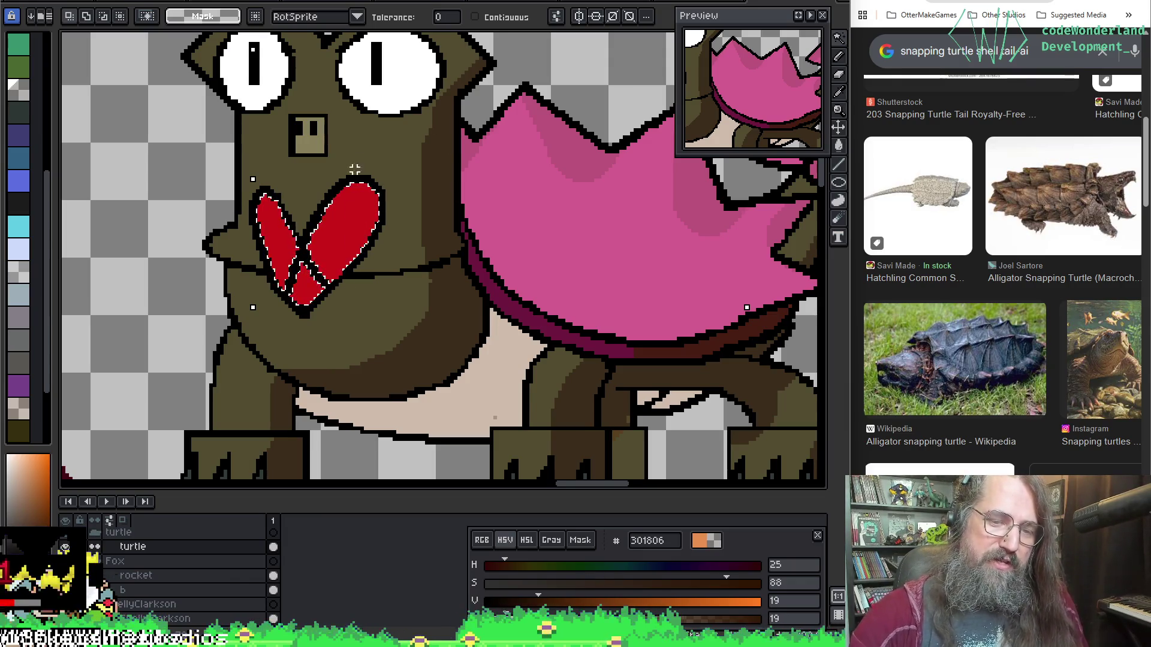
{"action": "key", "text": "b"}
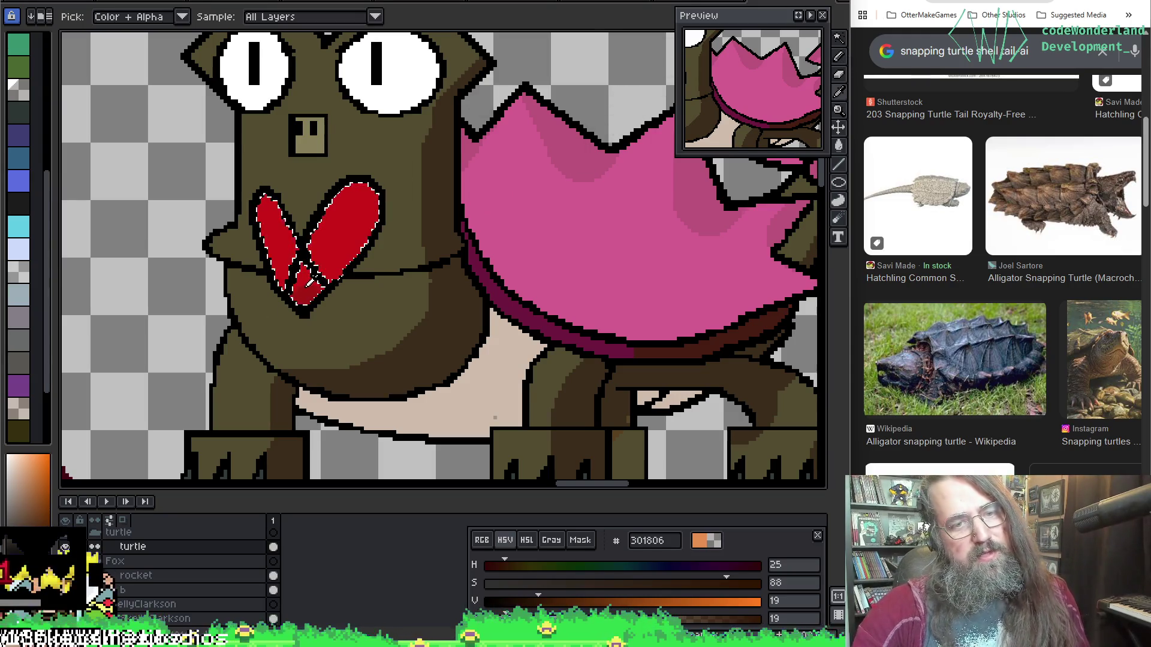
Pick dark red a41814, shade the heart and undo the unwanted pencil strokes.
{"action": "left_click", "coordinate": [315, 300], "text": "alt"}
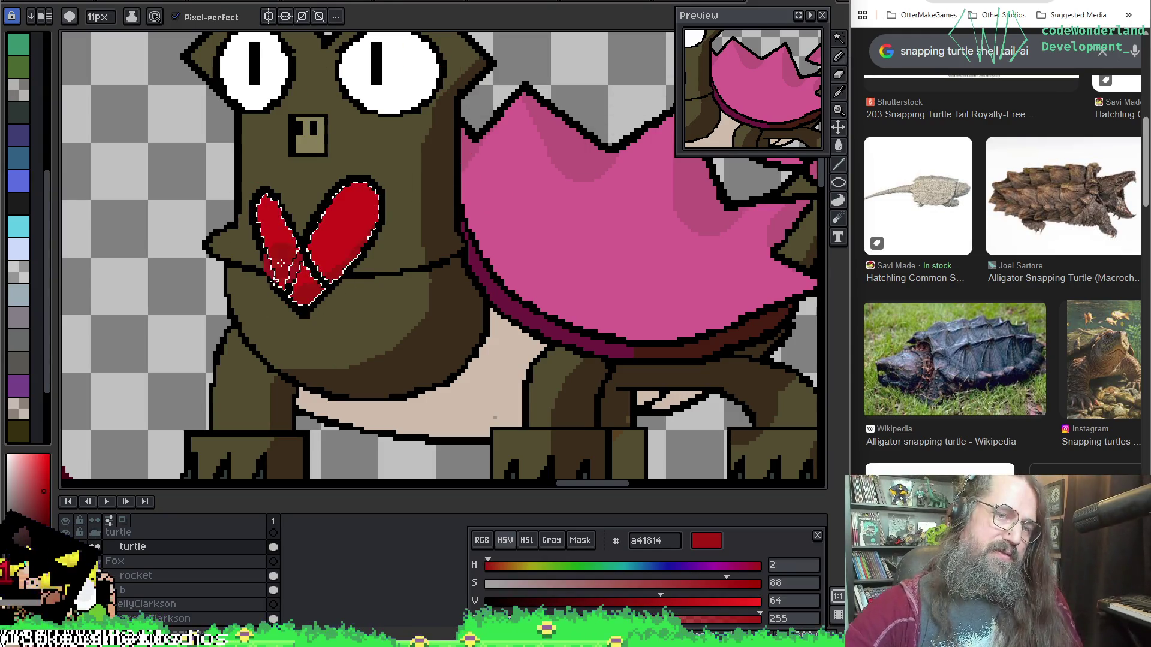
{"action": "key", "text": "ctrl+z"}
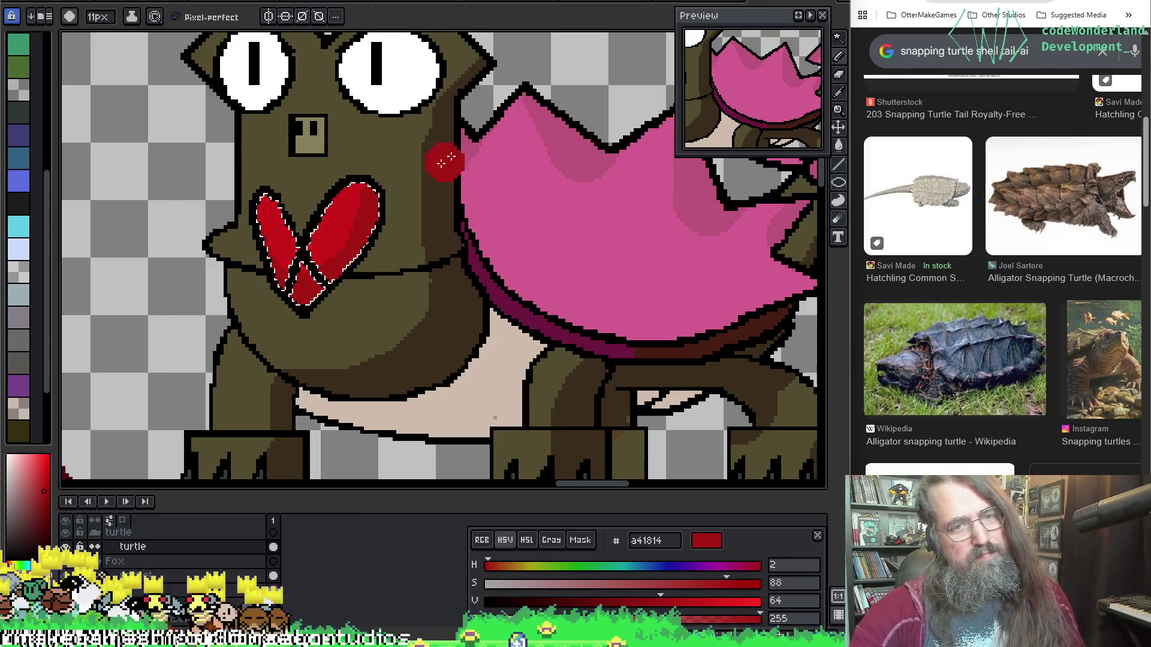
{"action": "key", "text": "ctrl+z"}
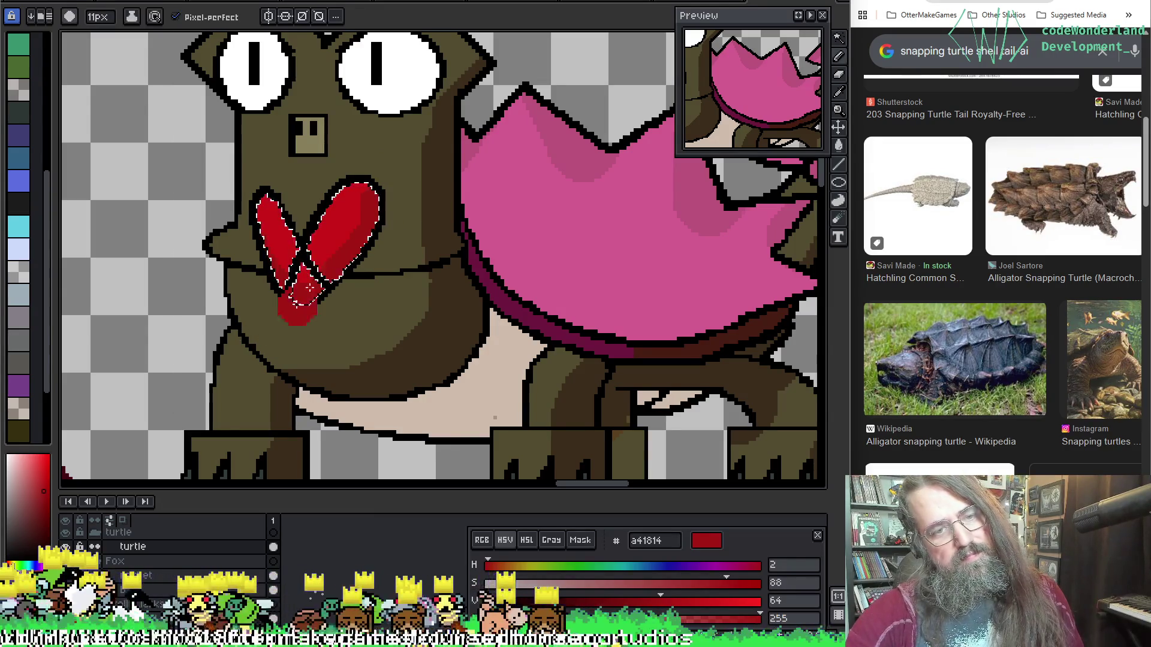
{"action": "key", "text": "ctrl+z"}
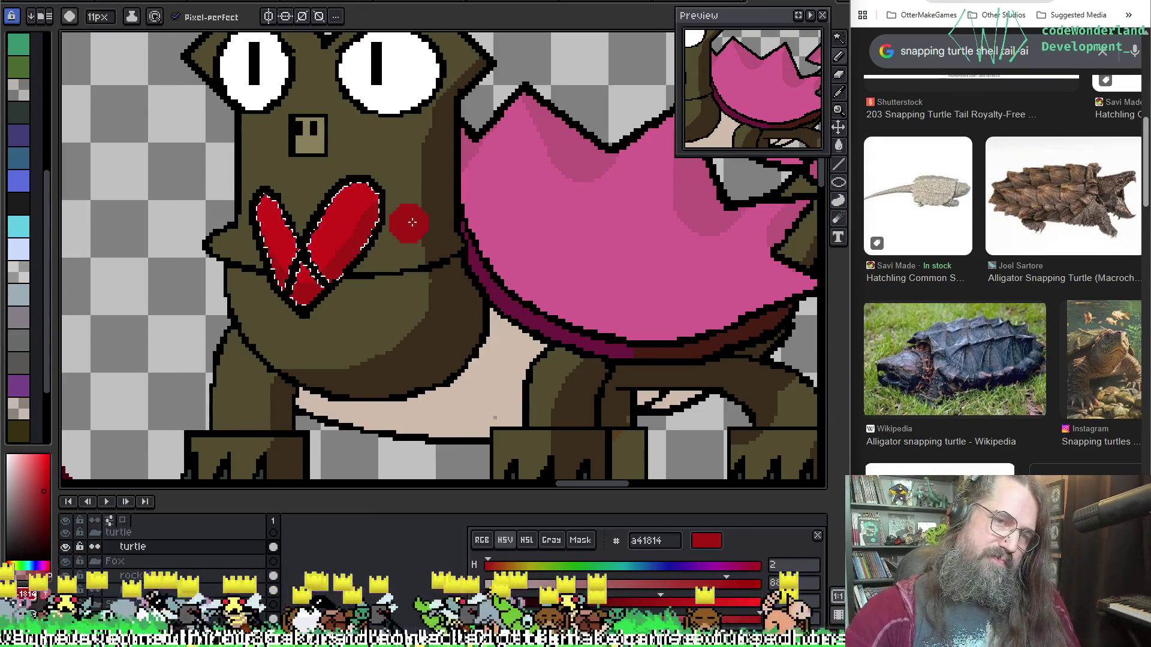
{"action": "key", "text": "ctrl+z"}
{"action": "key", "text": "ctrl"}
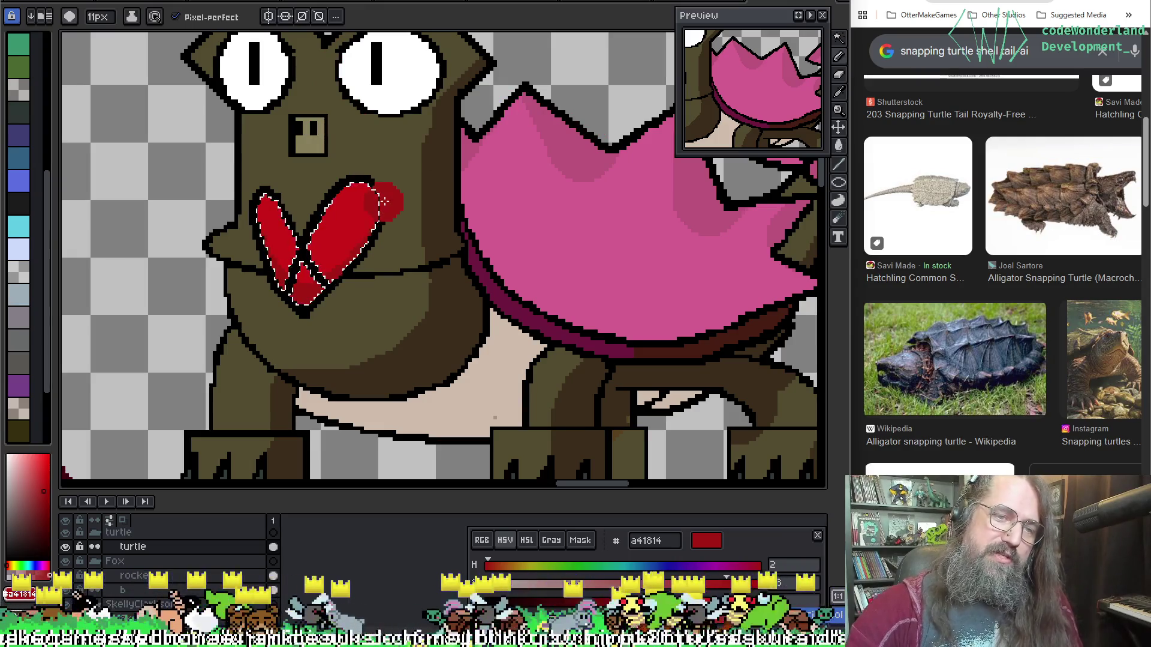
Paint deeper red along the open-mouthed turtle's inner right and bottom mouth edges, then recentre on both turtles.
{"action": "mouse_move", "coordinate": [657, 330]}
{"action": "left_mouse_down"}
{"action": "mouse_move", "coordinate": [547, 308]}
{"action": "mouse_move", "coordinate": [301, 377]}
{"action": "left_mouse_up"}
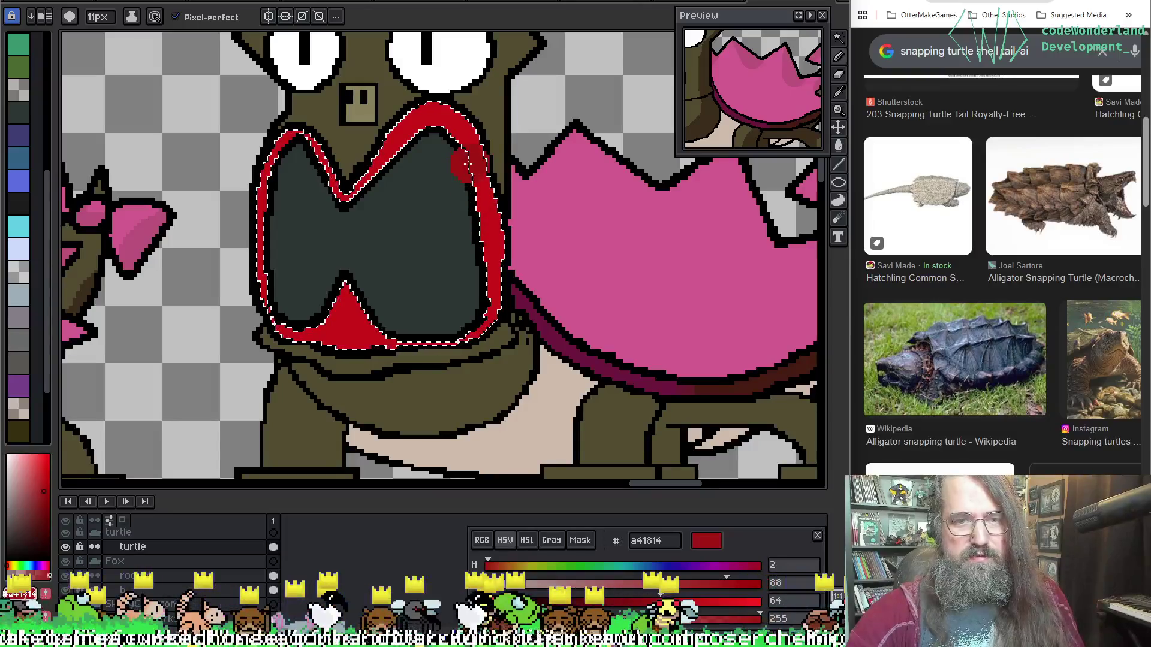
{"action": "left_click_drag", "start_coordinate": [479, 176], "coordinate": [471, 290]}
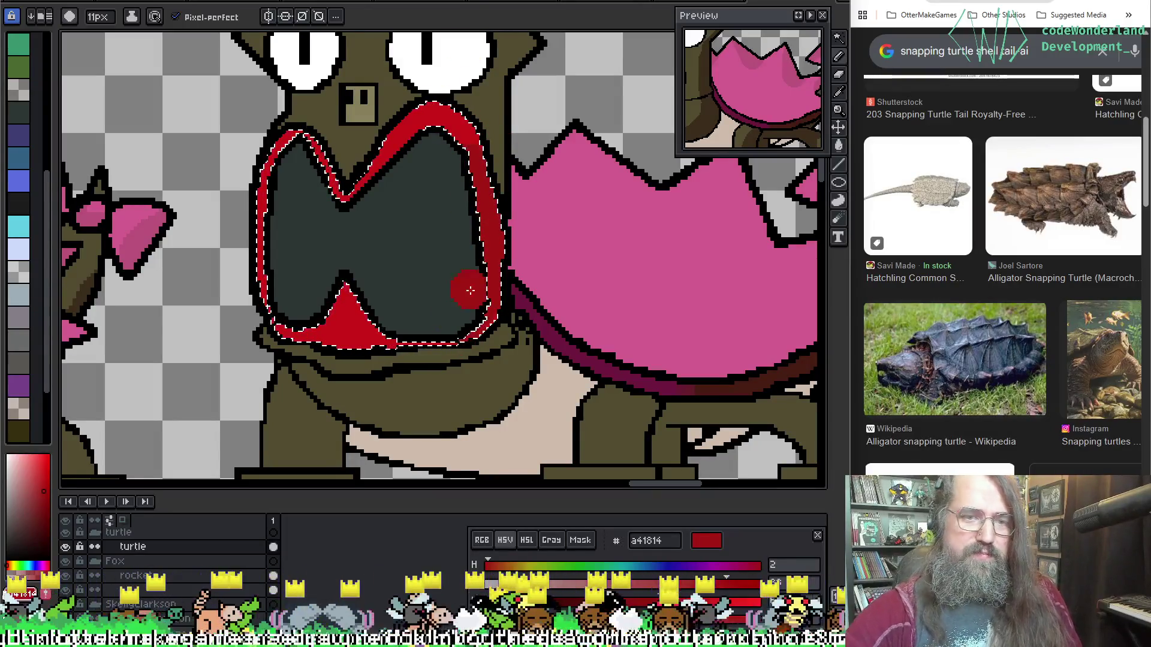
{"action": "left_click_drag", "start_coordinate": [386, 326], "coordinate": [270, 329]}
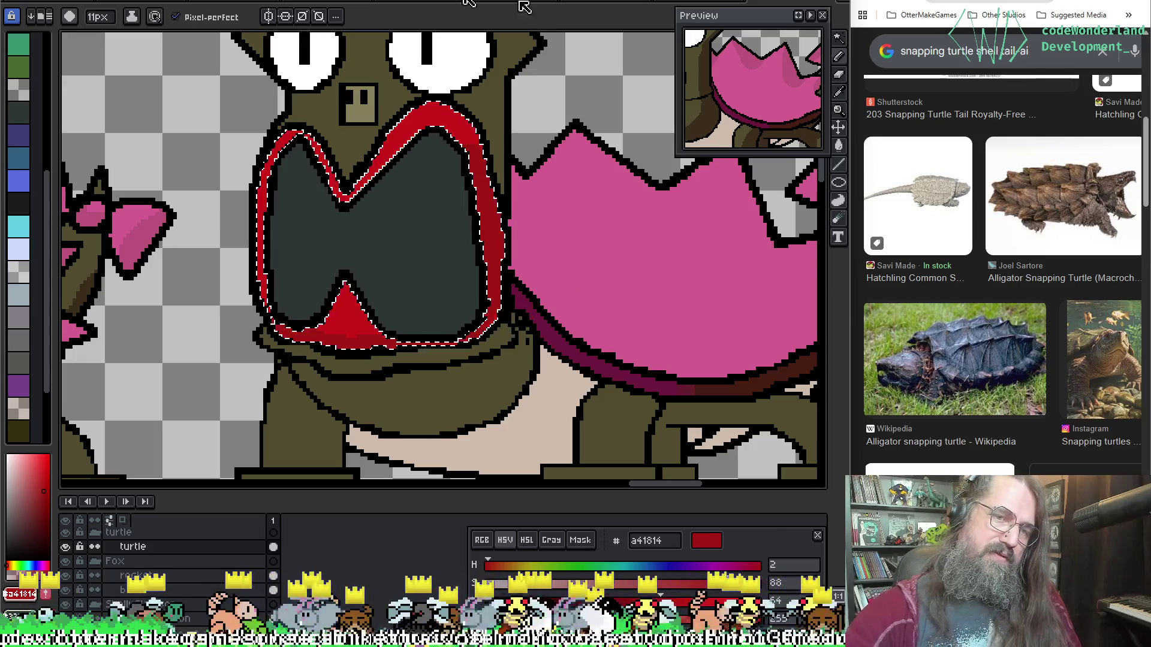
{"action": "scroll", "coordinate": [316, 369], "scroll_direction": "down", "scroll_amount": 3}
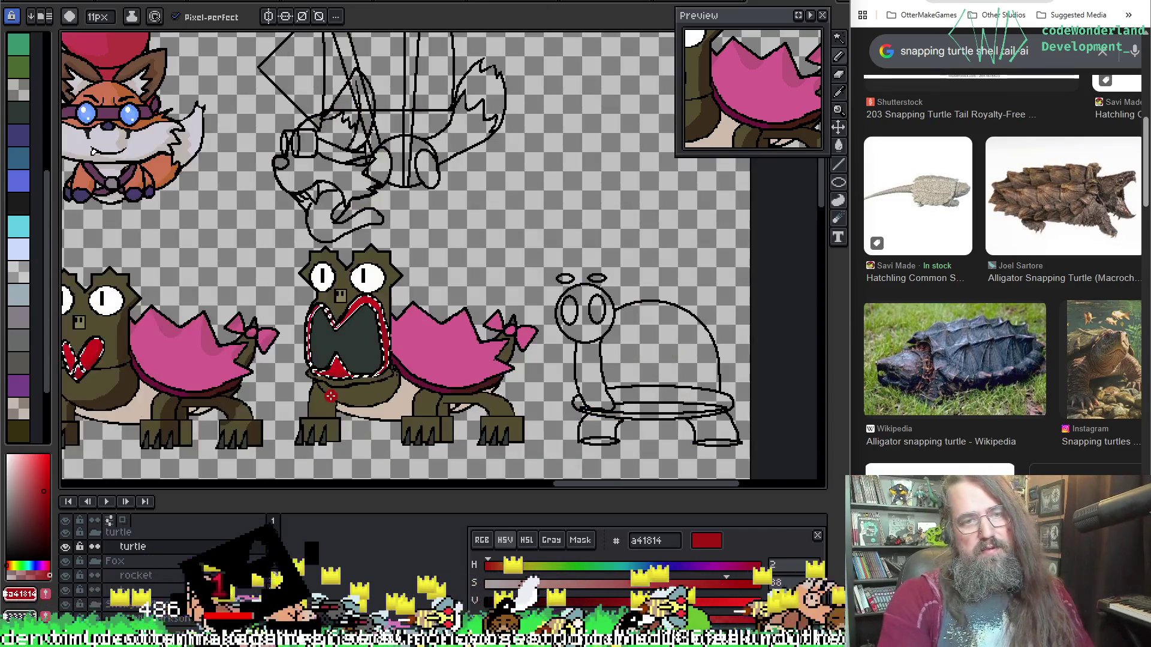
{"action": "left_click_drag", "start_coordinate": [316, 376], "coordinate": [488, 339]}
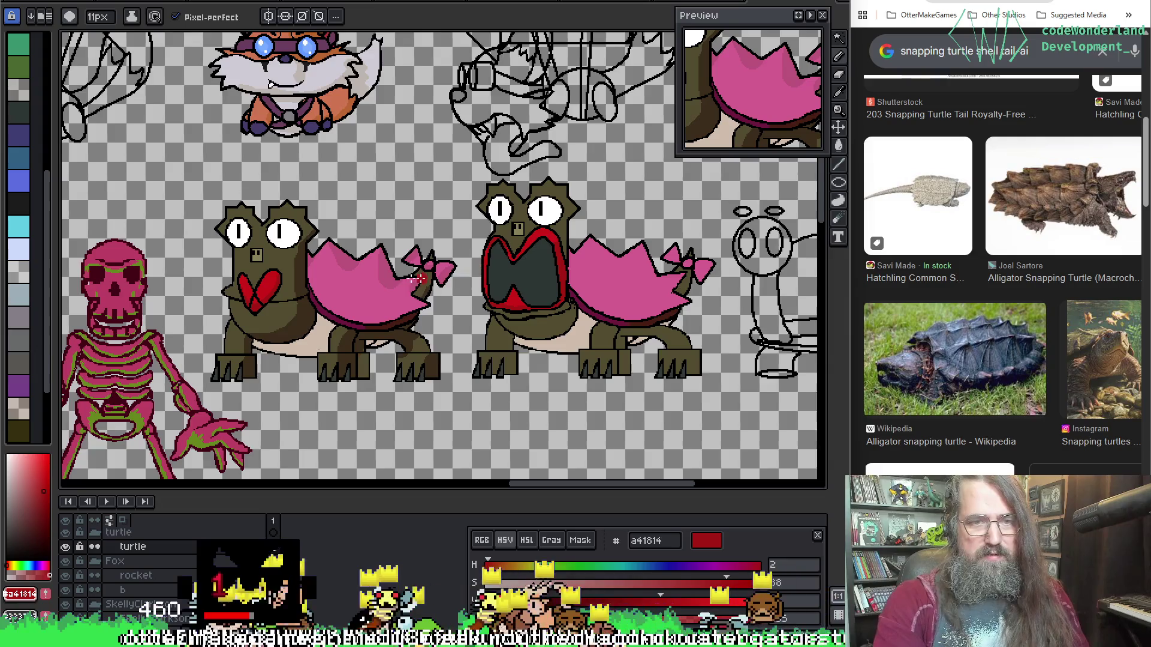
{"action": "left_click_drag", "start_coordinate": [372, 311], "coordinate": [299, 285]}
{"action": "scroll", "coordinate": [300, 285], "scroll_direction": "up", "scroll_amount": 2}
{"action": "key", "text": "w"}
Magic-wand the olive body, sample the dark brown from the turtle and shade the belly under the mouth.
{"action": "left_click", "coordinate": [446, 399]}
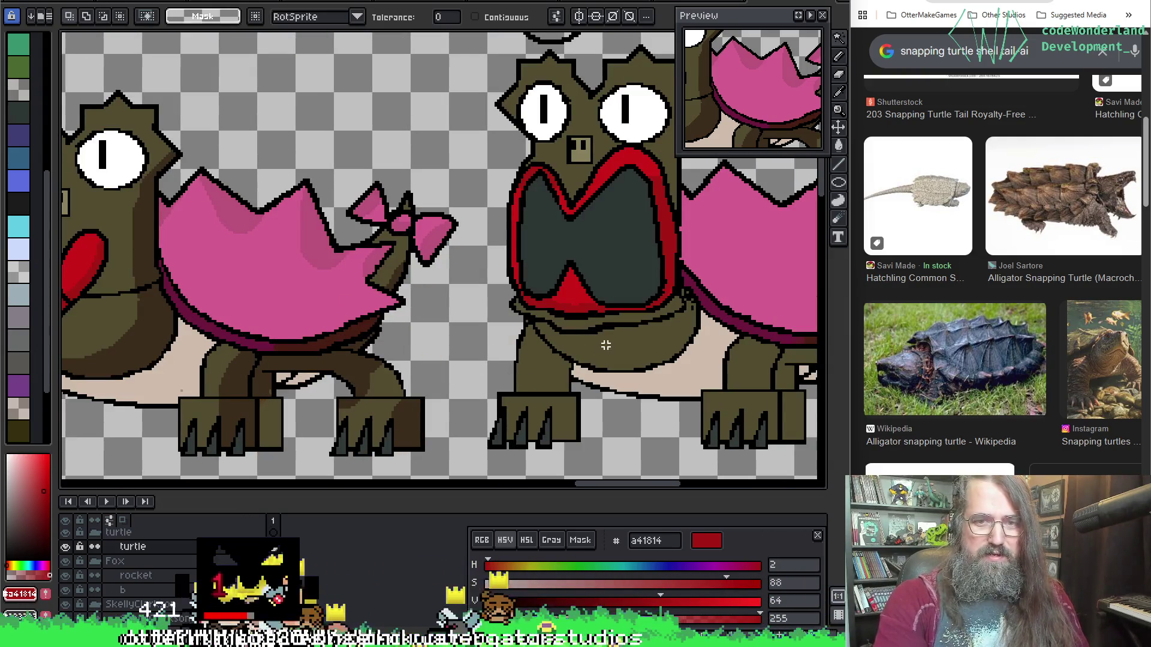
{"action": "key", "text": "i"}
{"action": "left_click", "coordinate": [316, 409]}
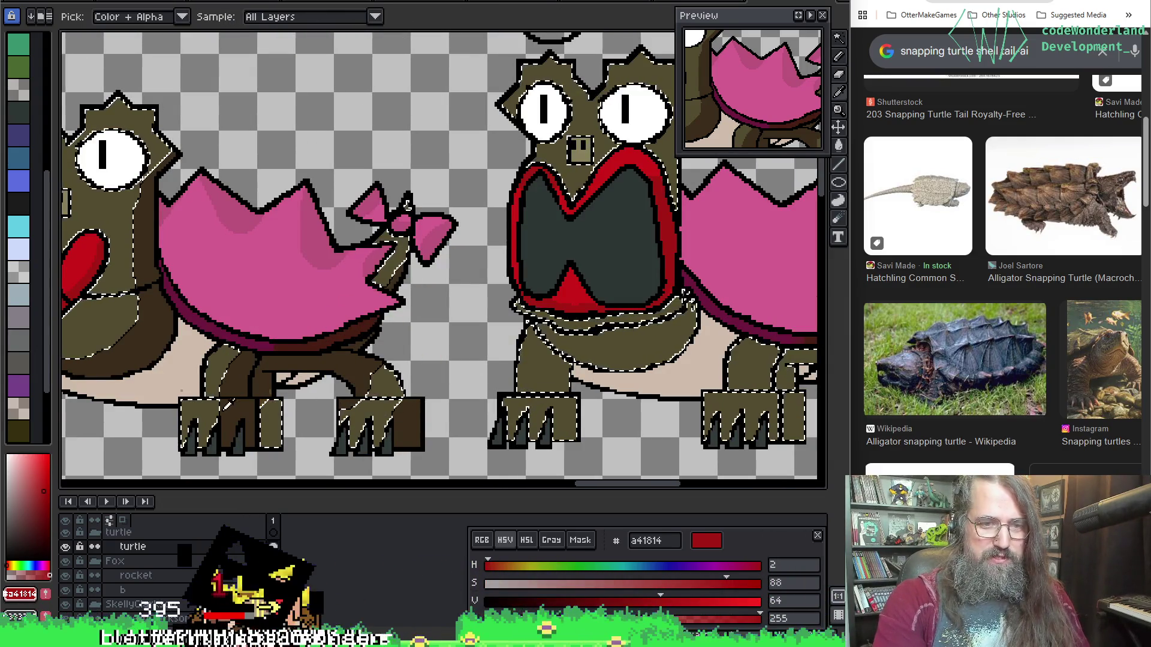
{"action": "left_click_drag", "start_coordinate": [489, 388], "coordinate": [273, 352]}
{"action": "key", "text": "b"}
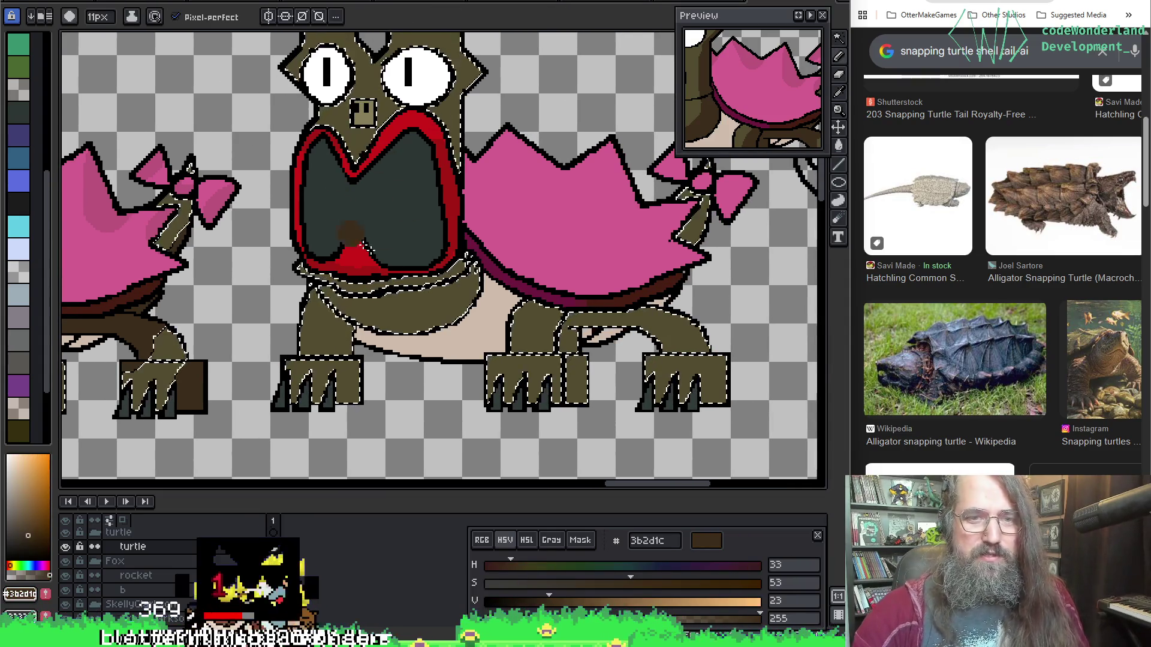
{"action": "left_click_drag", "start_coordinate": [468, 261], "coordinate": [394, 335]}
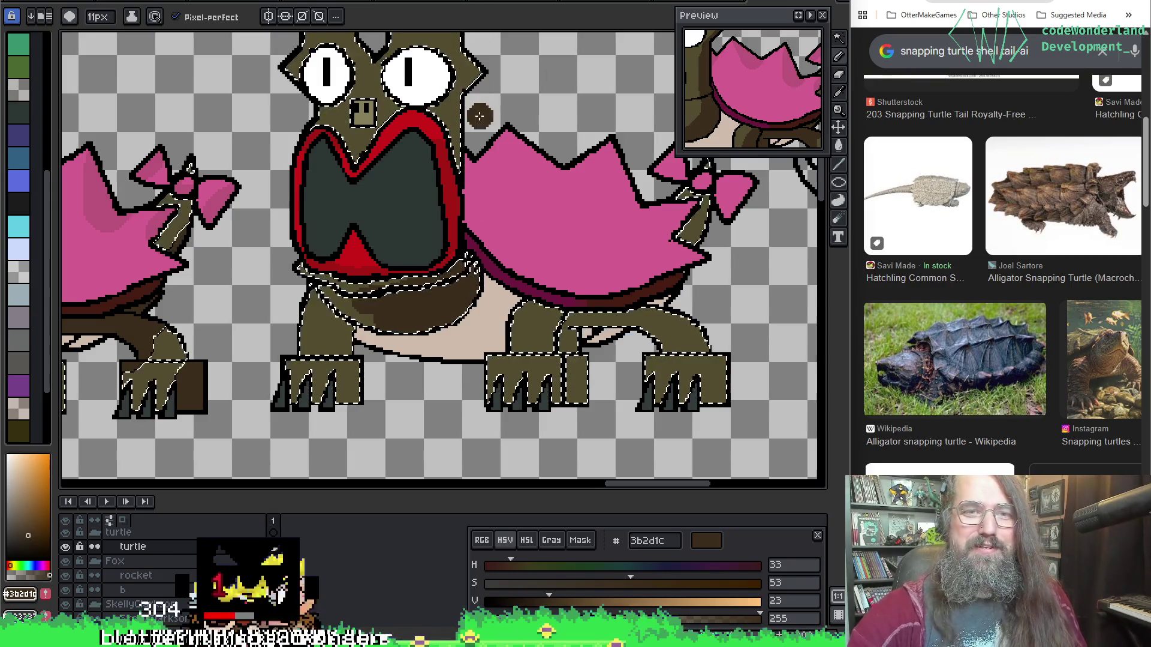
Shade the back and front legs with dark brown and clear the selection.
{"action": "left_click_drag", "start_coordinate": [450, 270], "coordinate": [372, 251]}
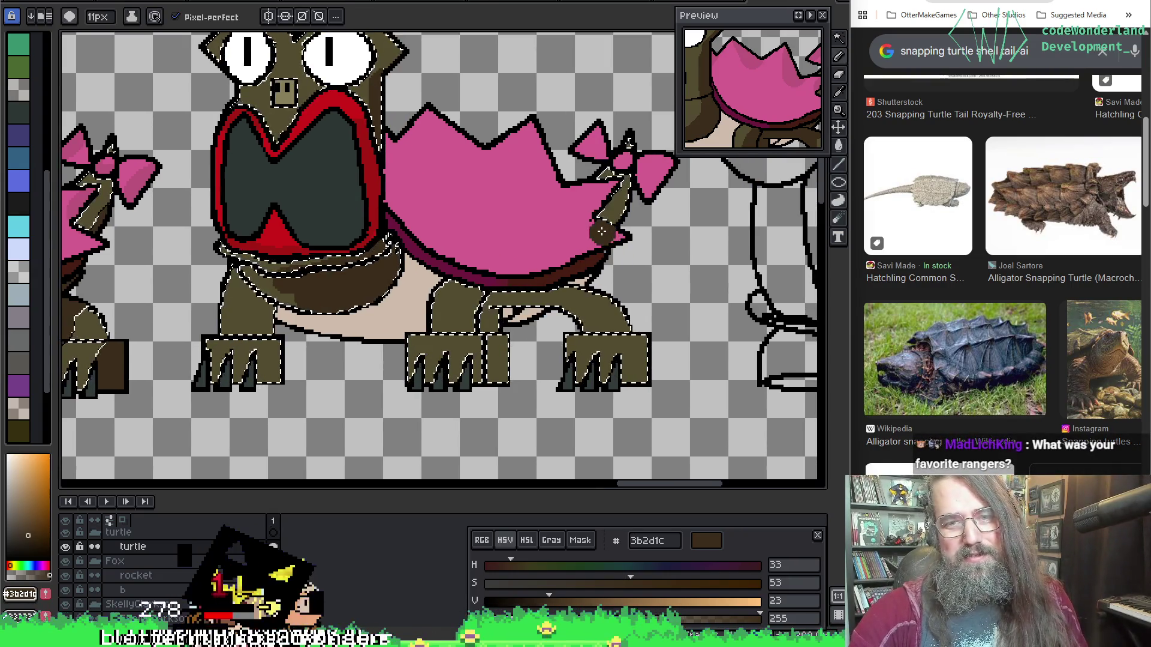
{"action": "mouse_move", "coordinate": [617, 329]}
{"action": "left_mouse_down"}
{"action": "mouse_move", "coordinate": [486, 303]}
{"action": "mouse_move", "coordinate": [444, 319]}
{"action": "left_mouse_up"}
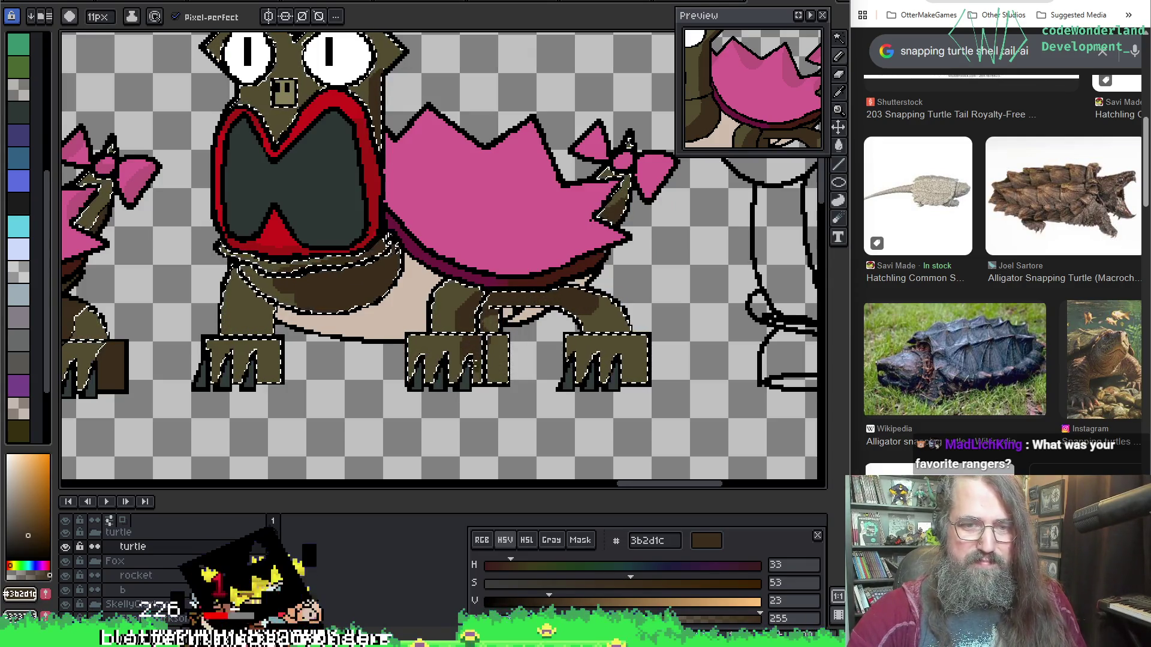
{"action": "mouse_move", "coordinate": [297, 297]}
{"action": "left_mouse_down"}
{"action": "mouse_move", "coordinate": [270, 317]}
{"action": "mouse_move", "coordinate": [387, 238]}
{"action": "left_mouse_up"}
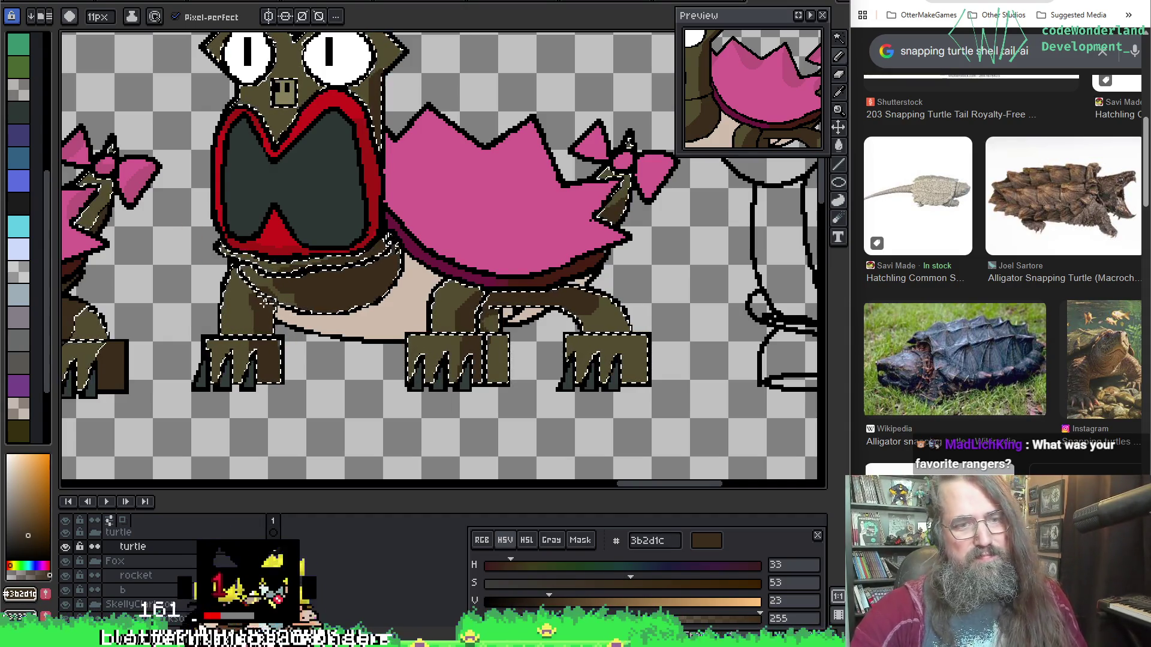
{"action": "left_click_drag", "start_coordinate": [675, 333], "coordinate": [653, 324]}
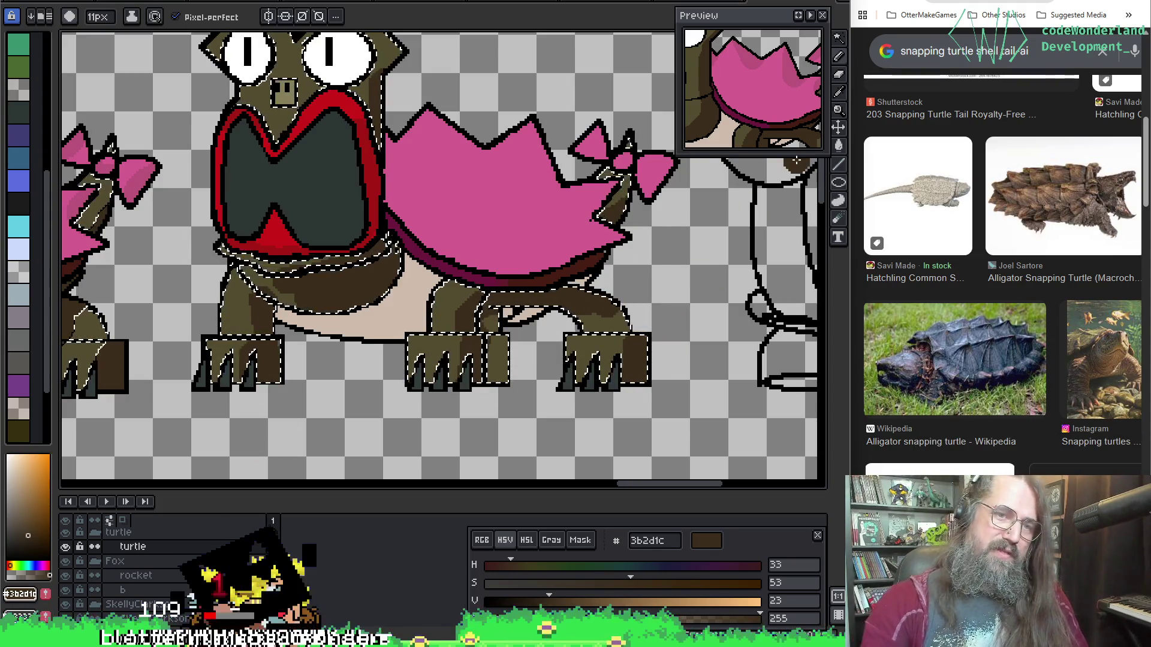
{"action": "key", "text": "ctrl+d"}
{"action": "scroll", "coordinate": [427, 138], "scroll_direction": "down", "scroll_amount": 2}
{"action": "scroll", "coordinate": [407, 310], "scroll_direction": "up", "scroll_amount": 1}
{"action": "scroll", "coordinate": [407, 310], "scroll_direction": "up", "scroll_amount": 1}
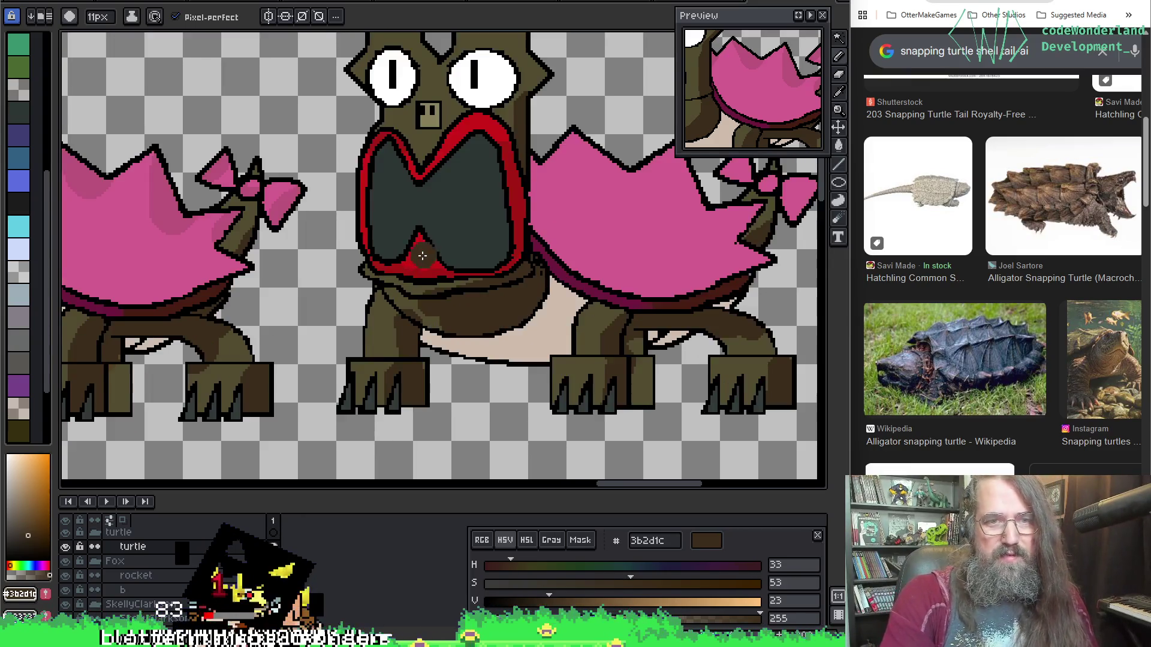
{"action": "scroll", "coordinate": [406, 310], "scroll_direction": "up", "scroll_amount": 1}
{"action": "mouse_move", "coordinate": [406, 310]}
{"action": "left_mouse_down"}
{"action": "mouse_move", "coordinate": [341, 308]}
{"action": "mouse_move", "coordinate": [336, 257]}
{"action": "mouse_move", "coordinate": [281, 366]}
{"action": "mouse_move", "coordinate": [372, 239]}
{"action": "left_mouse_up"}
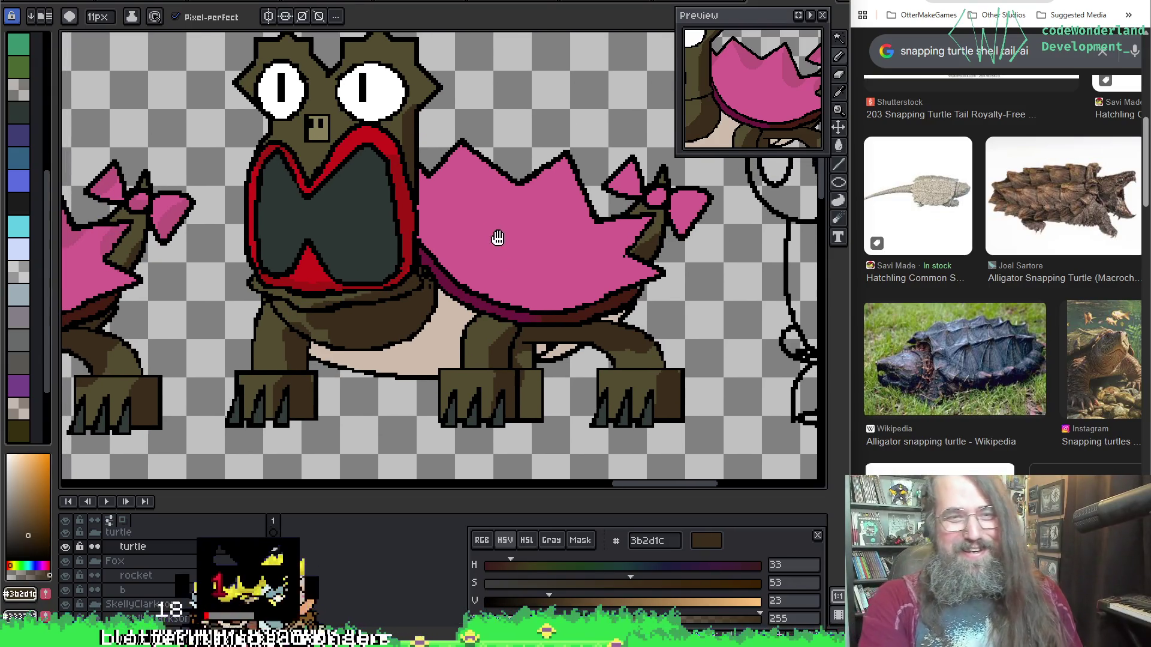
Magic-wand the open-mouthed turtle's pink shell and eyedrop the darker pink bb547b.
{"action": "left_click_drag", "start_coordinate": [495, 237], "coordinate": [501, 252]}
{"action": "key", "text": "w"}
{"action": "left_click", "coordinate": [501, 252]}
{"action": "key", "text": "b"}
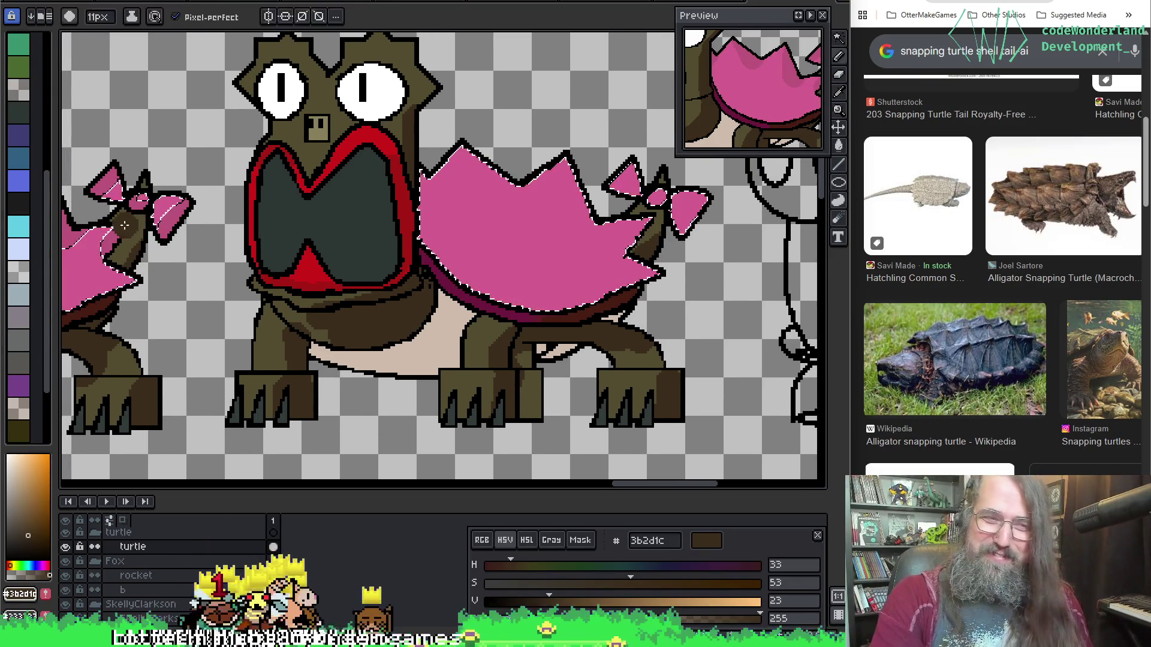
{"action": "left_click_drag", "start_coordinate": [125, 225], "coordinate": [181, 243]}
{"action": "left_click", "coordinate": [110, 219], "text": "alt"}
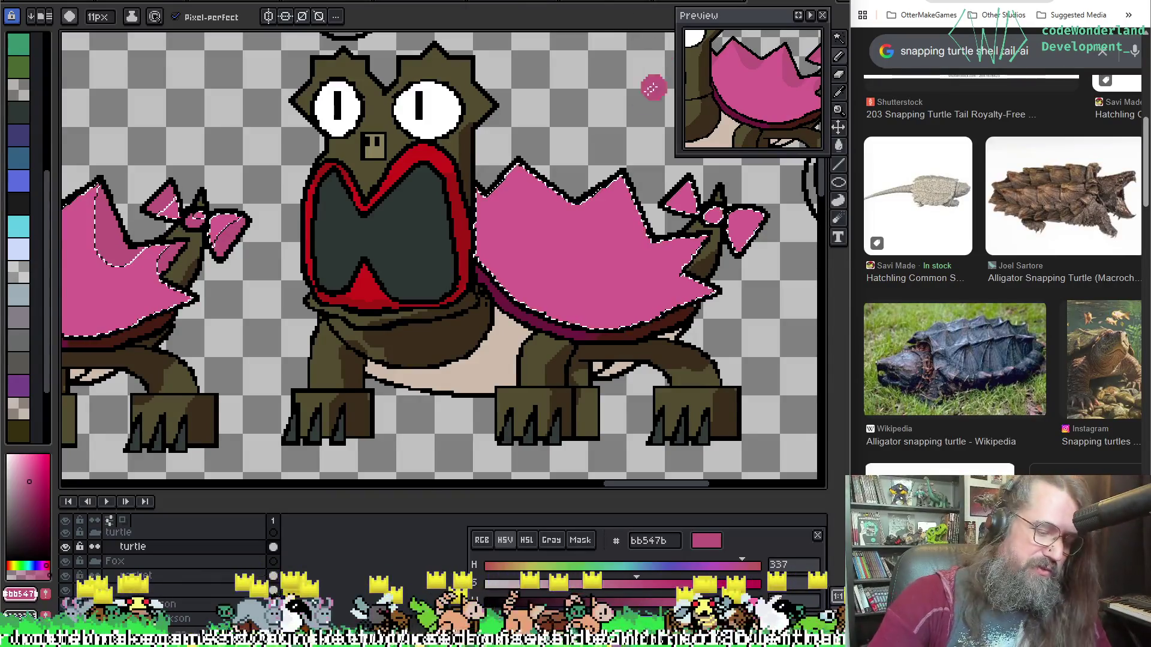
Enlarge the brush, paint darker pink shading on the shell spikes and clear the selection.
{"action": "key", "text": "plus"}
{"action": "key", "text": "plus"}
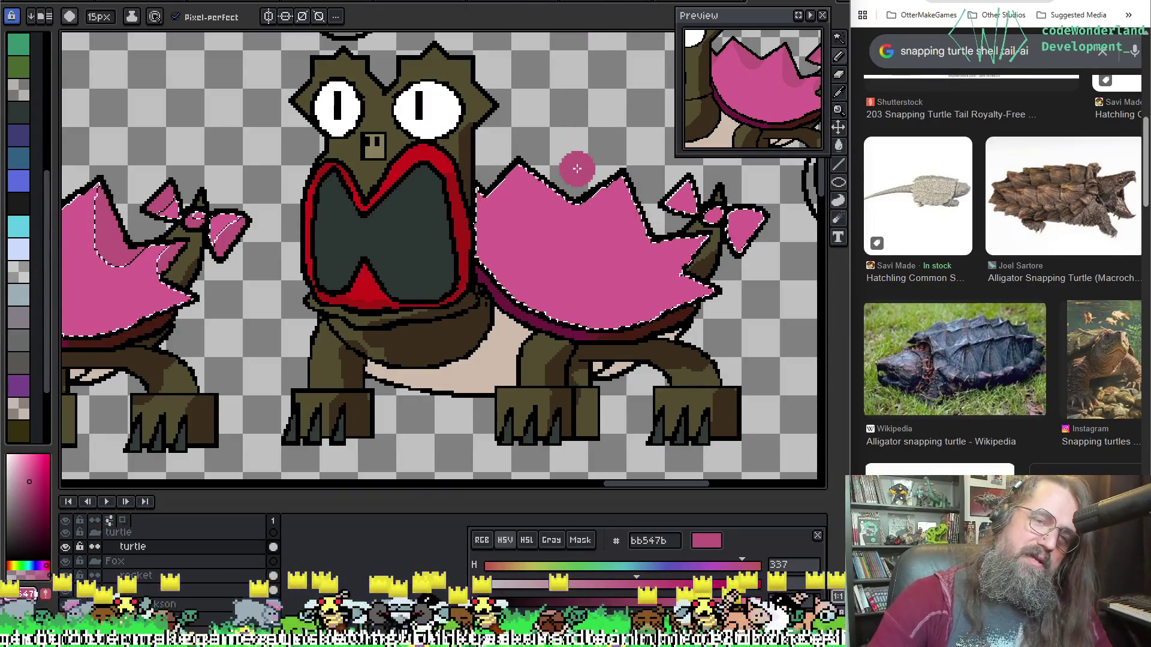
{"action": "key", "text": "plus"}
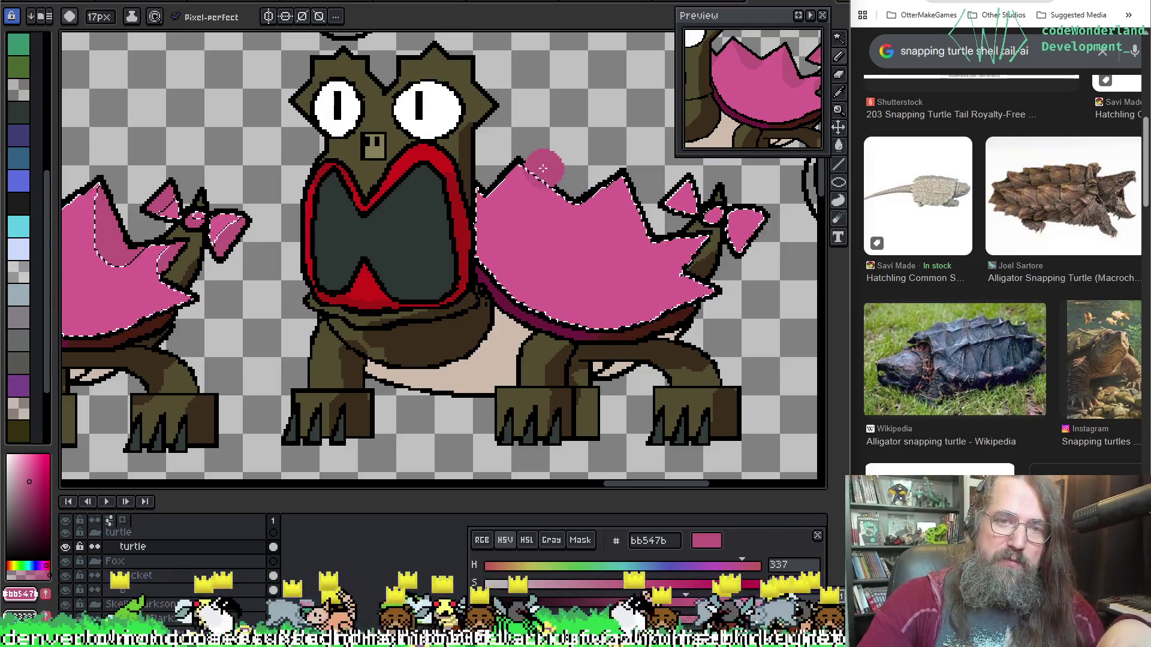
{"action": "key", "text": "ctrl"}
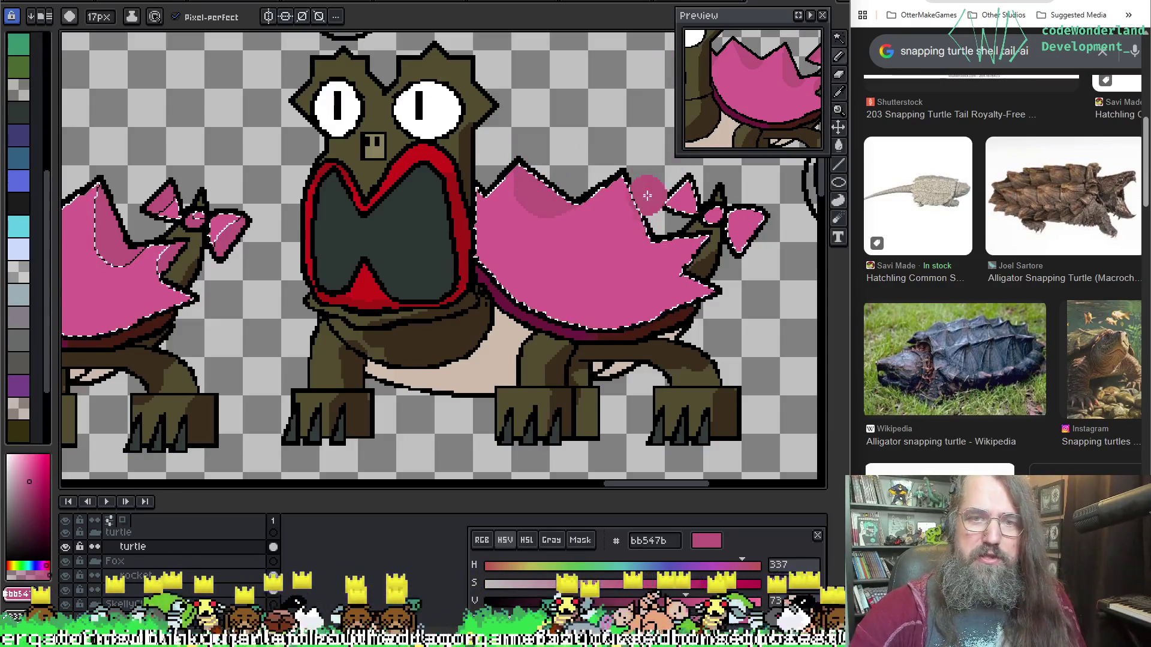
{"action": "key", "text": "ctrl"}
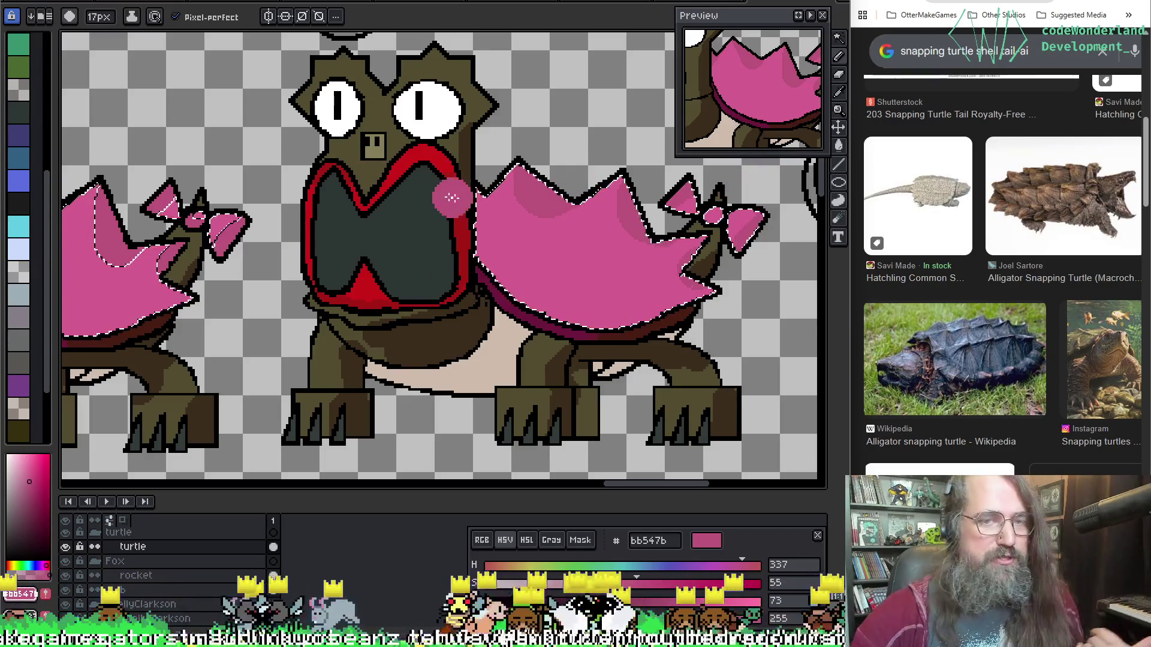
{"action": "key", "text": "ctrl+d"}
{"action": "scroll", "coordinate": [390, 434], "scroll_direction": "down", "scroll_amount": 3}
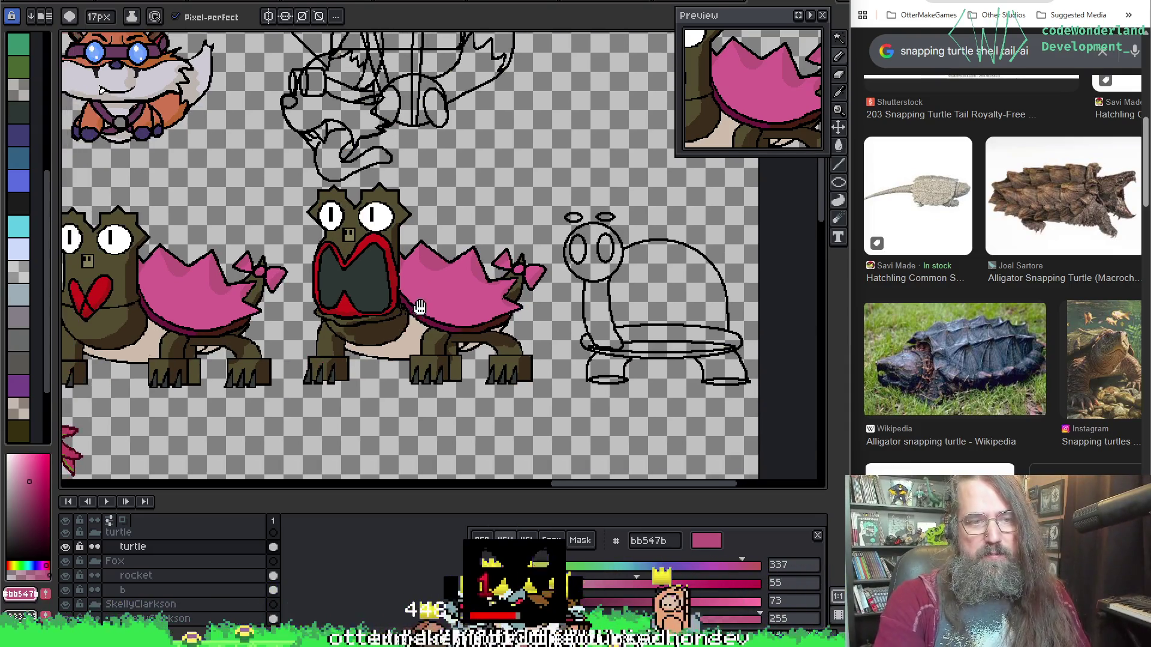
{"action": "scroll", "coordinate": [393, 310], "scroll_direction": "up", "scroll_amount": 3}
Sample base pink d45d90, blend the shell shading with a 6px brush, then pan out over the turtle lineup.
{"action": "left_click", "coordinate": [527, 250], "text": "alt"}
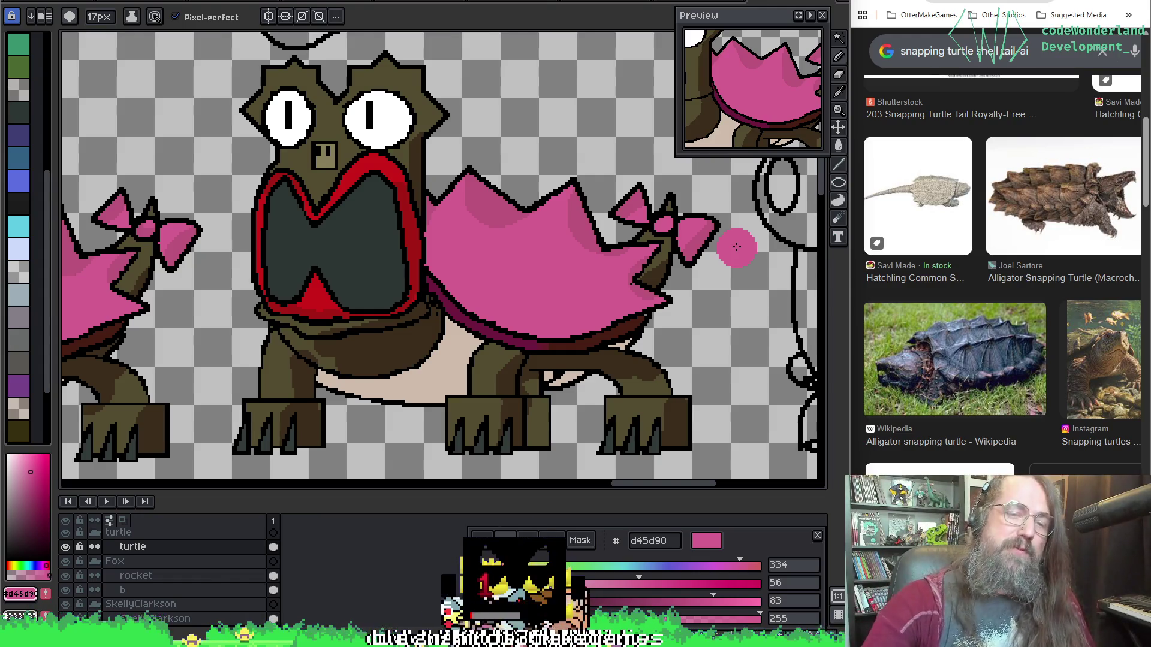
{"action": "key", "text": "b"}
{"action": "left_click_drag", "start_coordinate": [545, 244], "coordinate": [636, 219]}
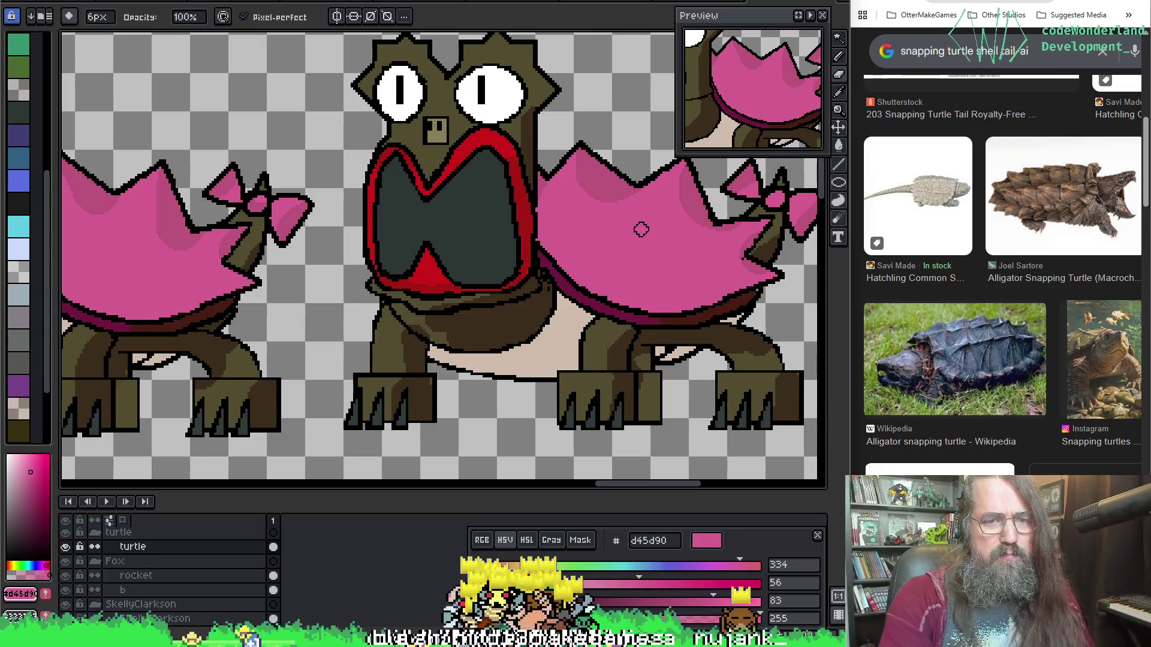
{"action": "scroll", "coordinate": [641, 228], "scroll_direction": "down", "scroll_amount": 3}
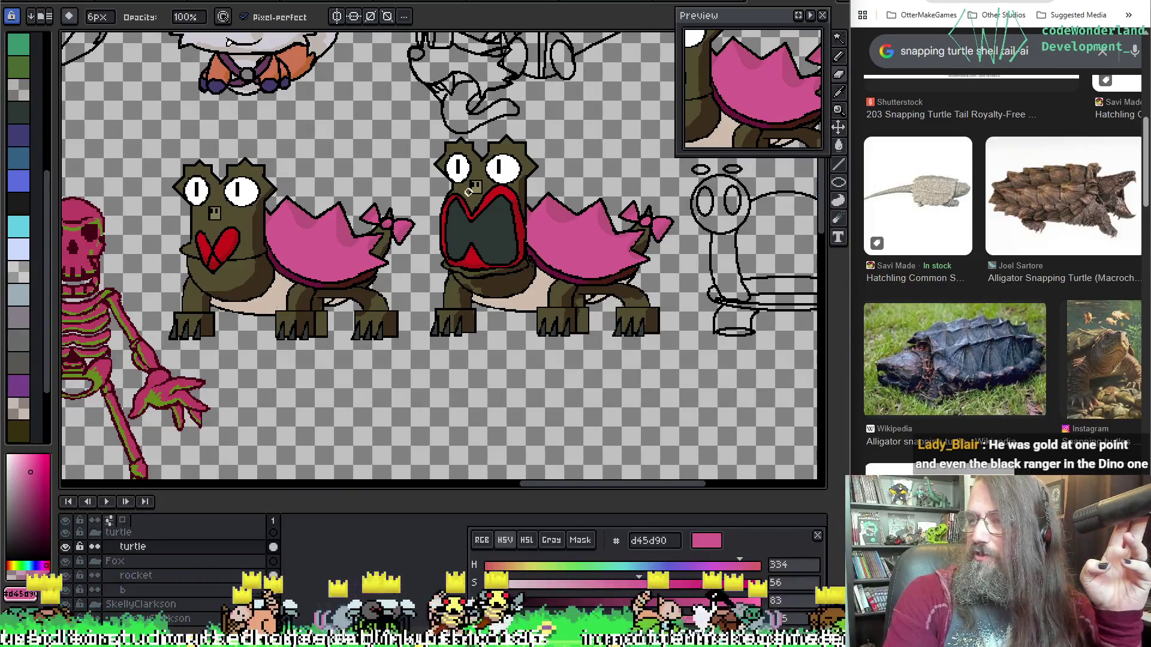
{"action": "left_click_drag", "start_coordinate": [324, 251], "coordinate": [397, 269]}
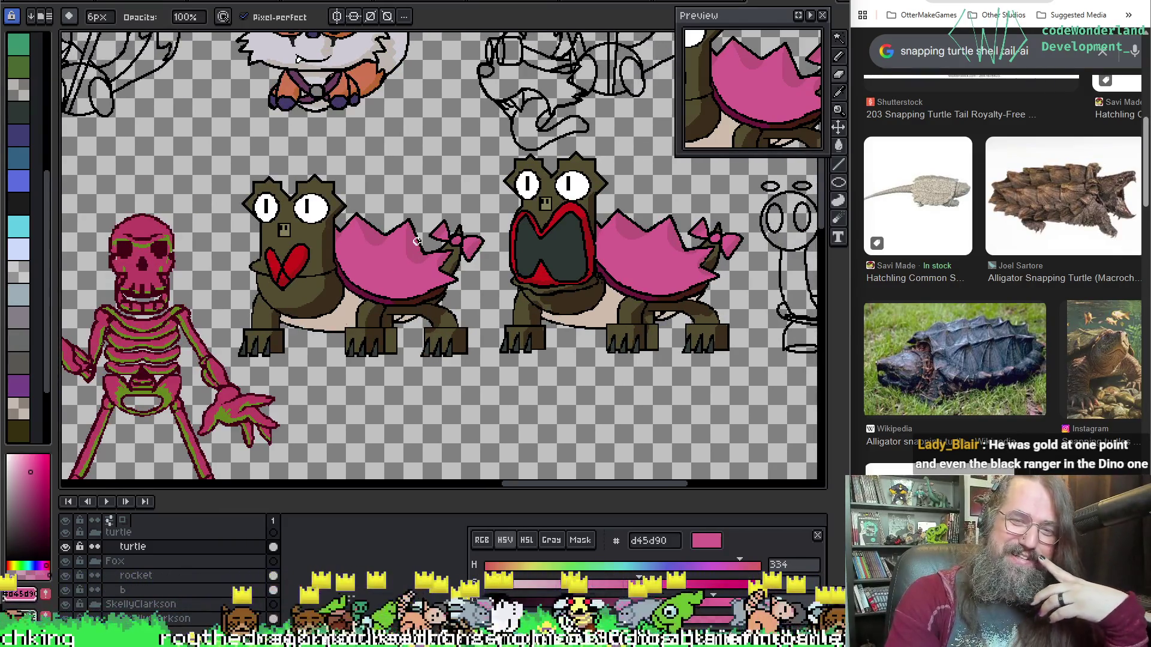
{"action": "scroll", "coordinate": [562, 259], "scroll_direction": "up", "scroll_amount": 1}
{"action": "scroll", "coordinate": [557, 266], "scroll_direction": "down", "scroll_amount": 1}
{"action": "scroll", "coordinate": [536, 292], "scroll_direction": "up", "scroll_amount": 1}
{"action": "mouse_move", "coordinate": [537, 292]}
{"action": "left_mouse_down"}
{"action": "mouse_move", "coordinate": [441, 318]}
{"action": "mouse_move", "coordinate": [576, 278]}
{"action": "mouse_move", "coordinate": [746, 319]}
{"action": "mouse_move", "coordinate": [753, 306]}
{"action": "mouse_move", "coordinate": [488, 321]}
{"action": "mouse_move", "coordinate": [329, 303]}
{"action": "left_mouse_up"}
{"action": "scroll", "coordinate": [329, 304], "scroll_direction": "down", "scroll_amount": 1}
{"action": "scroll", "coordinate": [293, 374], "scroll_direction": "down", "scroll_amount": 1}
{"action": "left_click_drag", "start_coordinate": [293, 374], "coordinate": [215, 288]}
{"action": "key", "text": "m"}
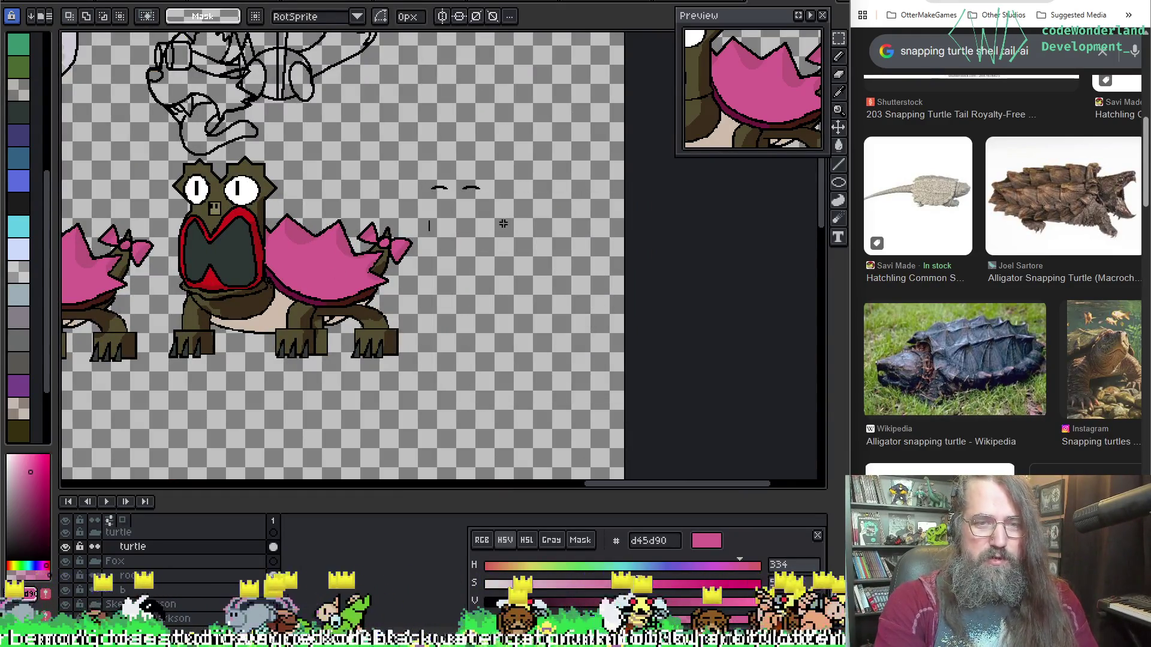
{"action": "scroll", "coordinate": [424, 249], "scroll_direction": "down", "scroll_amount": 1}
Maximise the Aseprite window, pan to the fox row, marquee the whole row and clear the selection.
{"action": "mouse_move", "coordinate": [425, 248]}
{"action": "left_mouse_down"}
{"action": "mouse_move", "coordinate": [399, 312]}
{"action": "mouse_move", "coordinate": [571, 345]}
{"action": "mouse_move", "coordinate": [767, 424]}
{"action": "mouse_move", "coordinate": [509, 409]}
{"action": "left_mouse_up"}
{"action": "scroll", "coordinate": [398, 312], "scroll_direction": "up", "scroll_amount": 1}
{"action": "scroll", "coordinate": [557, 396], "scroll_direction": "down", "scroll_amount": 1}
{"action": "scroll", "coordinate": [557, 387], "scroll_direction": "up", "scroll_amount": 1}
{"action": "key", "text": "super+Up"}
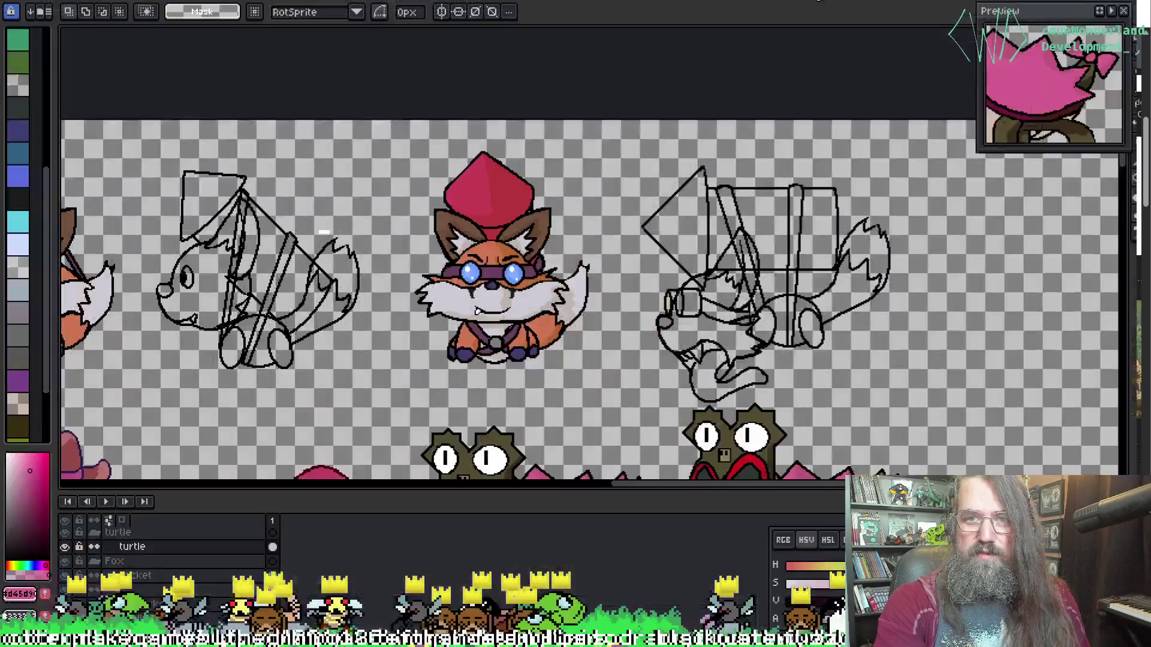
{"action": "scroll", "coordinate": [689, 288], "scroll_direction": "up", "scroll_amount": 2}
{"action": "mouse_move", "coordinate": [689, 288]}
{"action": "left_mouse_down"}
{"action": "mouse_move", "coordinate": [804, 290]}
{"action": "mouse_move", "coordinate": [766, 307]}
{"action": "left_mouse_up"}
{"action": "scroll", "coordinate": [805, 289], "scroll_direction": "down", "scroll_amount": 2}
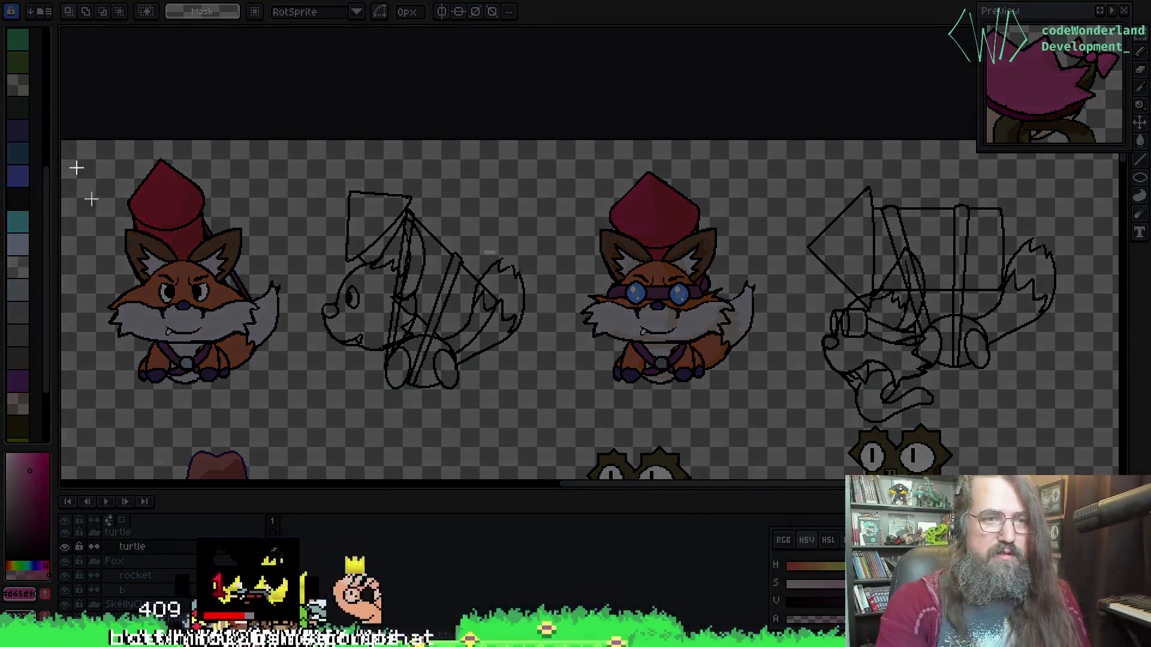
{"action": "mouse_move", "coordinate": [68, 129]}
{"action": "left_mouse_down"}
{"action": "mouse_move", "coordinate": [175, 205]}
{"action": "mouse_move", "coordinate": [1088, 430]}
{"action": "left_mouse_up"}
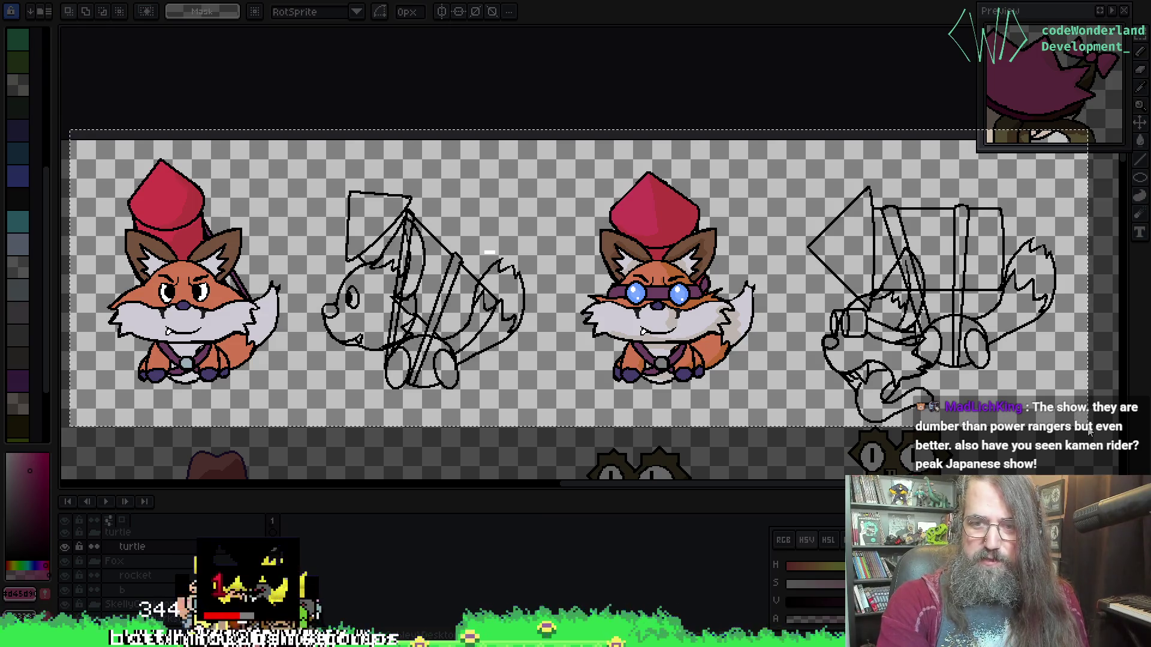
{"action": "key", "text": "ctrl+d"}
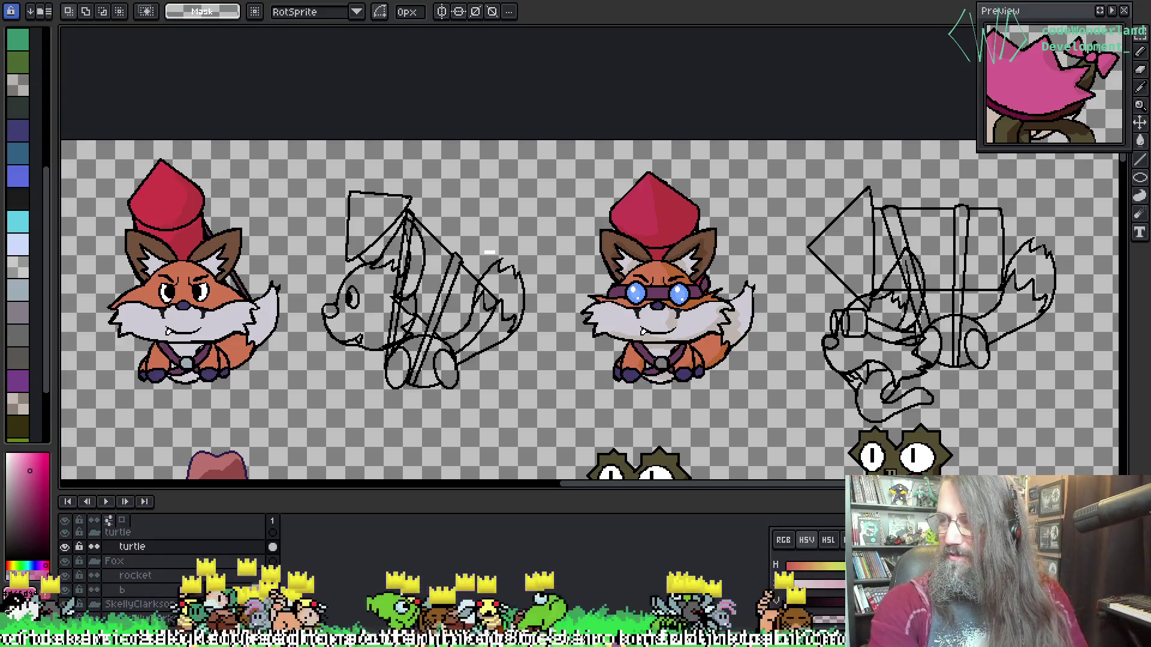
{"action": "scroll", "coordinate": [490, 253], "scroll_direction": "down", "scroll_amount": 1}
{"action": "scroll", "coordinate": [620, 330], "scroll_direction": "up", "scroll_amount": 1}
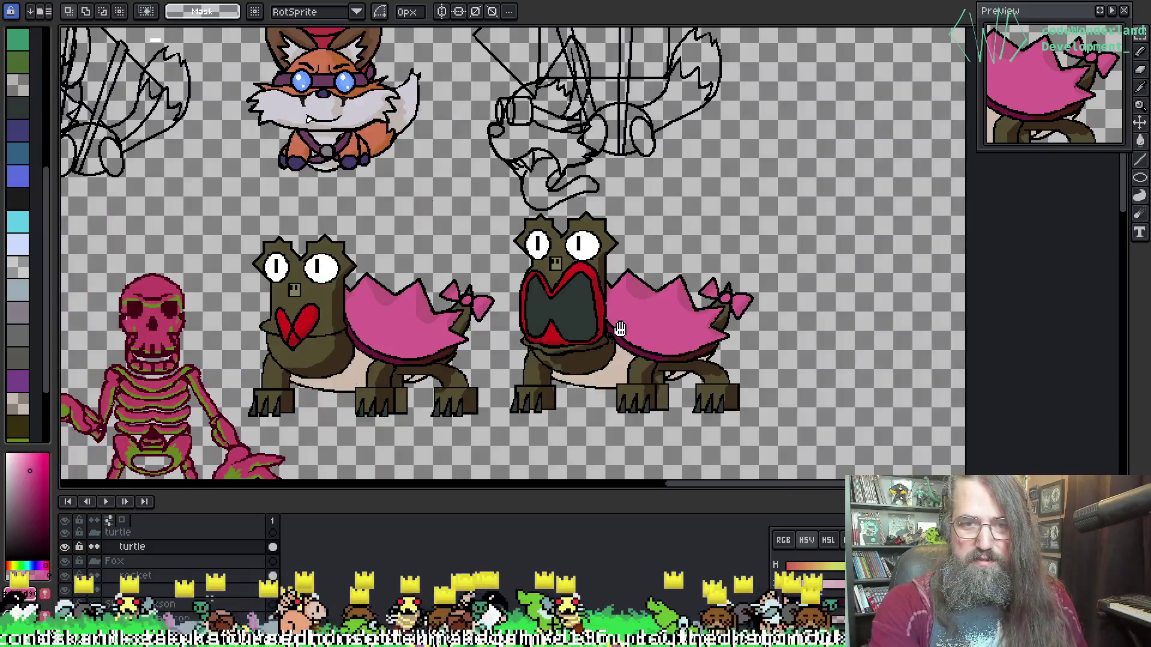
{"action": "scroll", "coordinate": [619, 330], "scroll_direction": "down", "scroll_amount": 1}
{"action": "scroll", "coordinate": [620, 329], "scroll_direction": "up", "scroll_amount": 2}
{"action": "scroll", "coordinate": [673, 289], "scroll_direction": "down", "scroll_amount": 2}
{"action": "scroll", "coordinate": [673, 289], "scroll_direction": "up", "scroll_amount": 1}
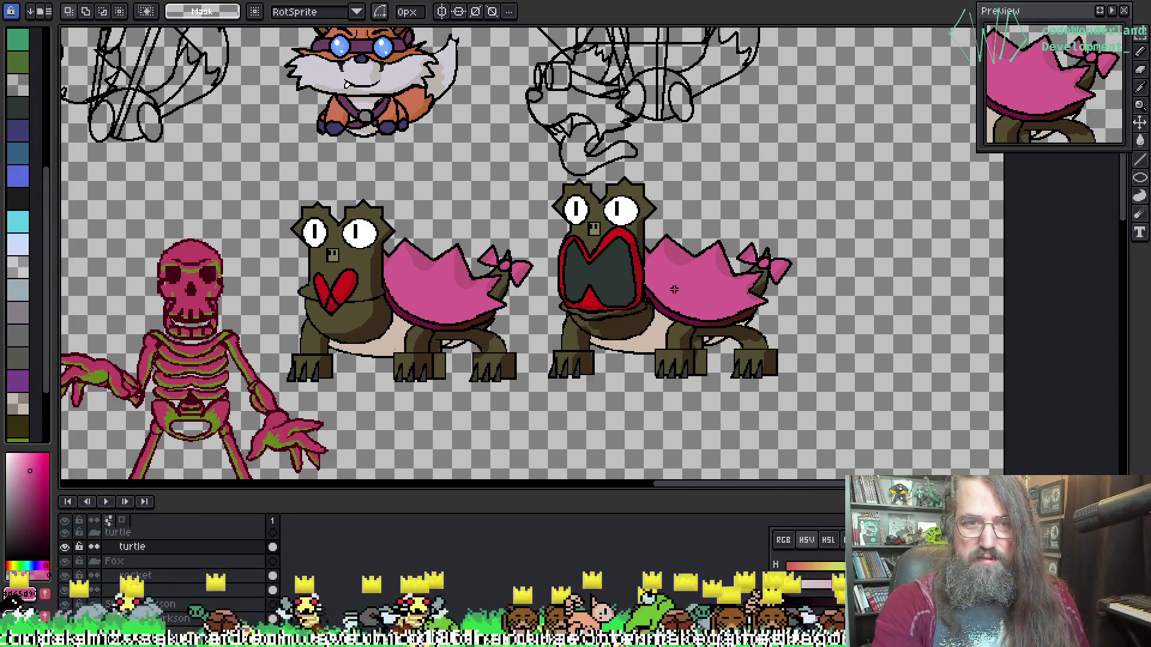
{"action": "scroll", "coordinate": [673, 288], "scroll_direction": "up", "scroll_amount": 1}
{"action": "scroll", "coordinate": [656, 295], "scroll_direction": "down", "scroll_amount": 1}
{"action": "scroll", "coordinate": [657, 295], "scroll_direction": "up", "scroll_amount": 1}
{"action": "scroll", "coordinate": [643, 300], "scroll_direction": "down", "scroll_amount": 1}
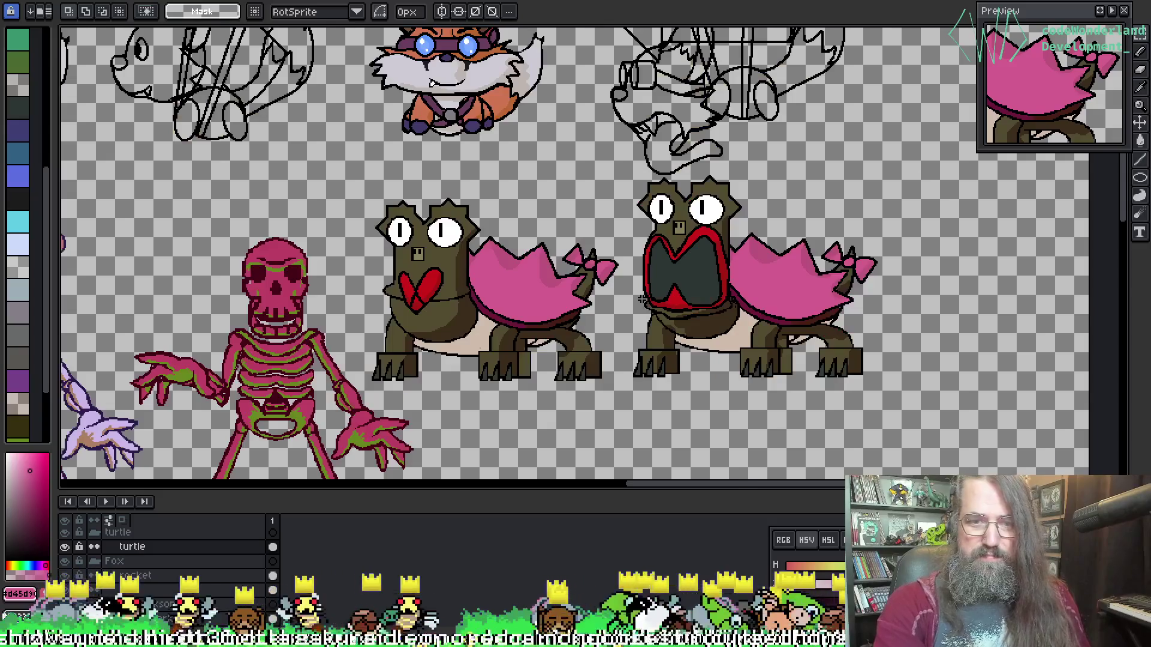
{"action": "scroll", "coordinate": [642, 298], "scroll_direction": "up", "scroll_amount": 1}
{"action": "scroll", "coordinate": [641, 299], "scroll_direction": "down", "scroll_amount": 1}
{"action": "scroll", "coordinate": [640, 315], "scroll_direction": "up", "scroll_amount": 1}
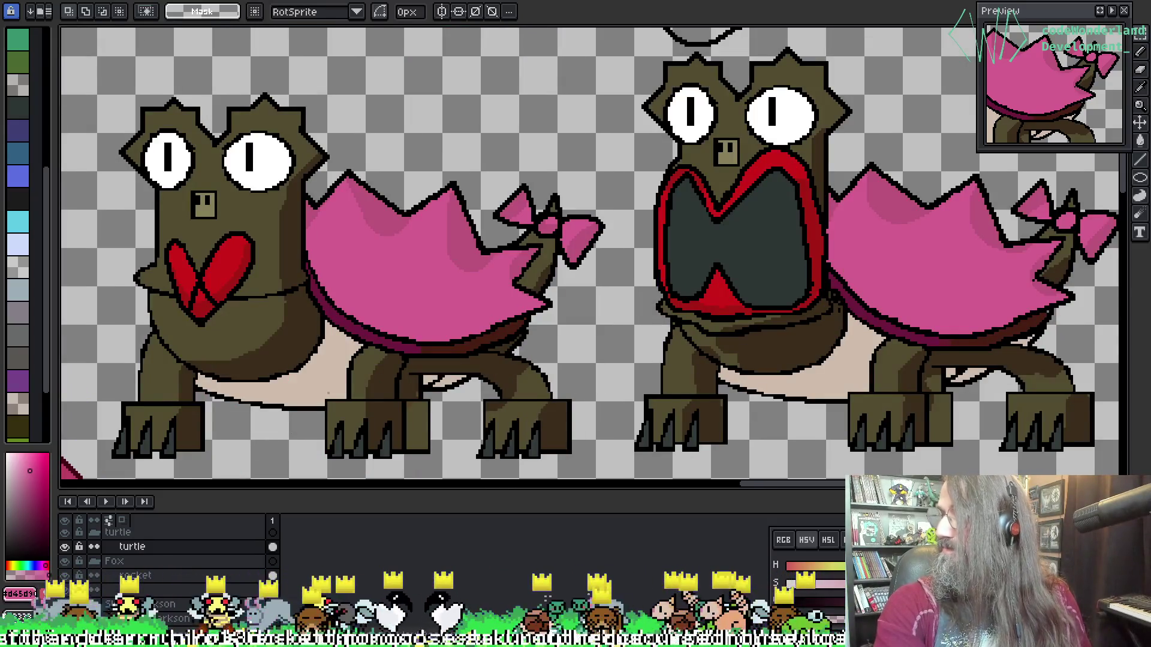
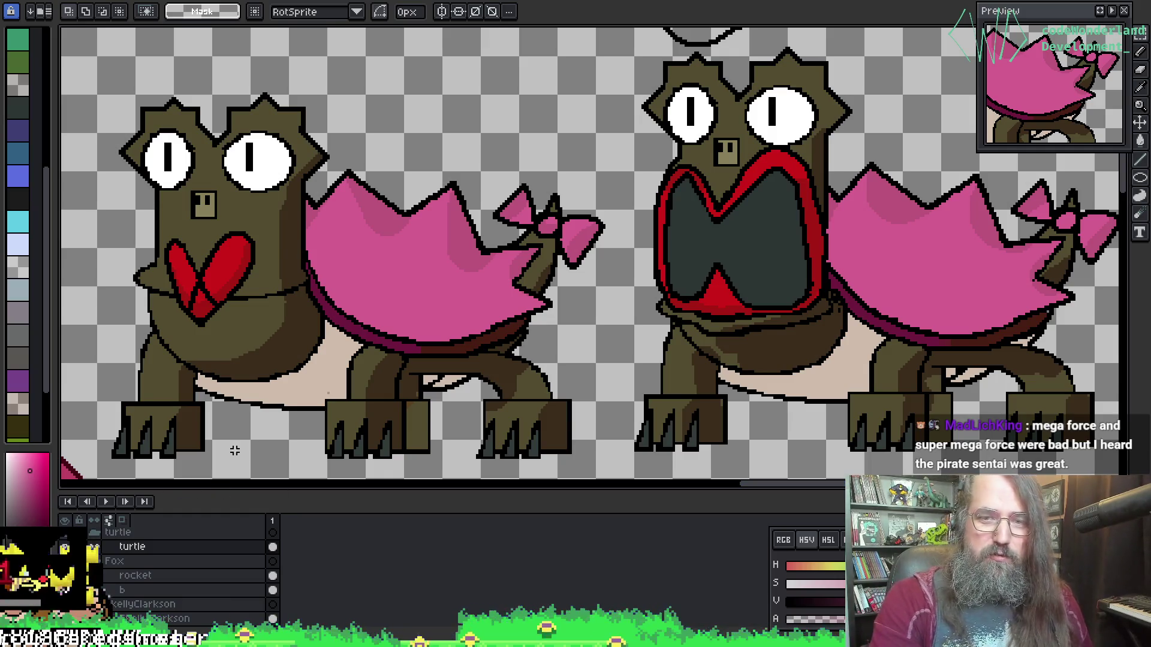
{"action": "scroll", "coordinate": [229, 455], "scroll_direction": "down", "scroll_amount": 3}
Pan across the other character sprites near the turtles, then switch over to GameMaker.
{"action": "mouse_move", "coordinate": [229, 456]}
{"action": "left_mouse_down"}
{"action": "mouse_move", "coordinate": [490, 241]}
{"action": "mouse_move", "coordinate": [575, 267]}
{"action": "left_mouse_up"}
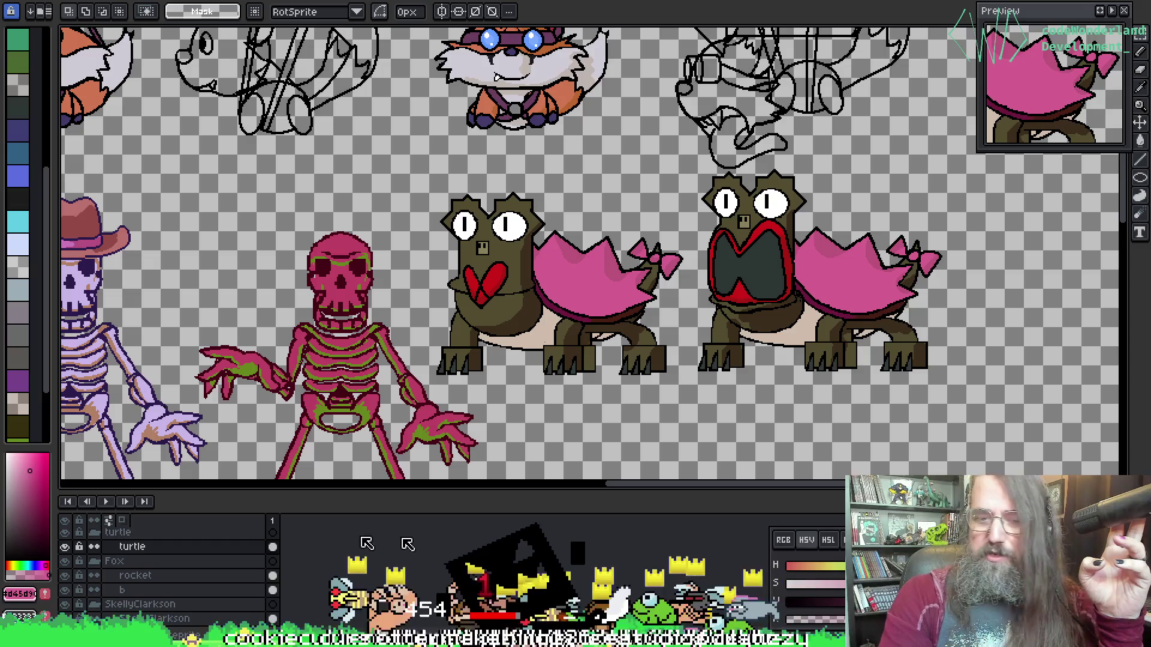
{"action": "key", "text": "alt+Tab"}
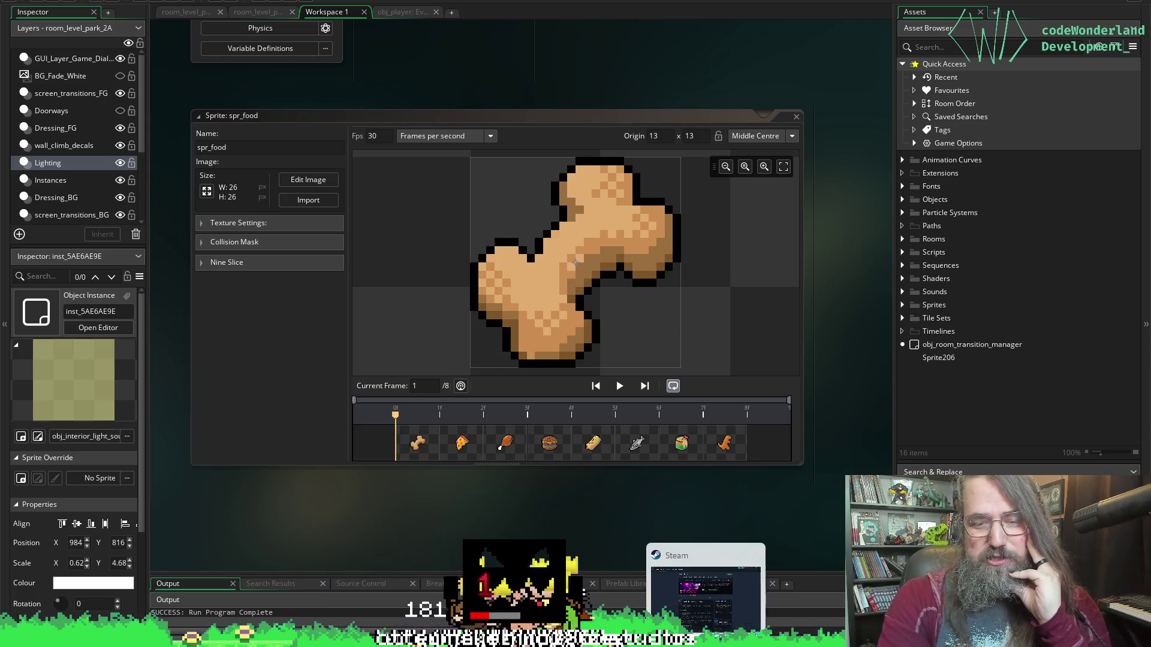
Bring Steam forward, pass through the All Hail the Orb store page to Itsy's library details.
{"action": "left_click", "coordinate": [706, 588]}
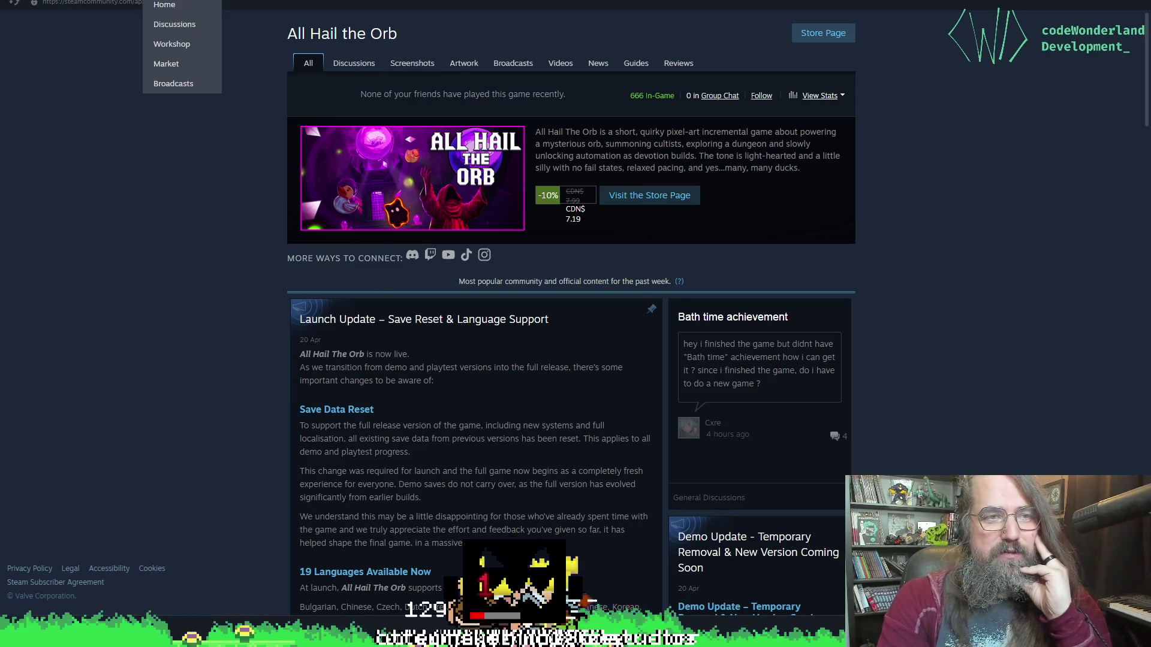
{"action": "left_click", "coordinate": [99, 2]}
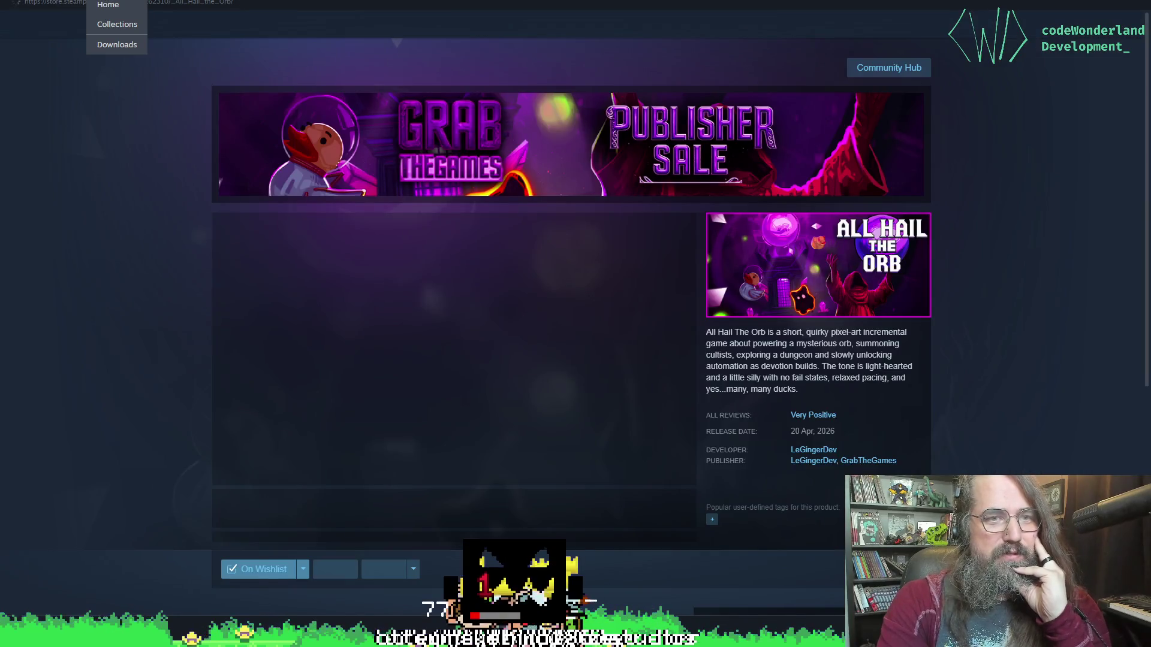
{"action": "left_click", "coordinate": [108, 4]}
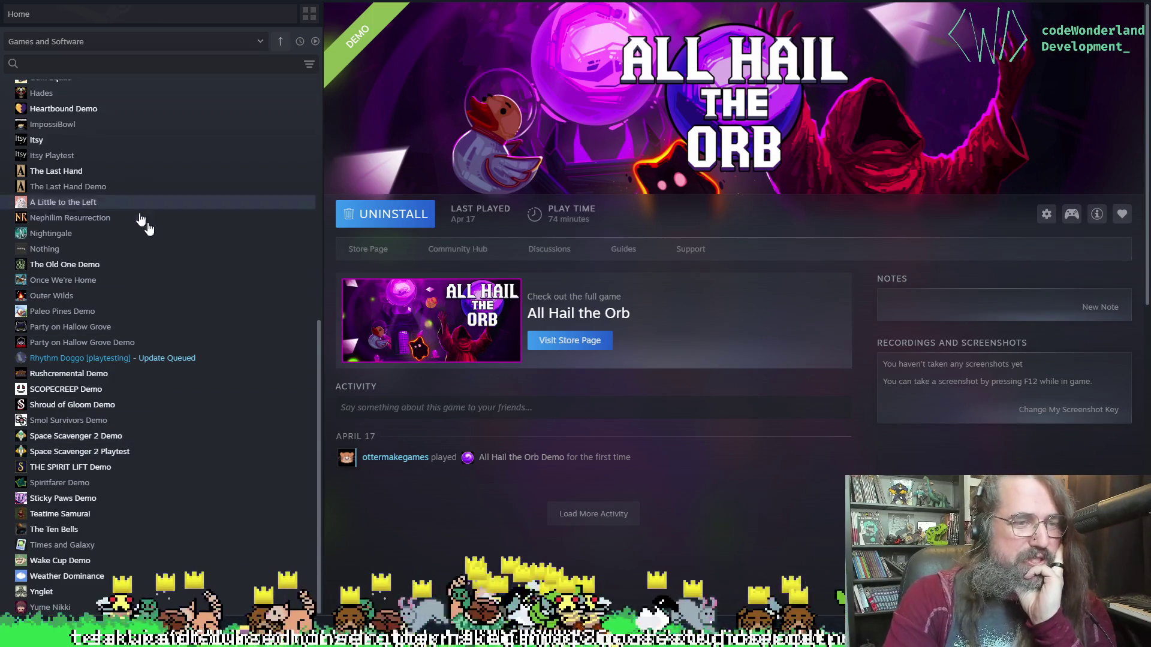
{"action": "scroll", "coordinate": [104, 432], "scroll_direction": "up", "scroll_amount": 1}
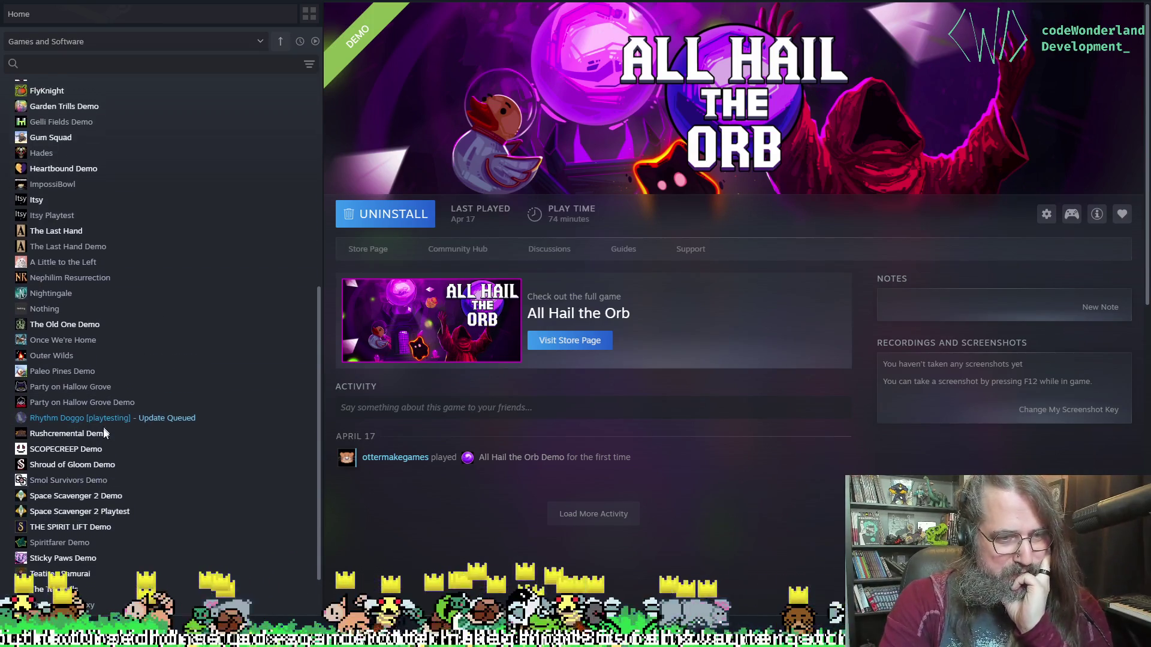
{"action": "scroll", "coordinate": [103, 432], "scroll_direction": "up", "scroll_amount": 2}
{"action": "left_click", "coordinate": [97, 320]}
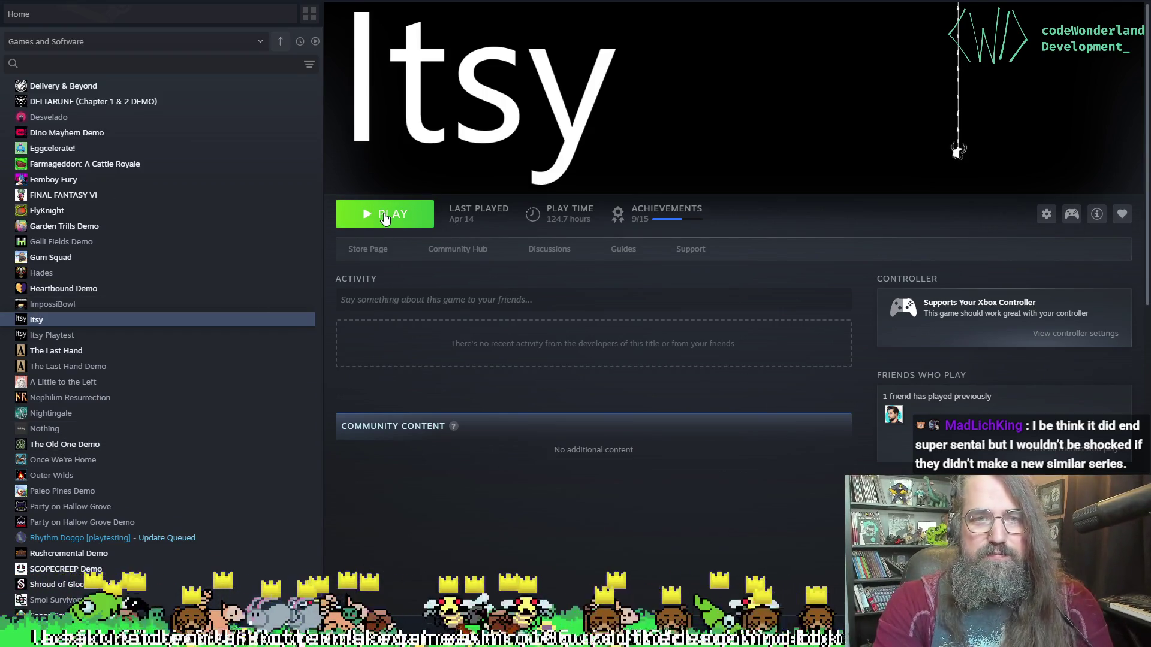
Launch Itsy from the library, dismiss the stray browser window and bring the fullscreen game forward.
{"action": "left_click", "coordinate": [385, 218]}
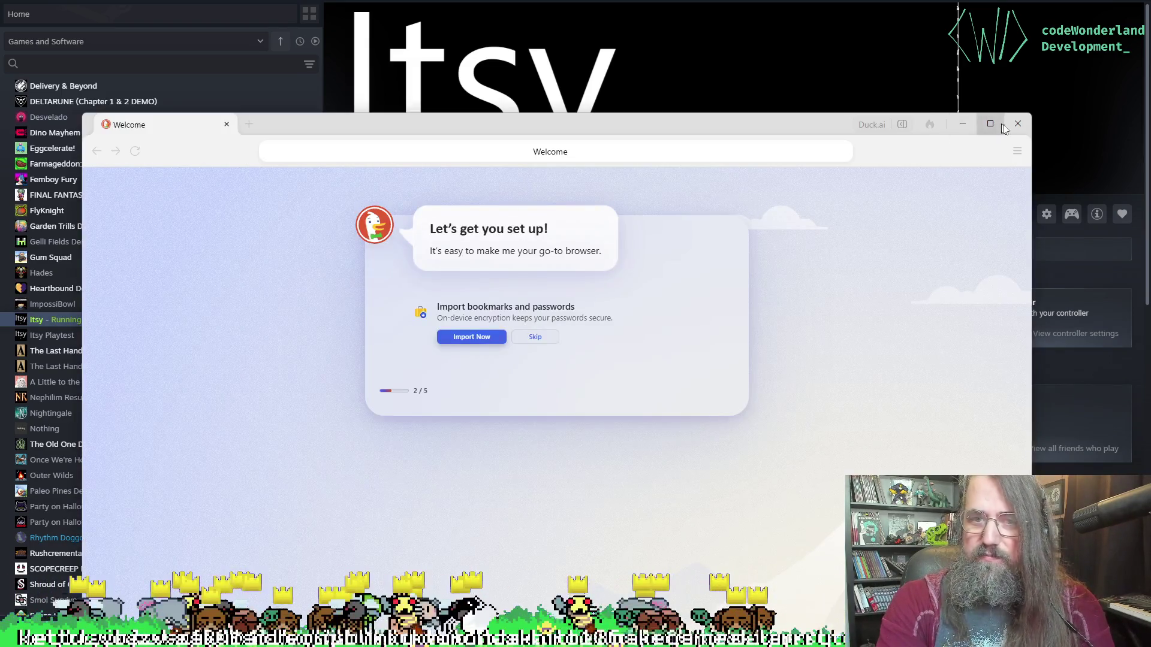
{"action": "left_click", "coordinate": [990, 124]}
{"action": "key", "text": "super+shift+Right"}
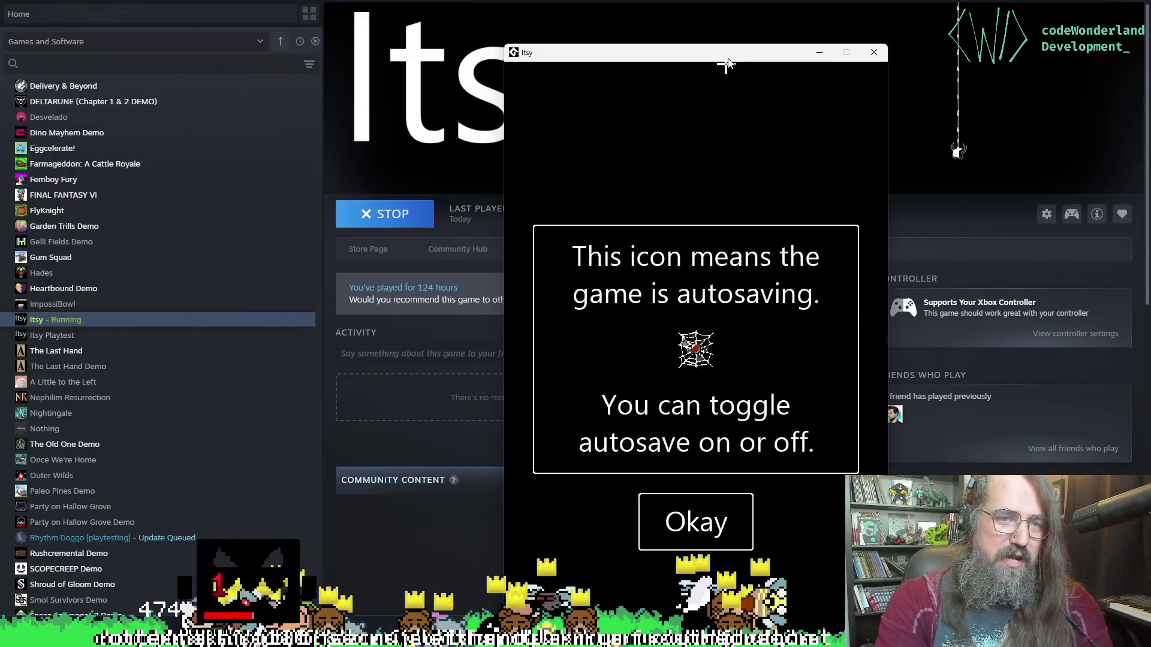
{"action": "key", "text": "Return"}
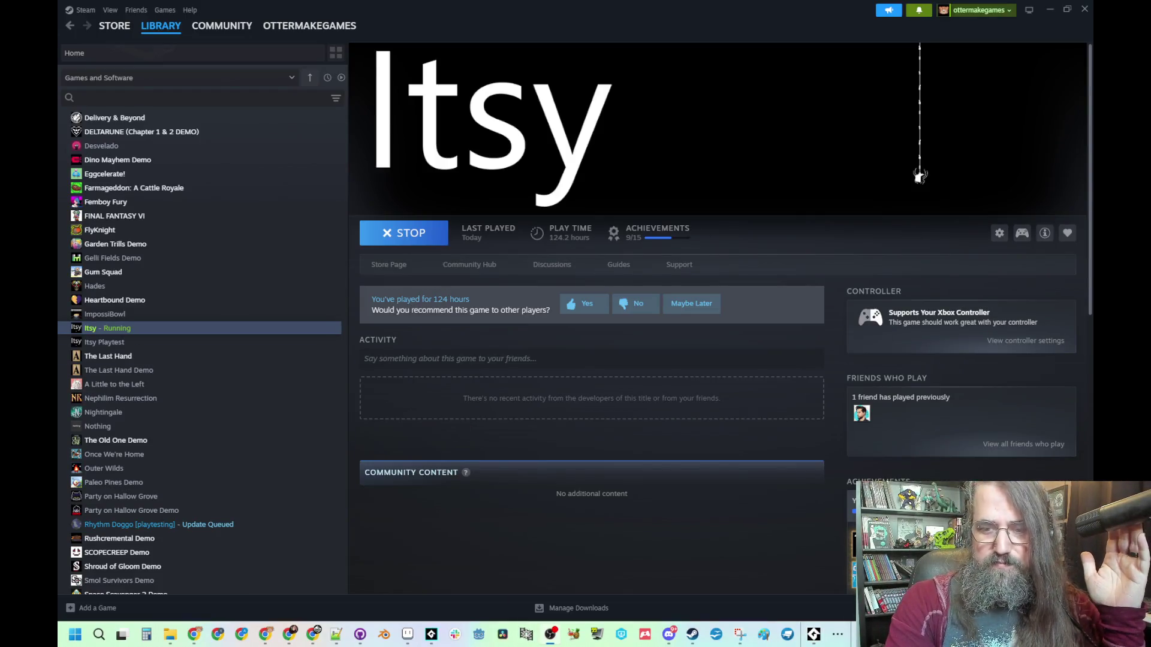
{"action": "left_click", "coordinate": [814, 635]}
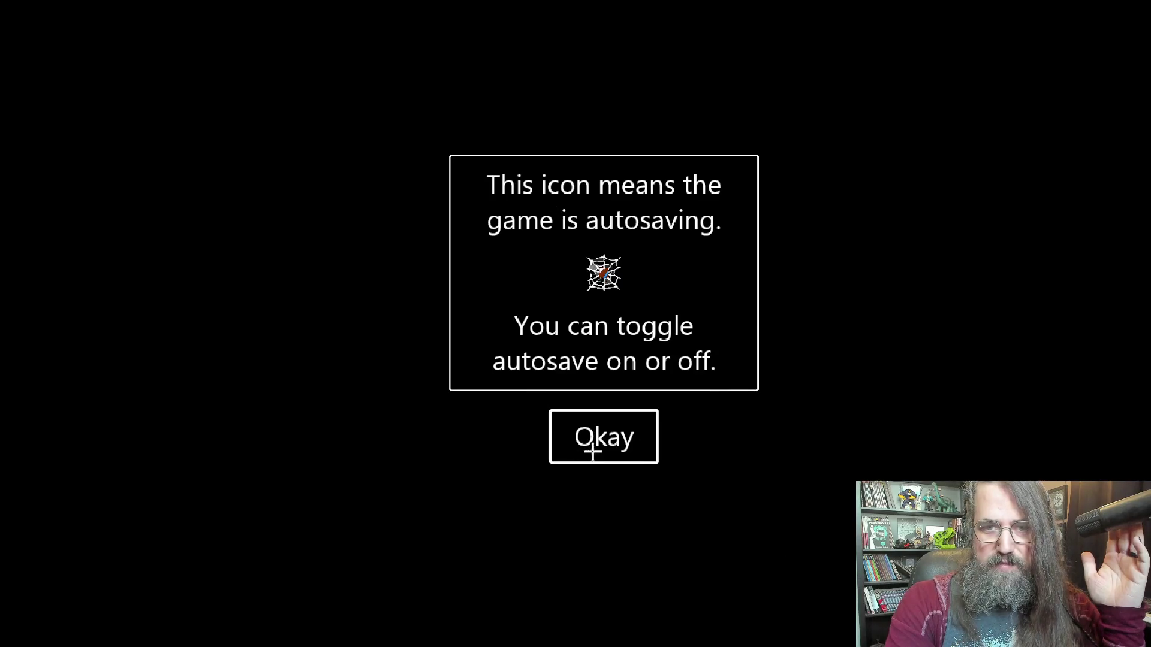
Dismiss the autosave notice and delete the saved game from the settings menu.
{"action": "left_click", "coordinate": [630, 444]}
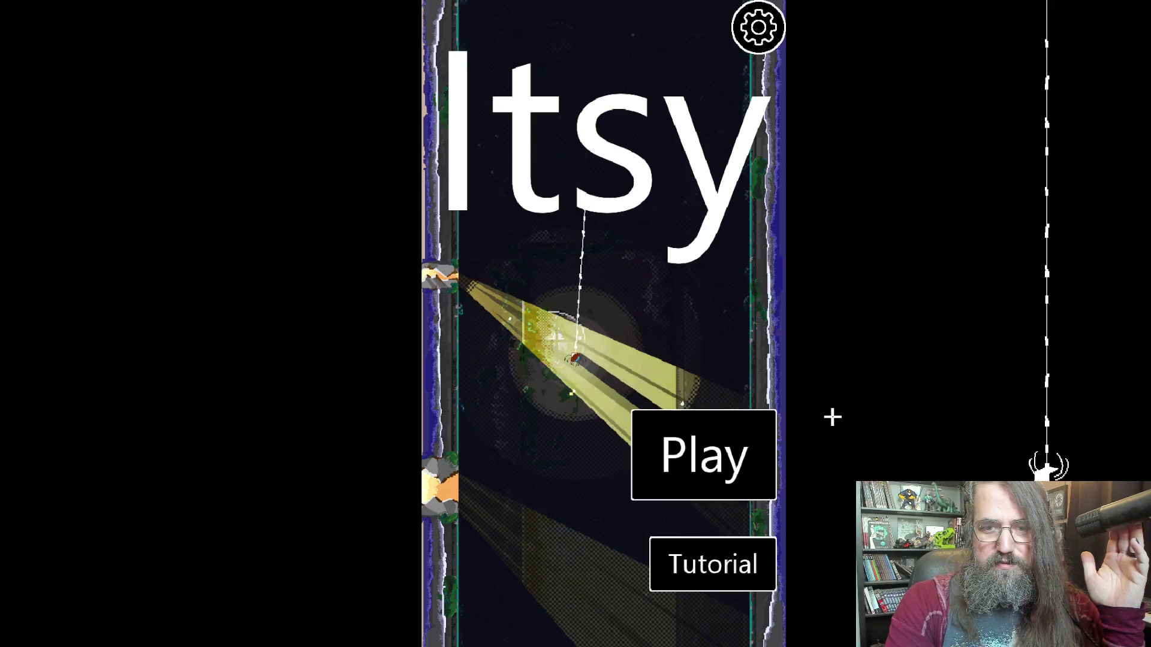
{"action": "left_click", "coordinate": [755, 26]}
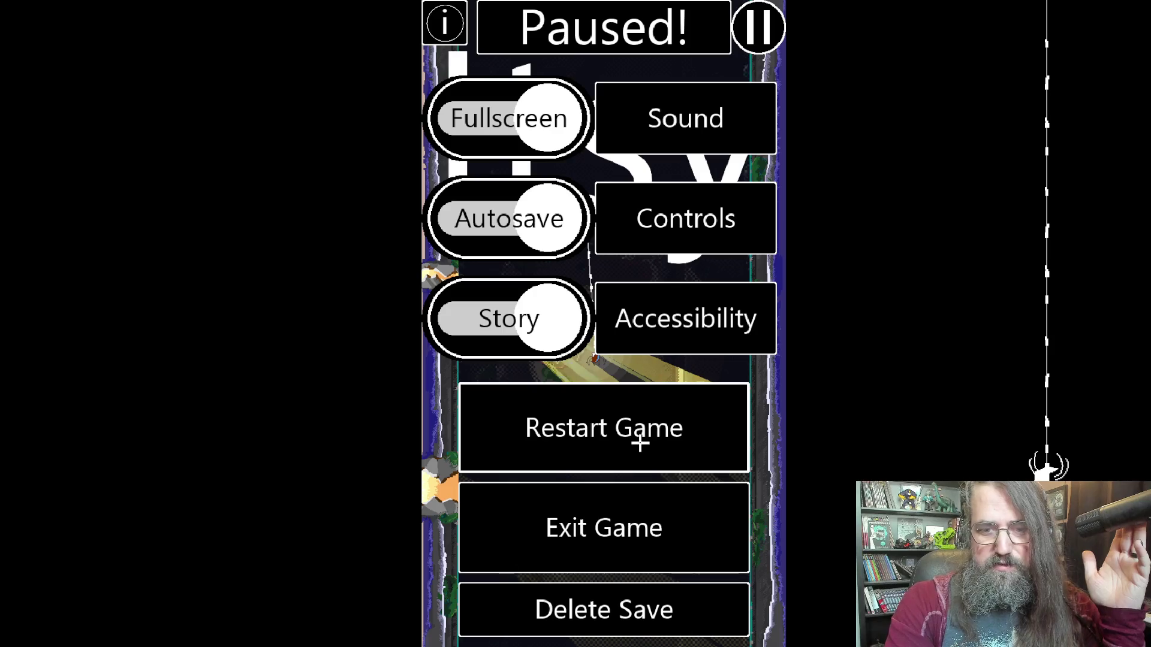
{"action": "left_click", "coordinate": [620, 616]}
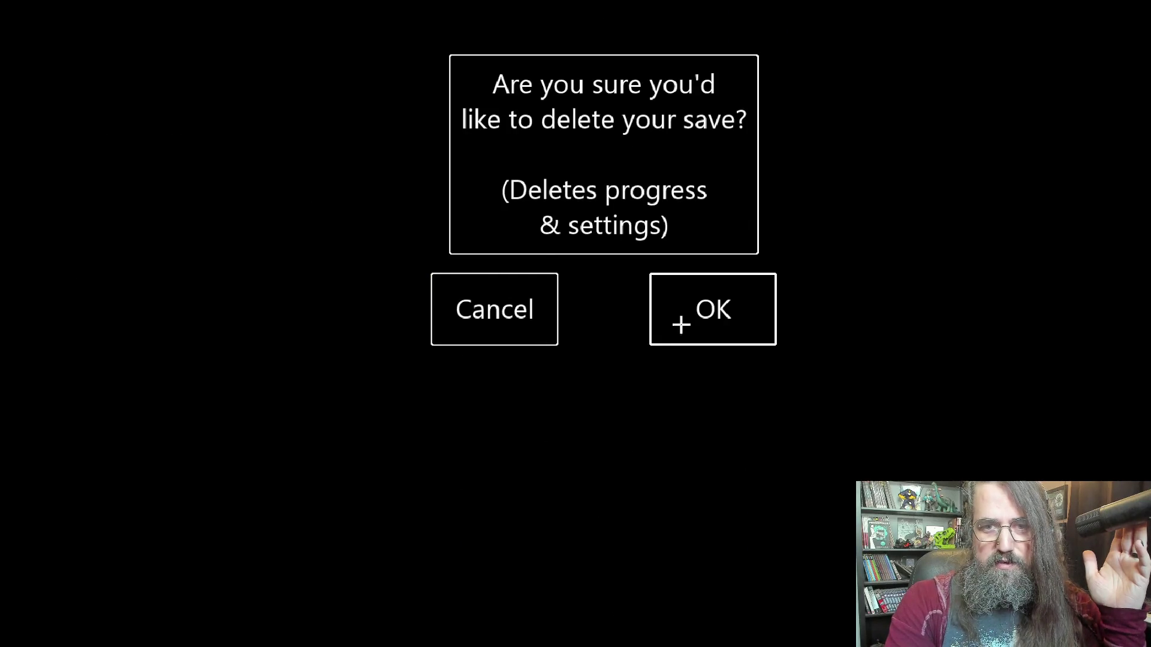
{"action": "left_click", "coordinate": [715, 304]}
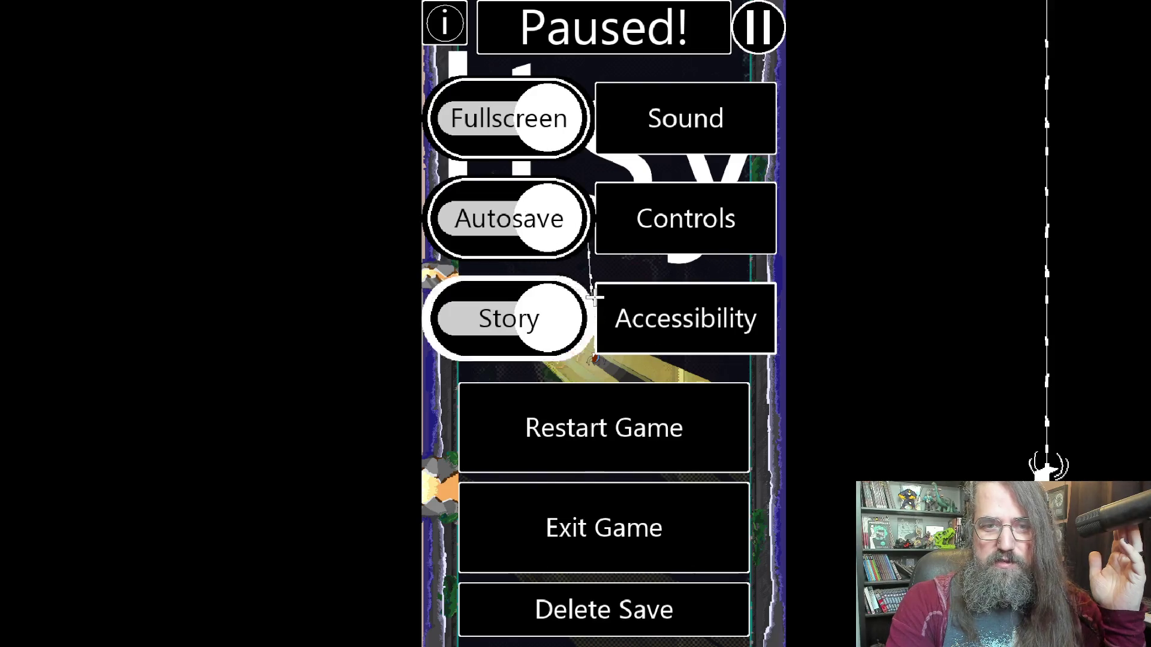
Review the accessibility rapid-tap toggle and autosave toggle, leaving autosave on, then close settings.
{"action": "left_click", "coordinate": [662, 325]}
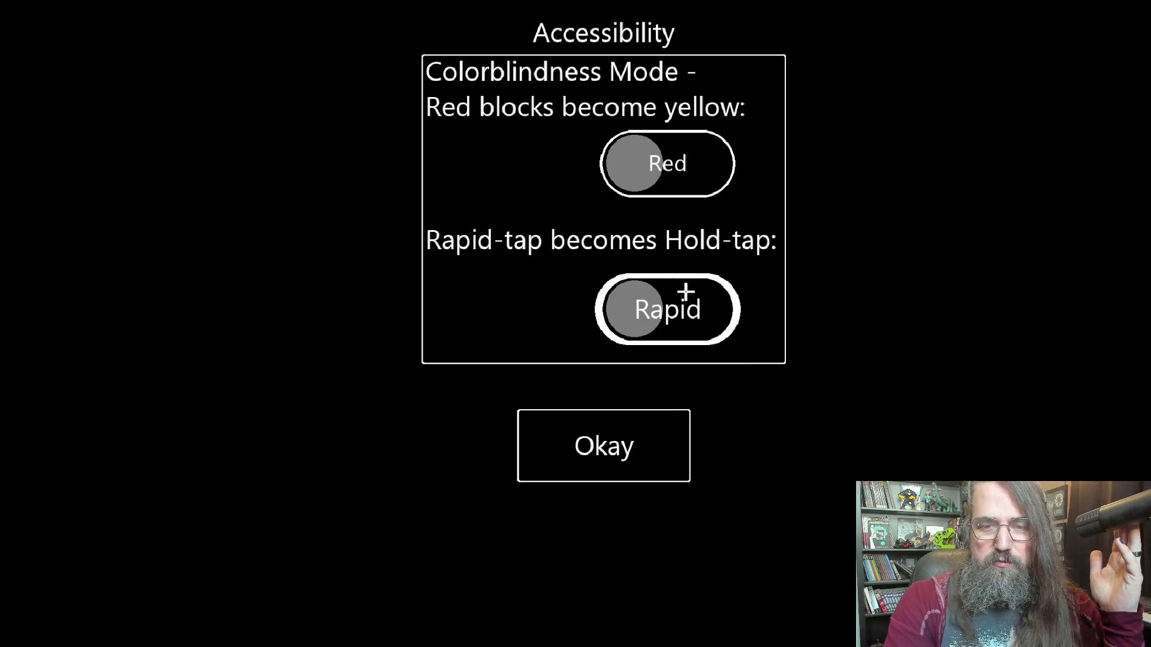
{"action": "left_click", "coordinate": [652, 315]}
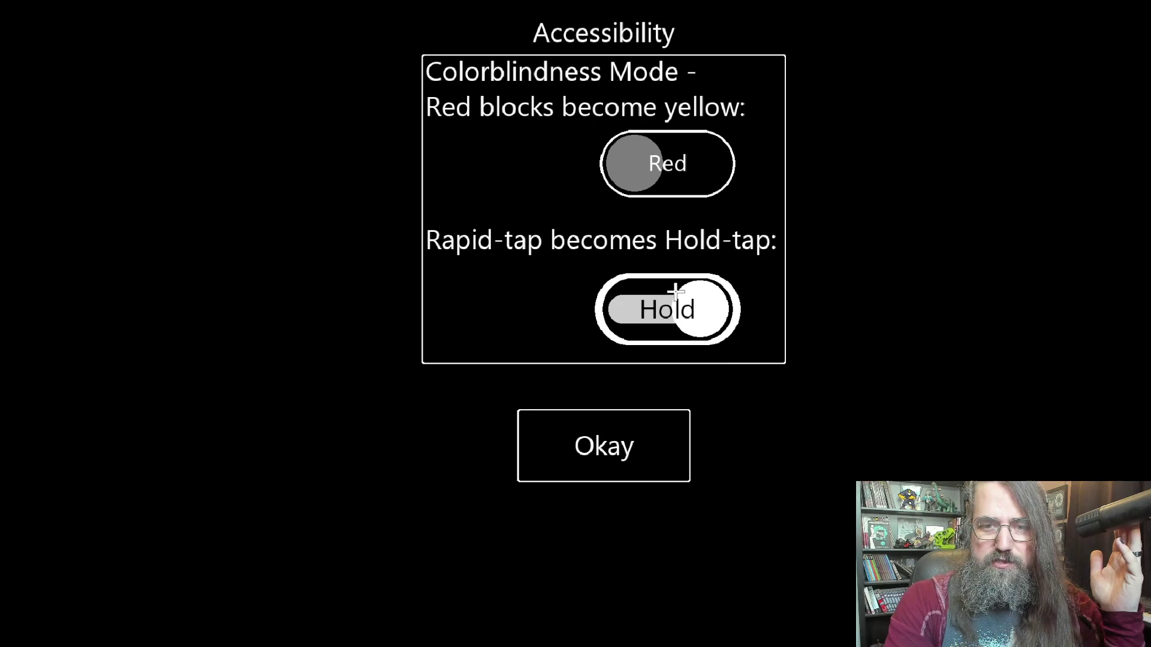
{"action": "left_click", "coordinate": [637, 459]}
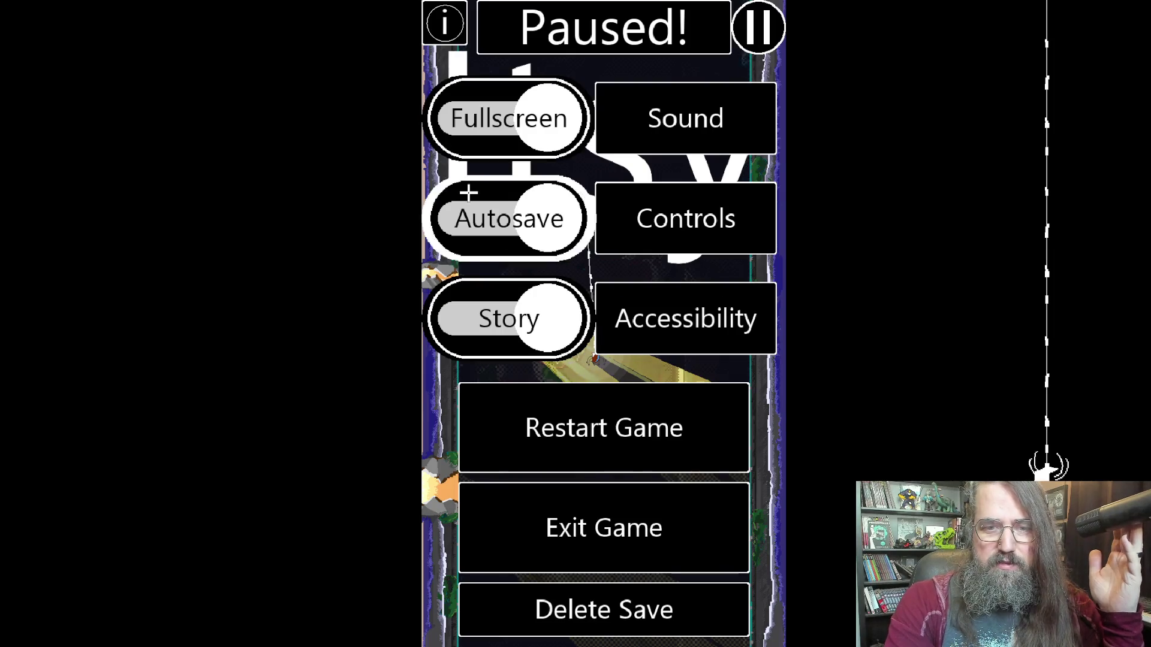
{"action": "left_click", "coordinate": [514, 216]}
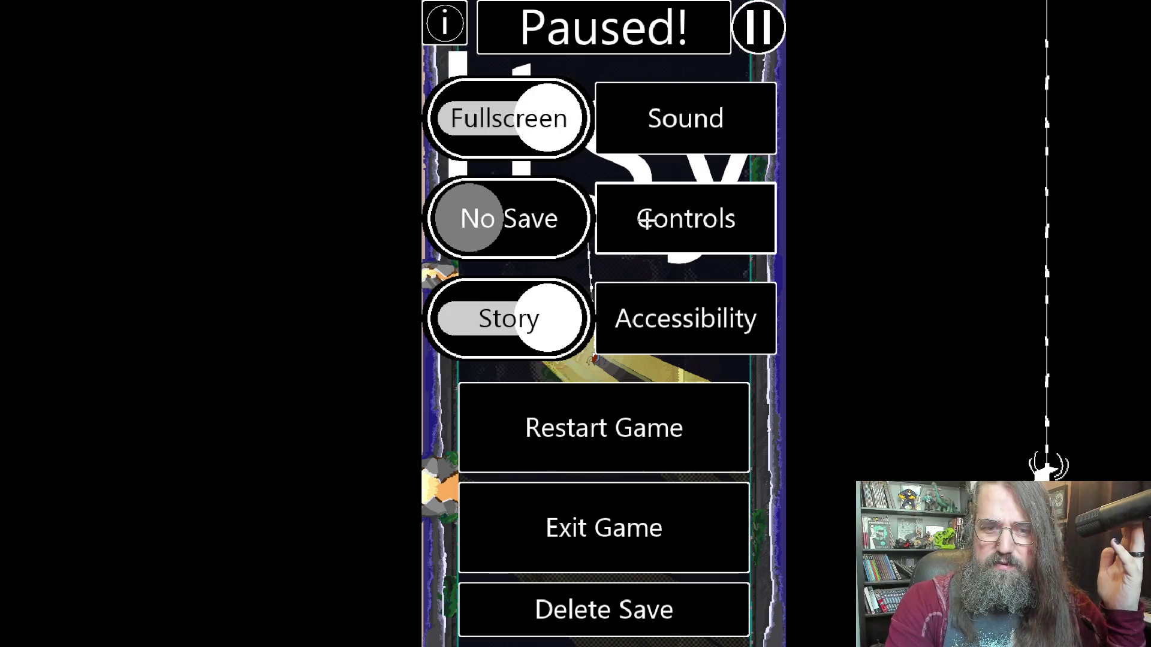
{"action": "left_click", "coordinate": [550, 220]}
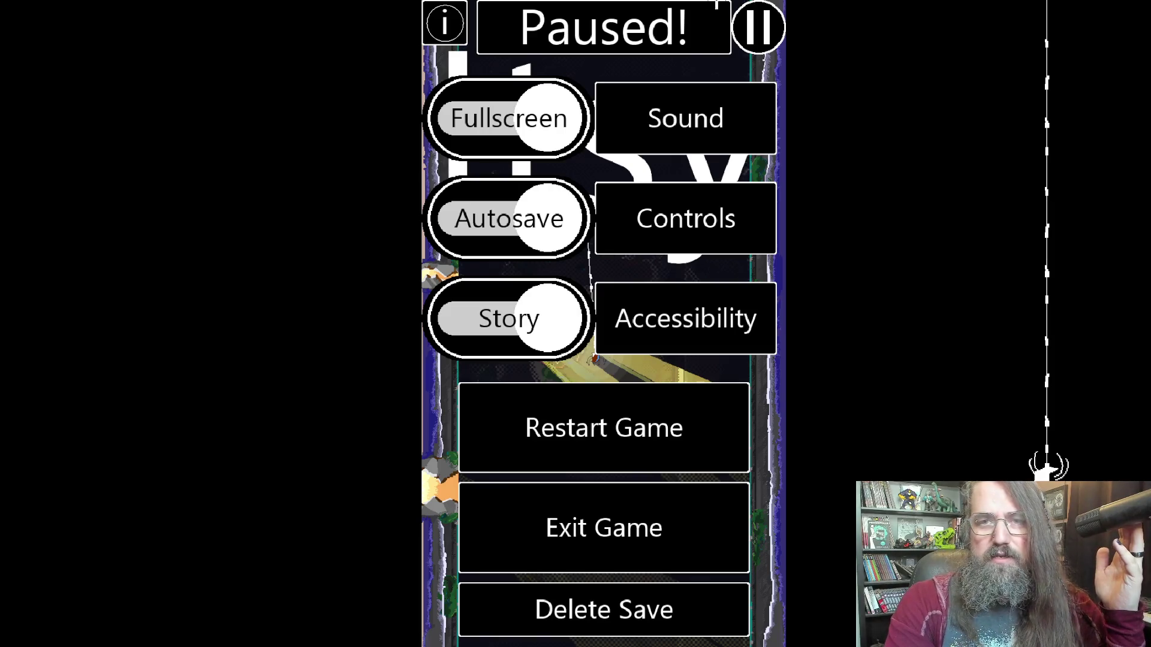
{"action": "left_click", "coordinate": [755, 27]}
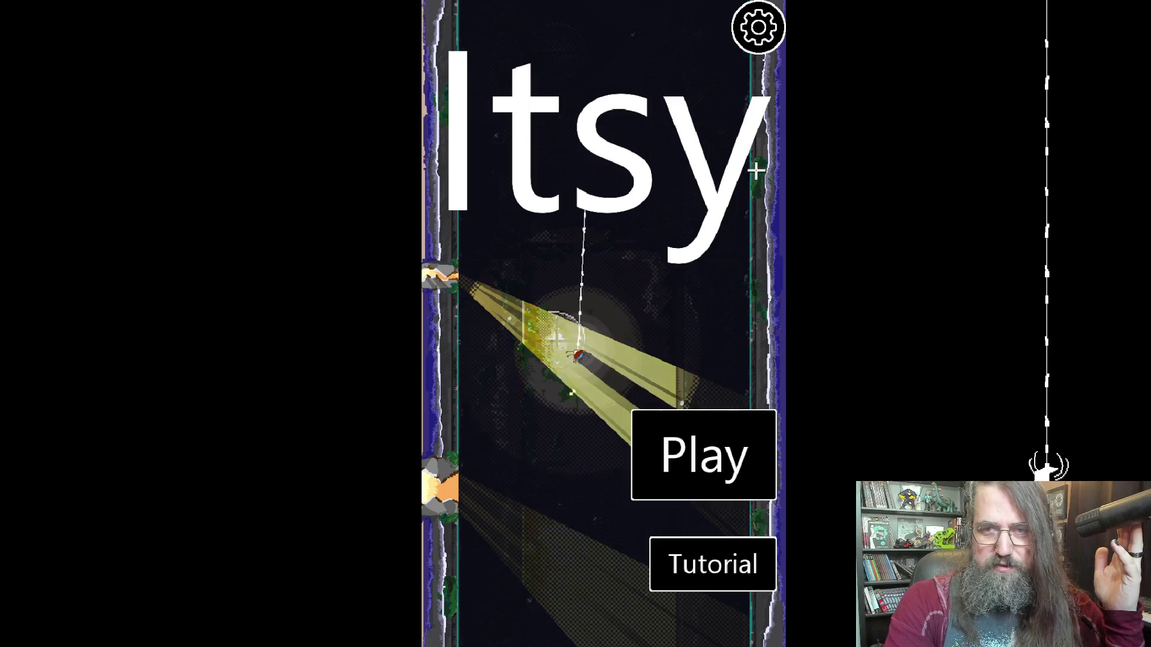
Restart the game from settings and begin a fresh run from the title screen.
{"action": "left_click", "coordinate": [764, 20]}
{"action": "left_click", "coordinate": [674, 428]}
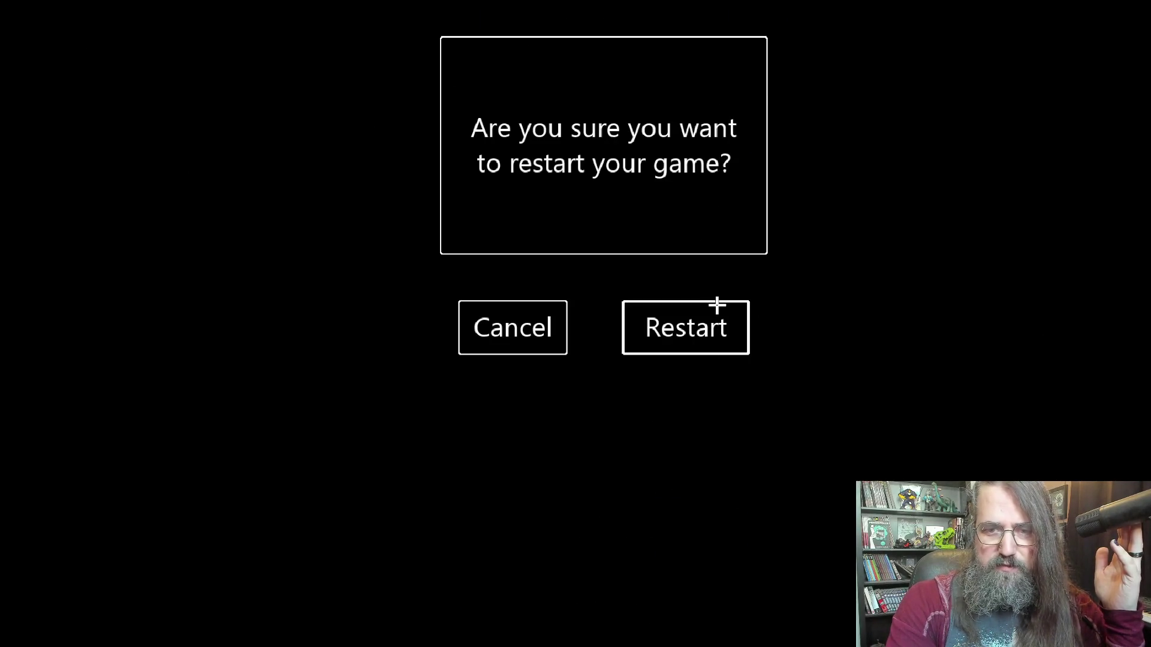
{"action": "left_click", "coordinate": [717, 306]}
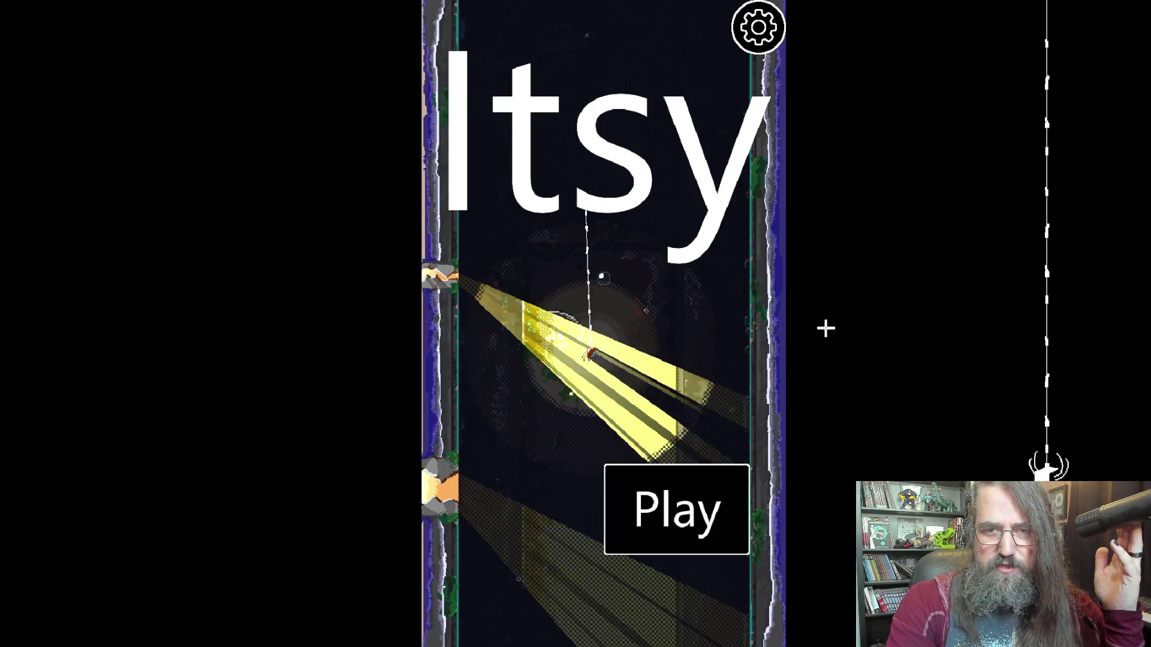
{"action": "left_click", "coordinate": [682, 512]}
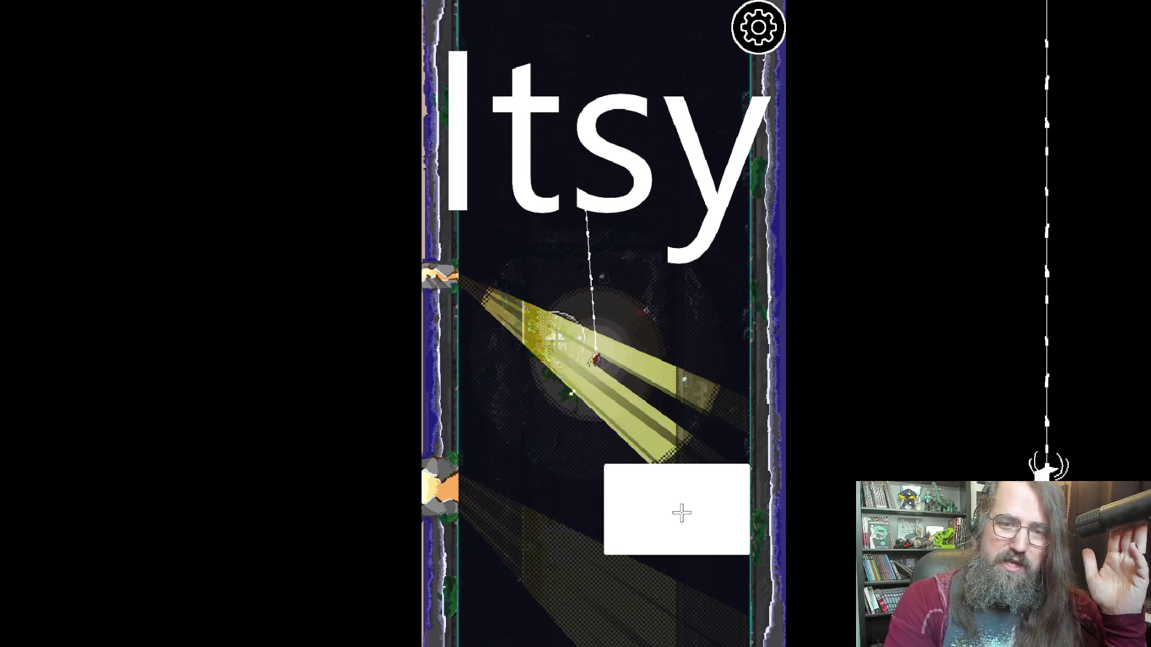
{"action": "left_click", "coordinate": [682, 512]}
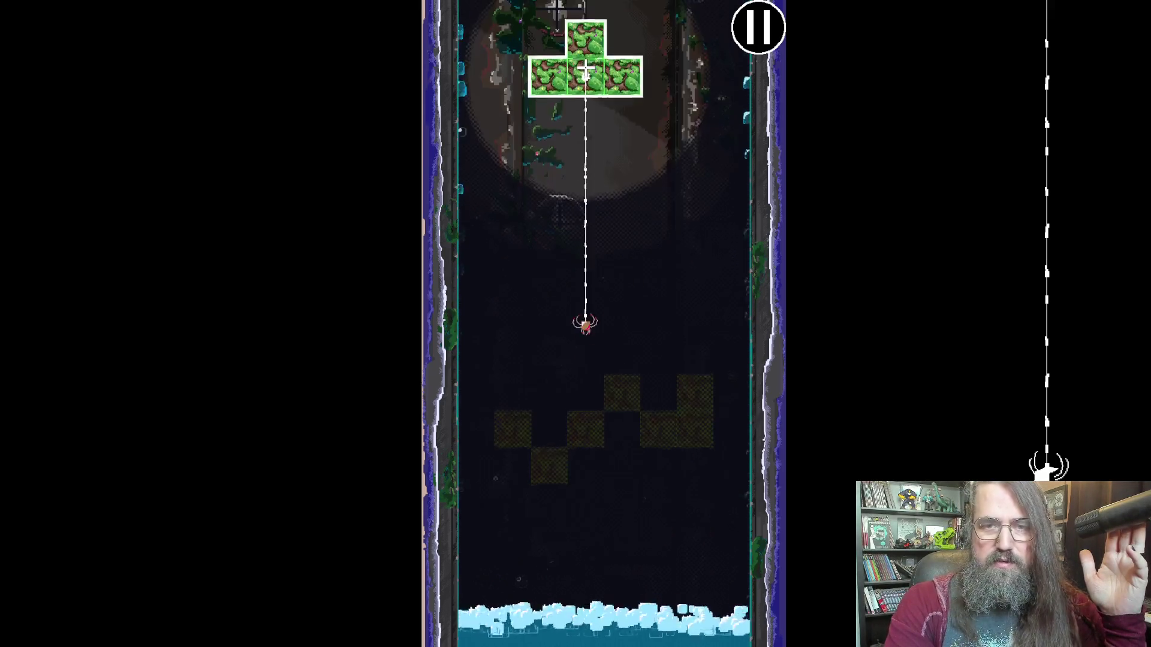
Web the spider up the first green blocks to the topmost one, catching a fly on the way.
{"action": "left_click", "coordinate": [588, 116]}
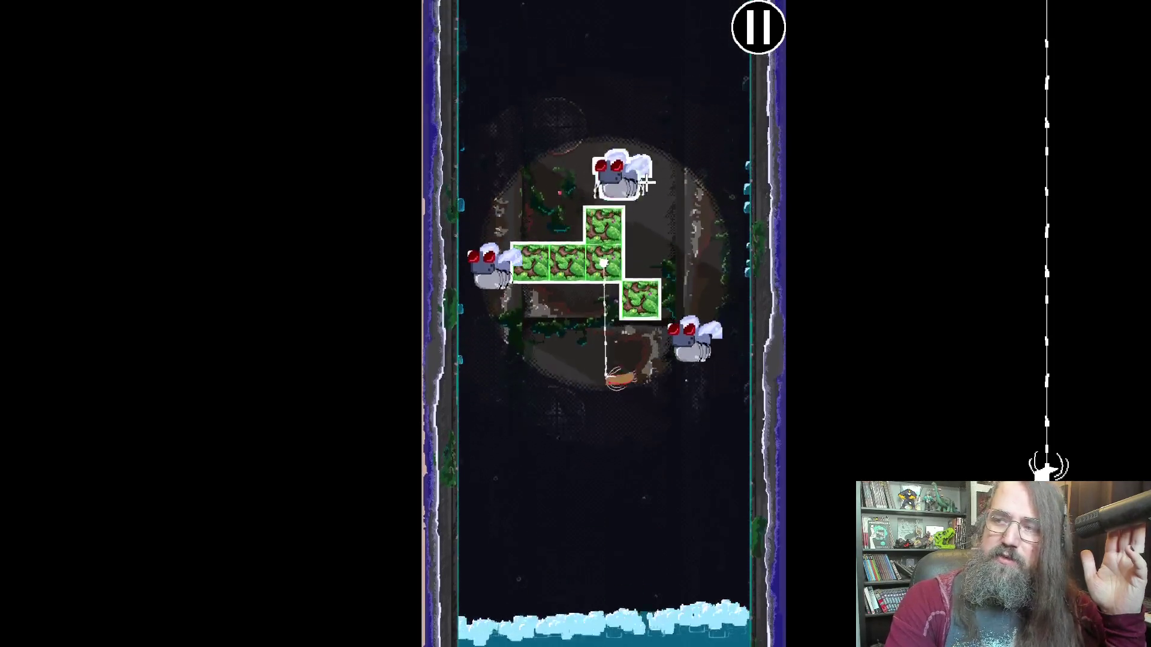
{"action": "left_click", "coordinate": [597, 113]}
{"action": "left_click", "coordinate": [632, 87]}
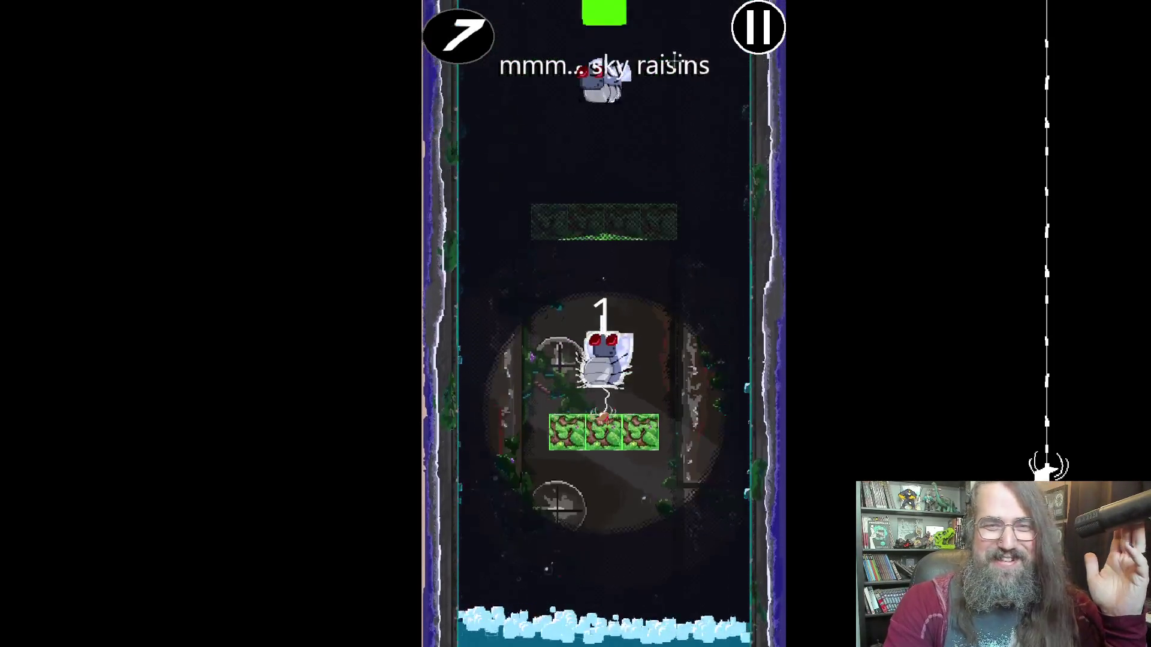
{"action": "left_click", "coordinate": [602, 175]}
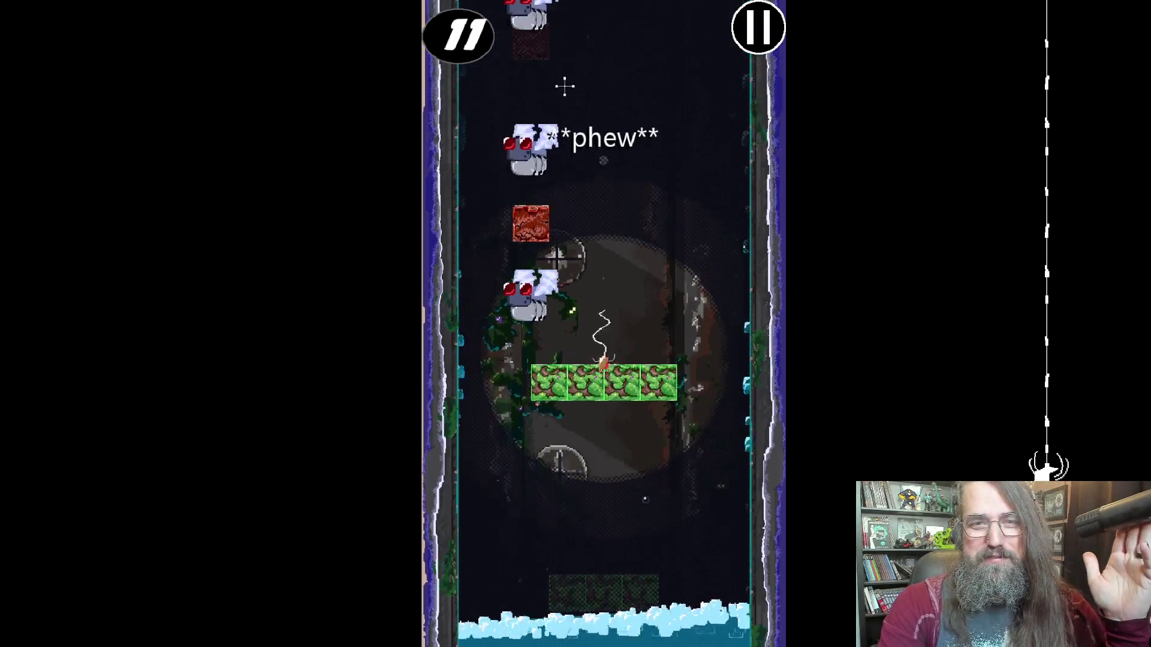
{"action": "left_click", "coordinate": [617, 121]}
{"action": "left_click", "coordinate": [634, 121]}
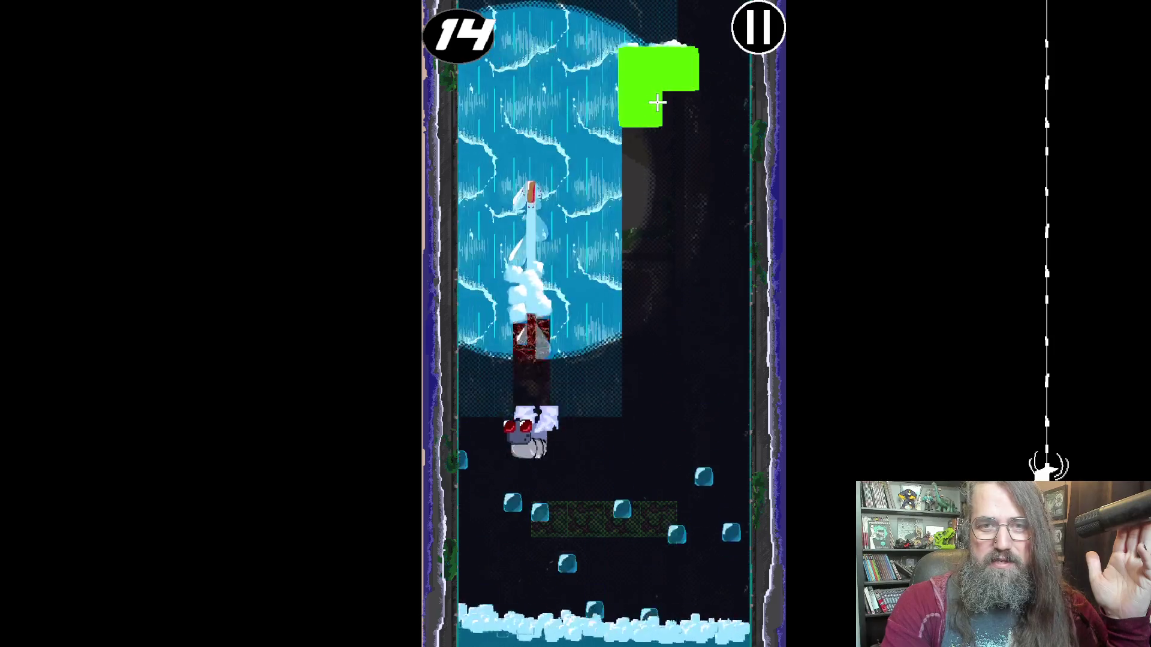
{"action": "left_click", "coordinate": [658, 102]}
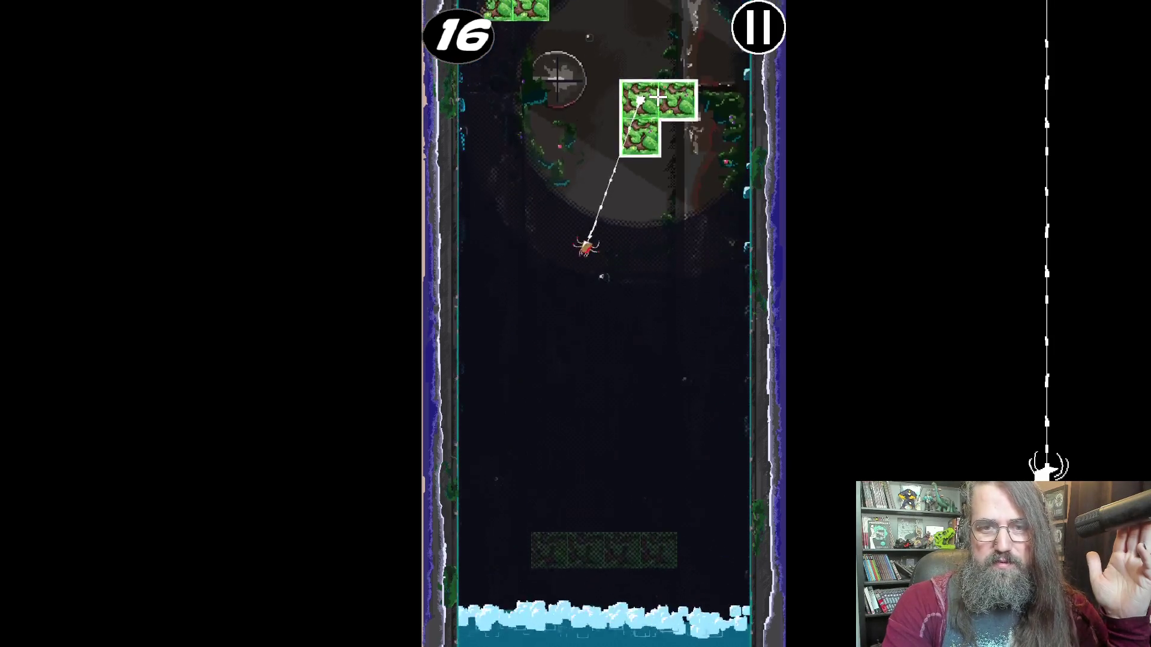
{"action": "left_click", "coordinate": [495, 206]}
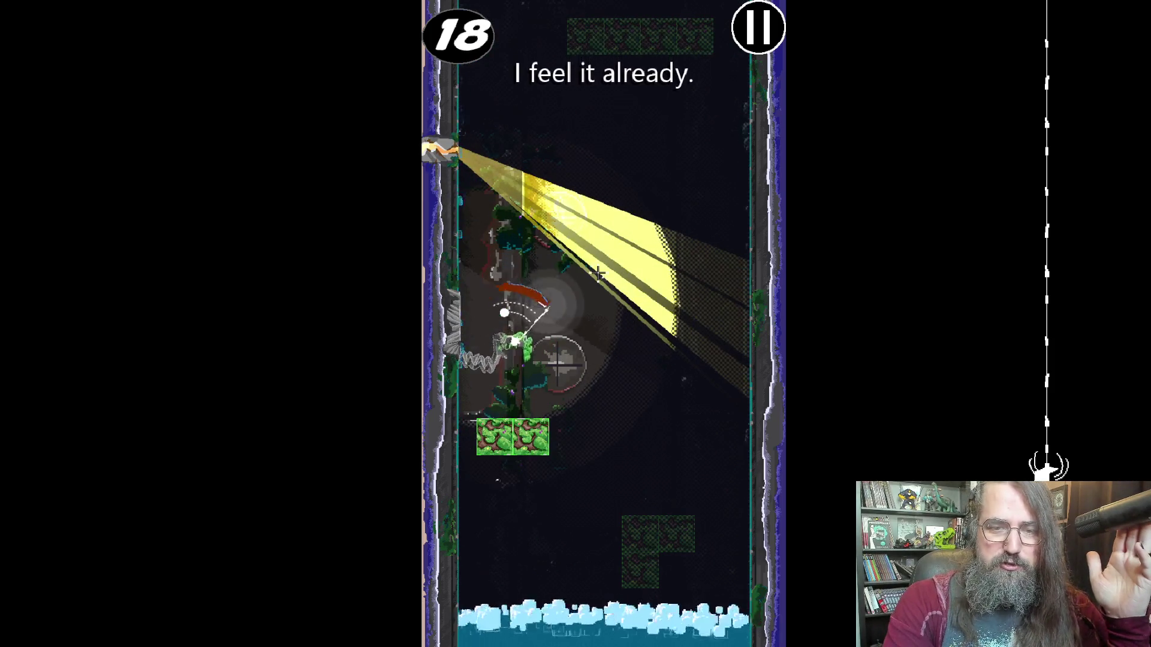
{"action": "left_click", "coordinate": [612, 45]}
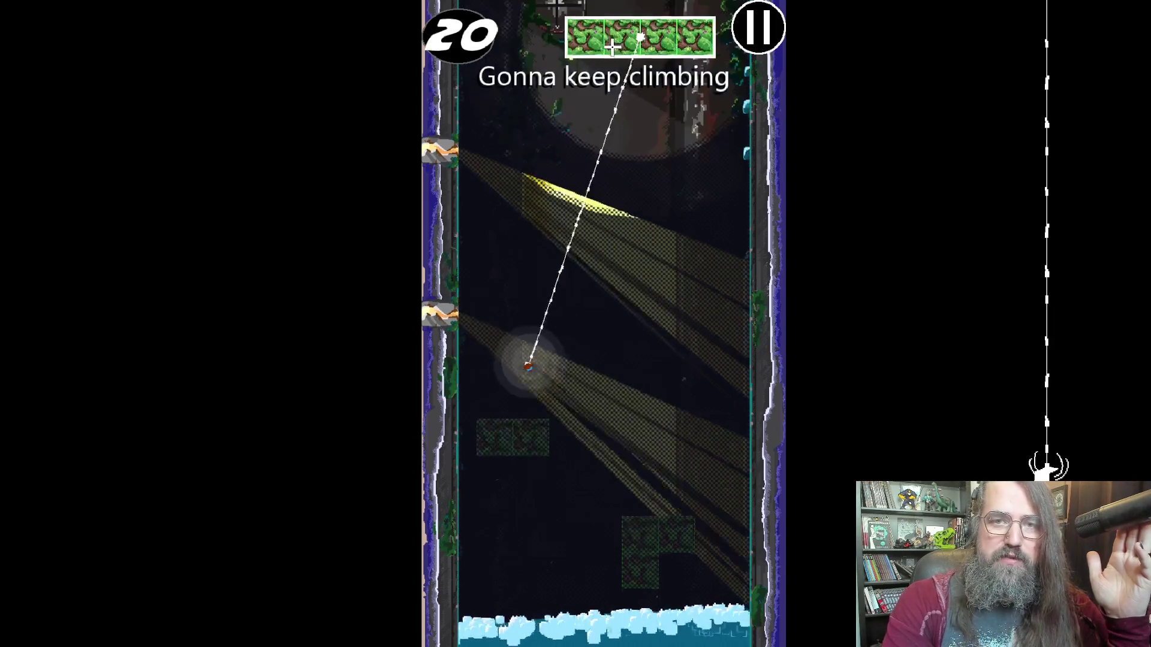
Swing on through the round, cross, T- and L-shaped blocks, grabbing a fly and an enemy.
{"action": "left_click", "coordinate": [647, 338]}
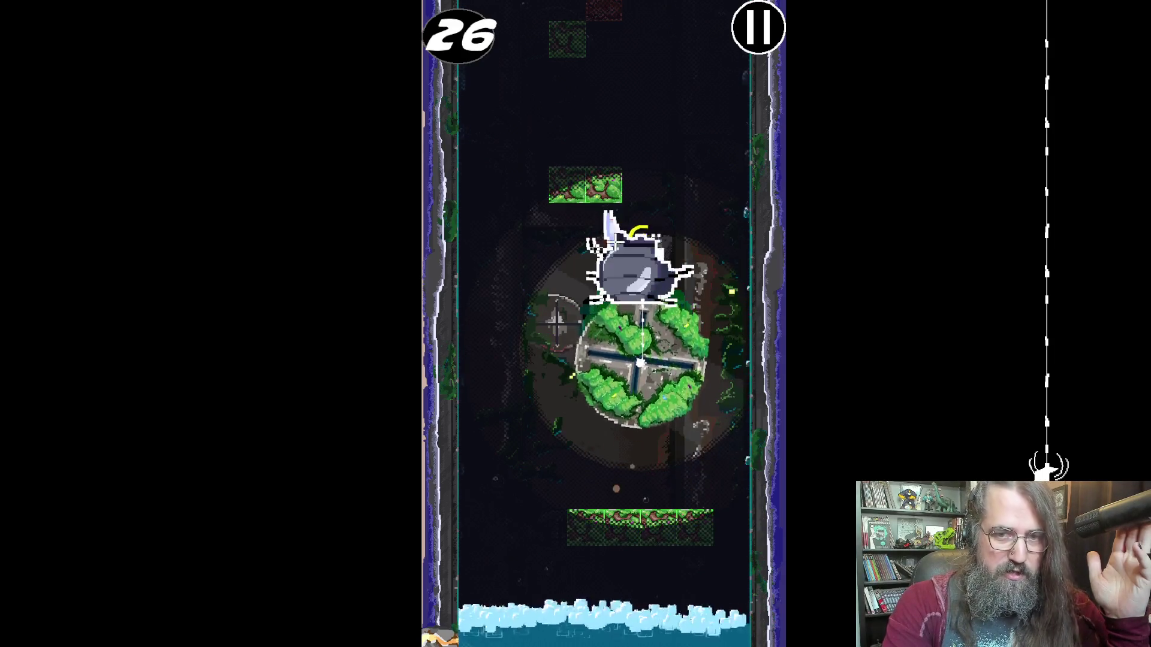
{"action": "left_click", "coordinate": [567, 39]}
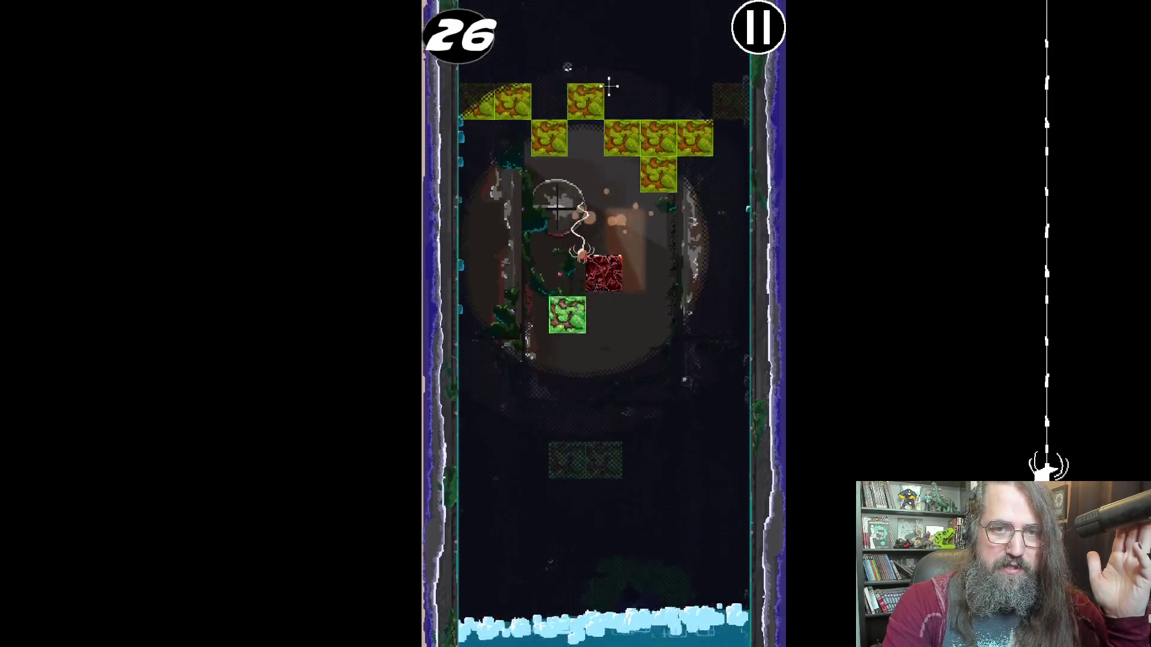
{"action": "left_click", "coordinate": [570, 159]}
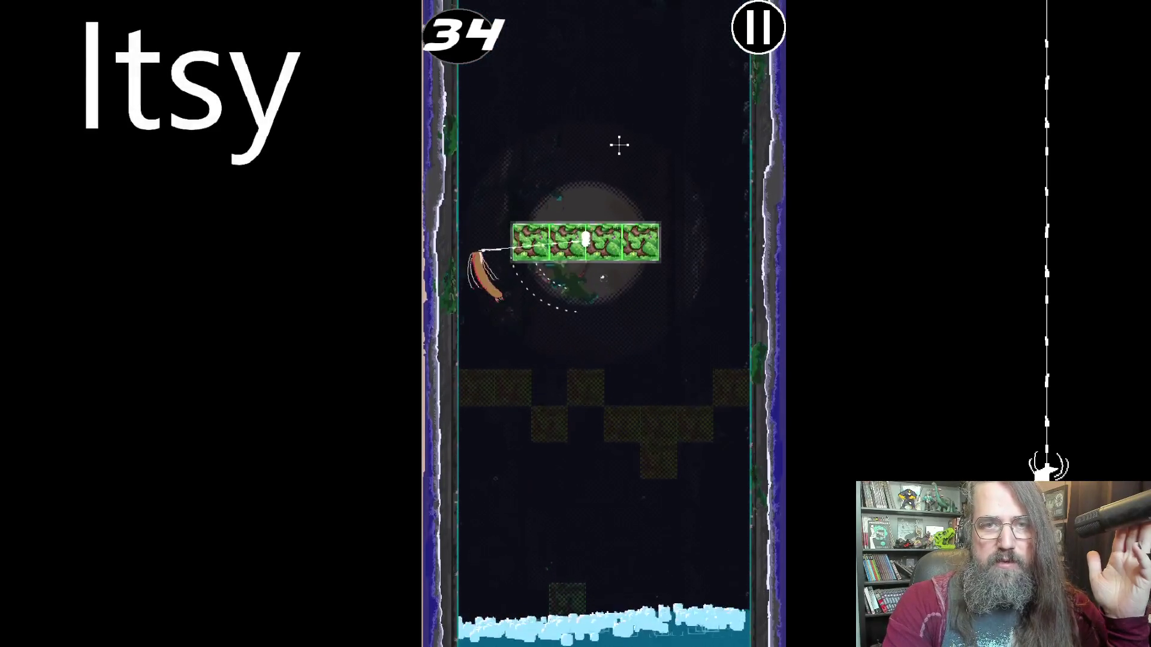
{"action": "left_click", "coordinate": [640, 36]}
{"action": "left_click", "coordinate": [550, 102]}
{"action": "left_click", "coordinate": [606, 118]}
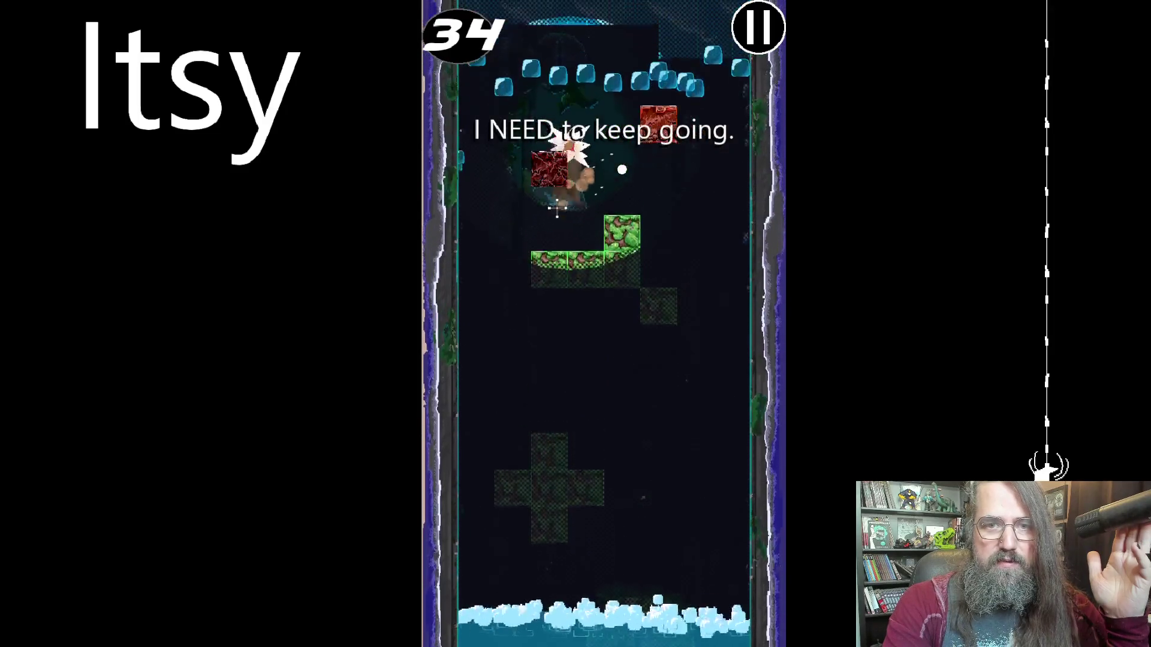
{"action": "left_click", "coordinate": [565, 81]}
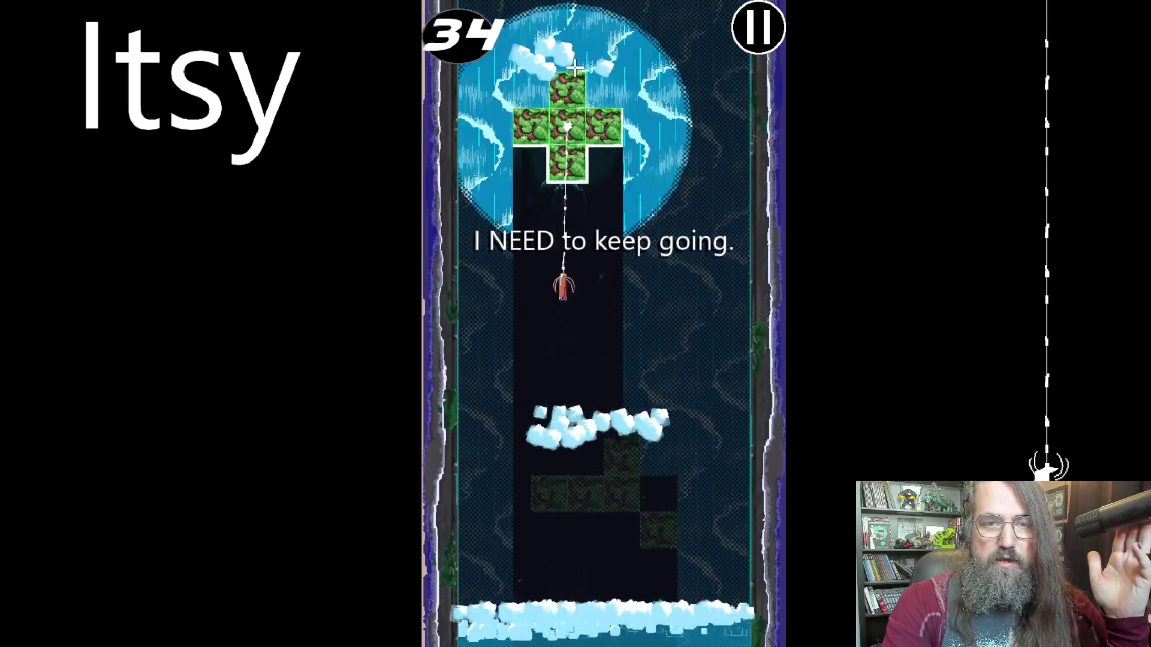
{"action": "left_click", "coordinate": [639, 127]}
{"action": "left_click", "coordinate": [535, 126]}
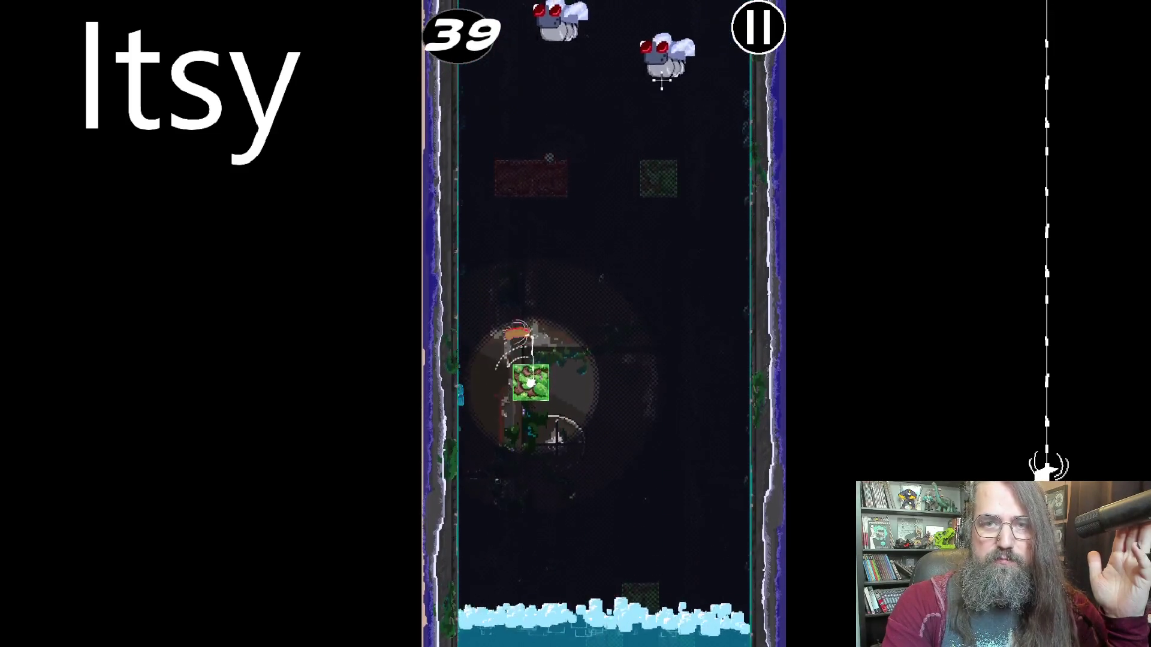
{"action": "left_click", "coordinate": [692, 101]}
{"action": "left_click", "coordinate": [597, 158]}
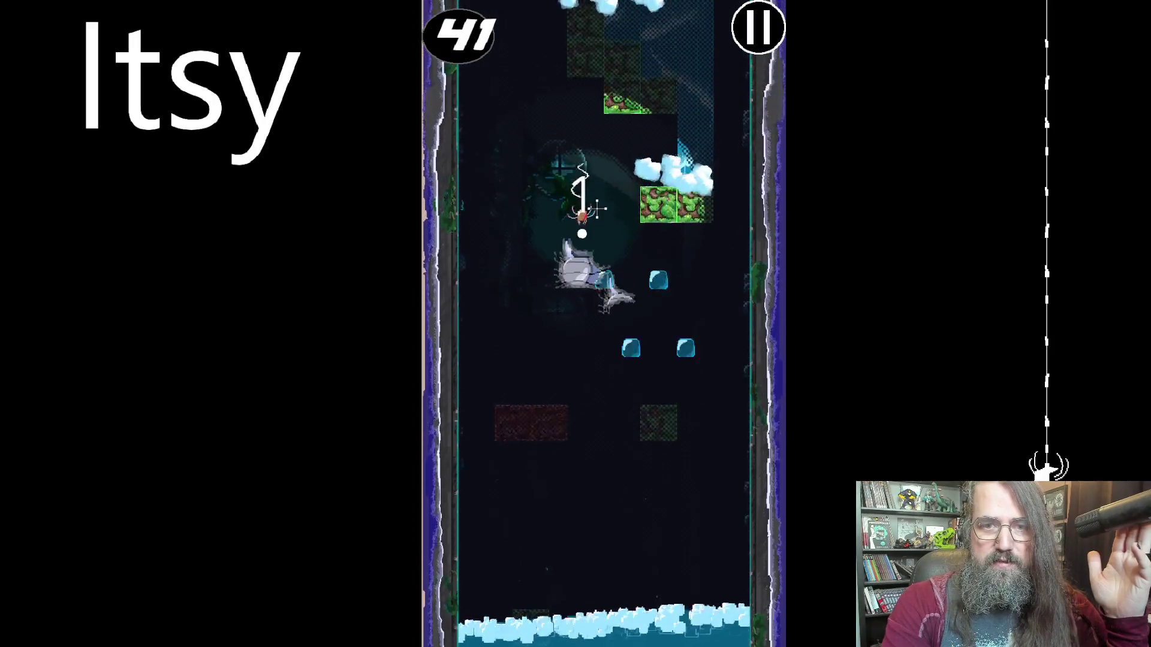
{"action": "left_click", "coordinate": [530, 313]}
{"action": "left_click", "coordinate": [674, 194]}
{"action": "left_click", "coordinate": [640, 76]}
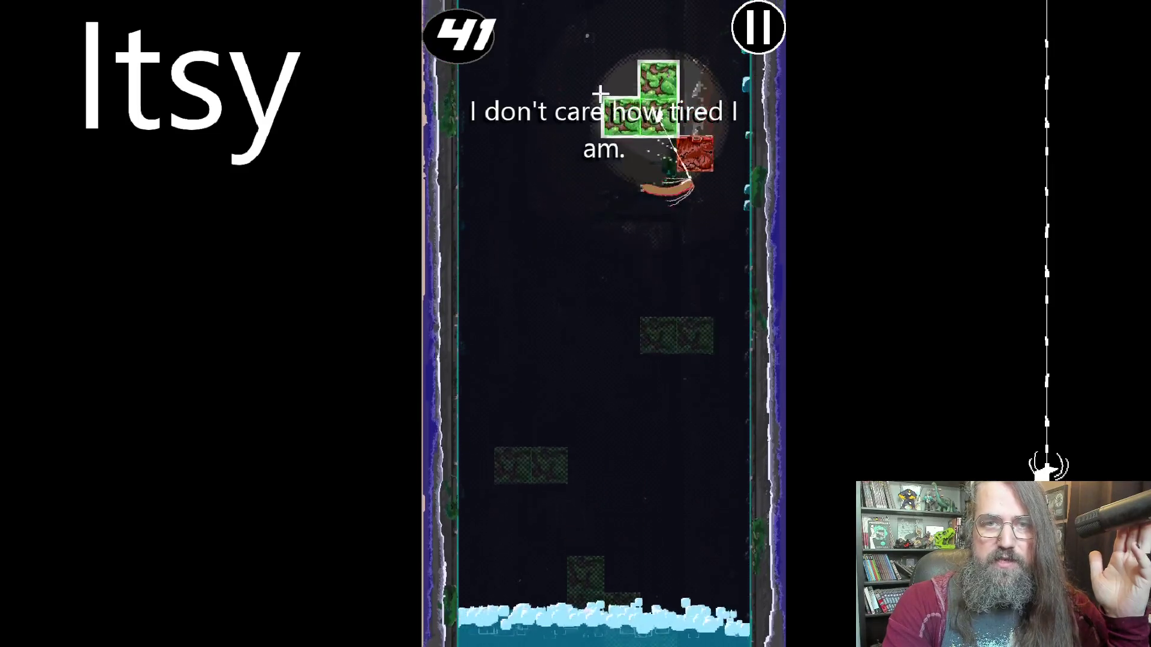
{"action": "left_click", "coordinate": [538, 135]}
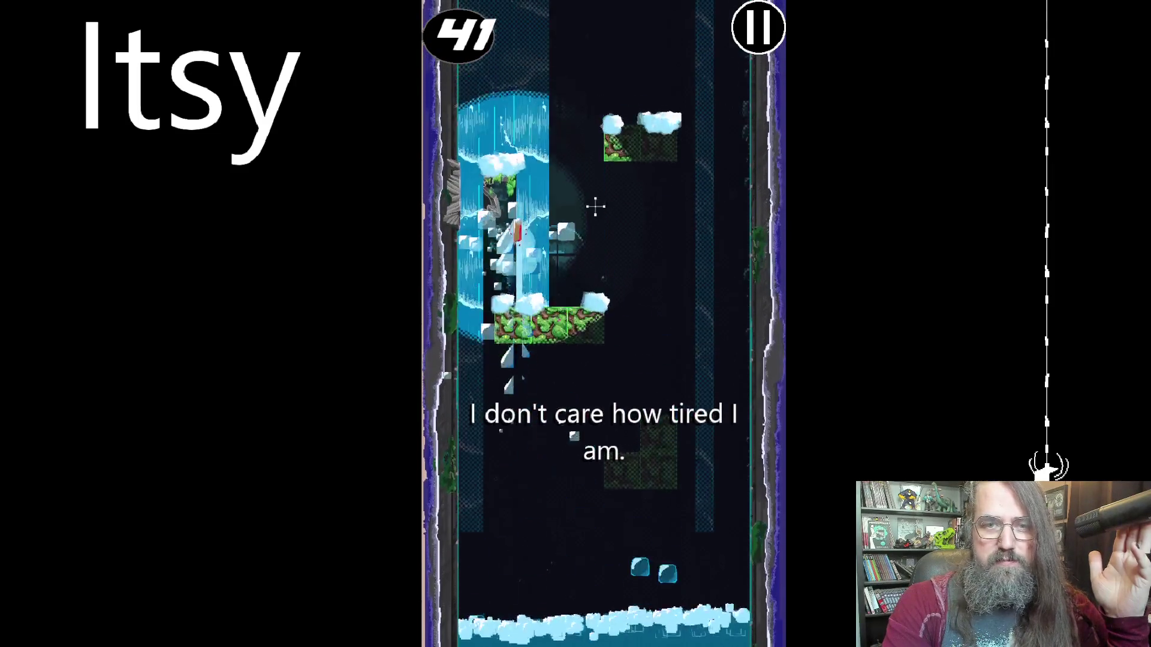
{"action": "left_click", "coordinate": [650, 196]}
{"action": "left_click", "coordinate": [610, 95]}
{"action": "left_click", "coordinate": [515, 45]}
{"action": "left_click", "coordinate": [615, 104]}
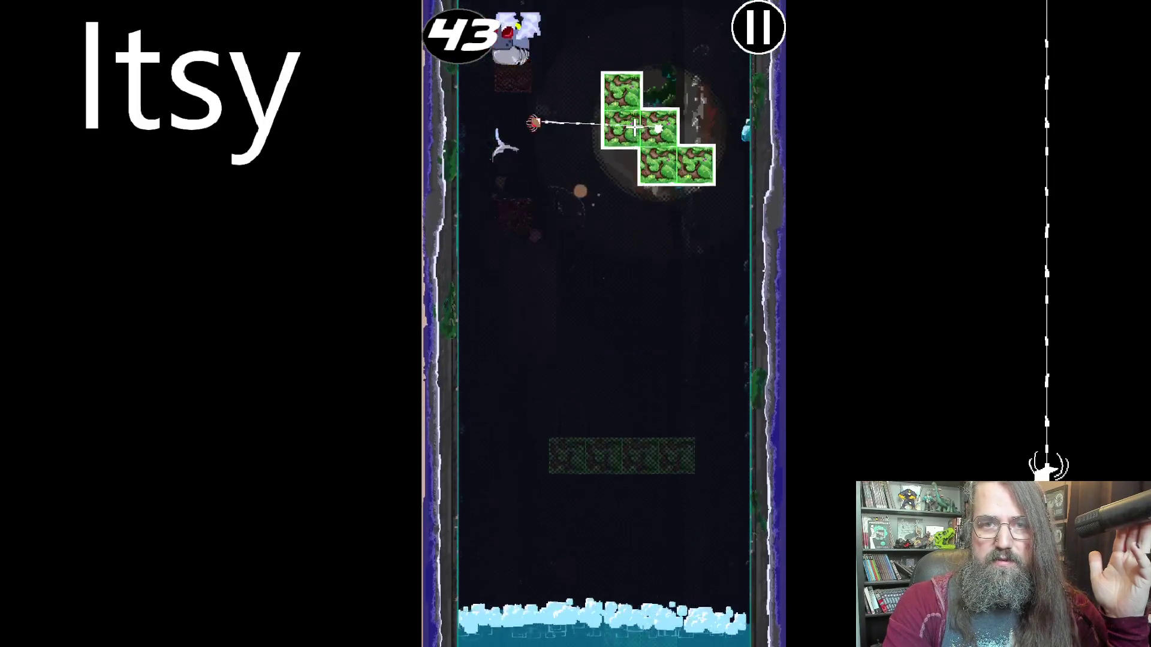
{"action": "left_click", "coordinate": [526, 166]}
Climb from the L-blocks up into the ice area, bringing the sky-raisin count to 45.
{"action": "left_click", "coordinate": [694, 374]}
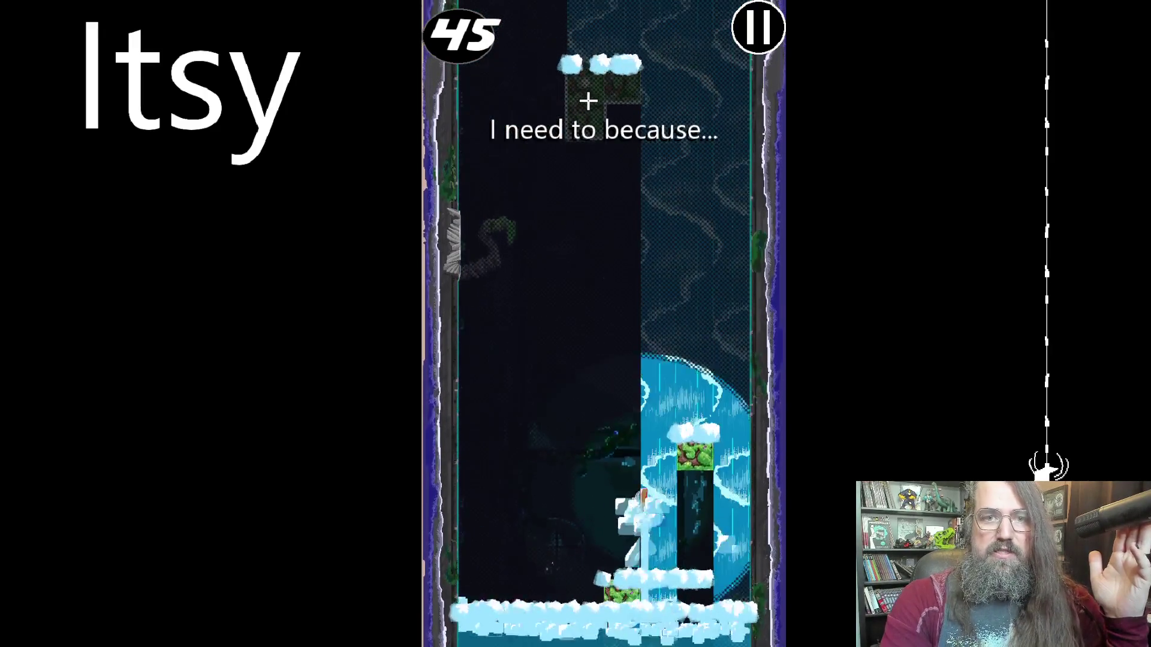
{"action": "left_click", "coordinate": [591, 106]}
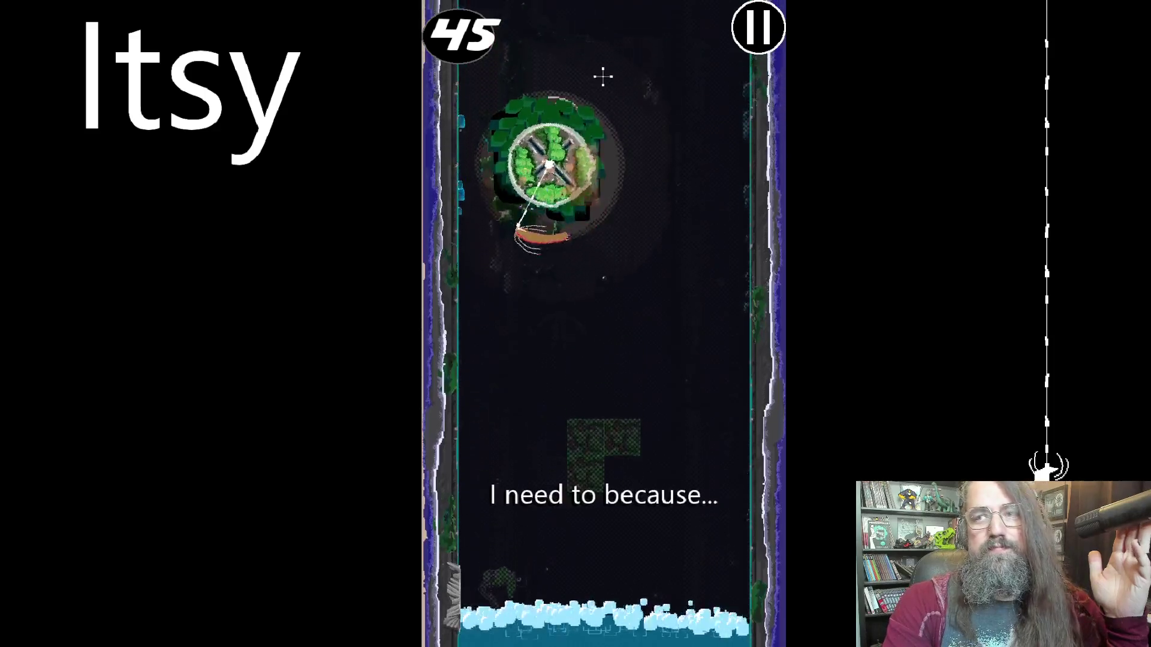
{"action": "left_click", "coordinate": [573, 33]}
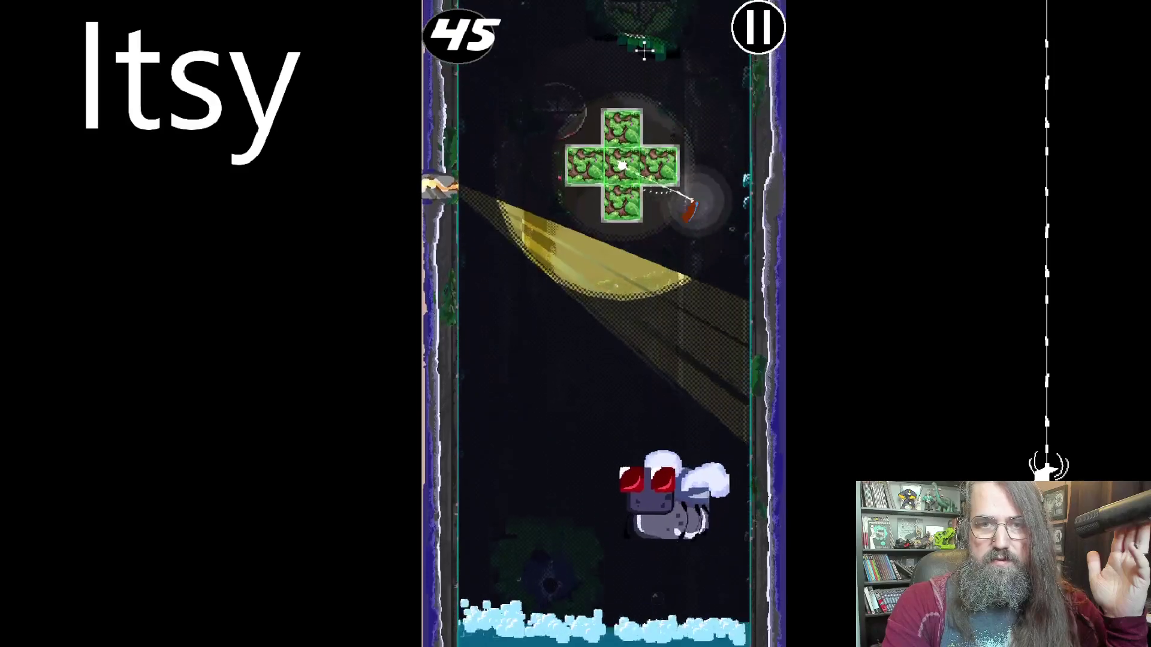
{"action": "left_click", "coordinate": [639, 112]}
{"action": "left_click", "coordinate": [538, 20]}
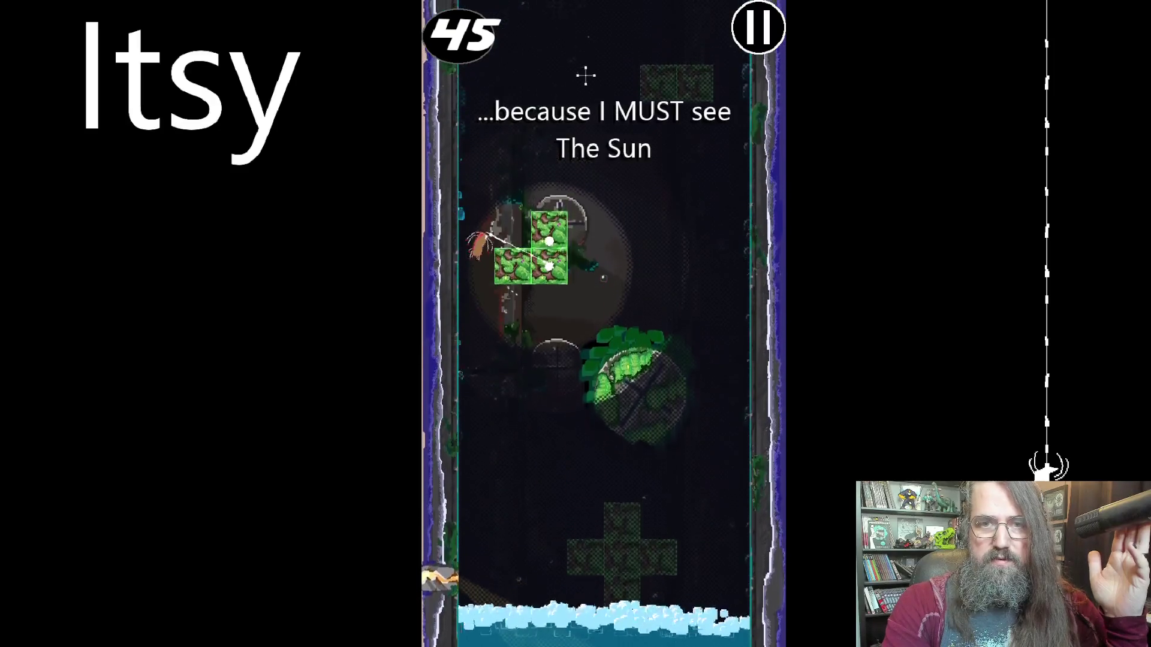
{"action": "left_click", "coordinate": [642, 94]}
{"action": "left_click", "coordinate": [629, 77]}
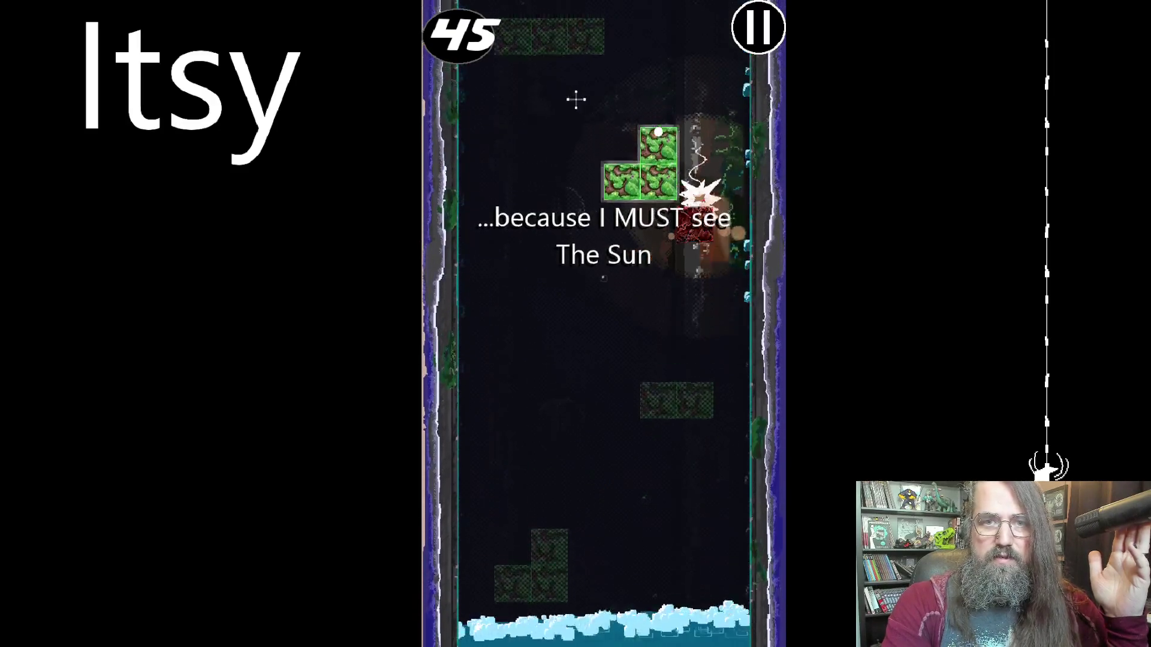
{"action": "left_click", "coordinate": [602, 106]}
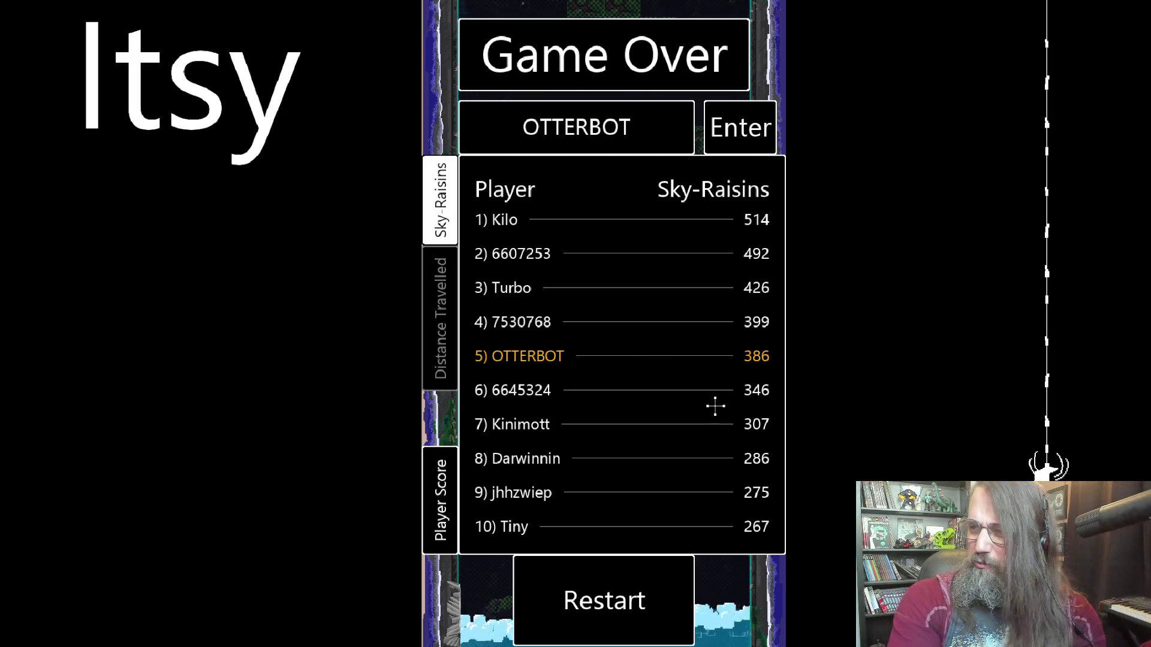
Leave the Game Over leaderboard for the Steam library window.
{"action": "key", "text": "alt+Tab"}
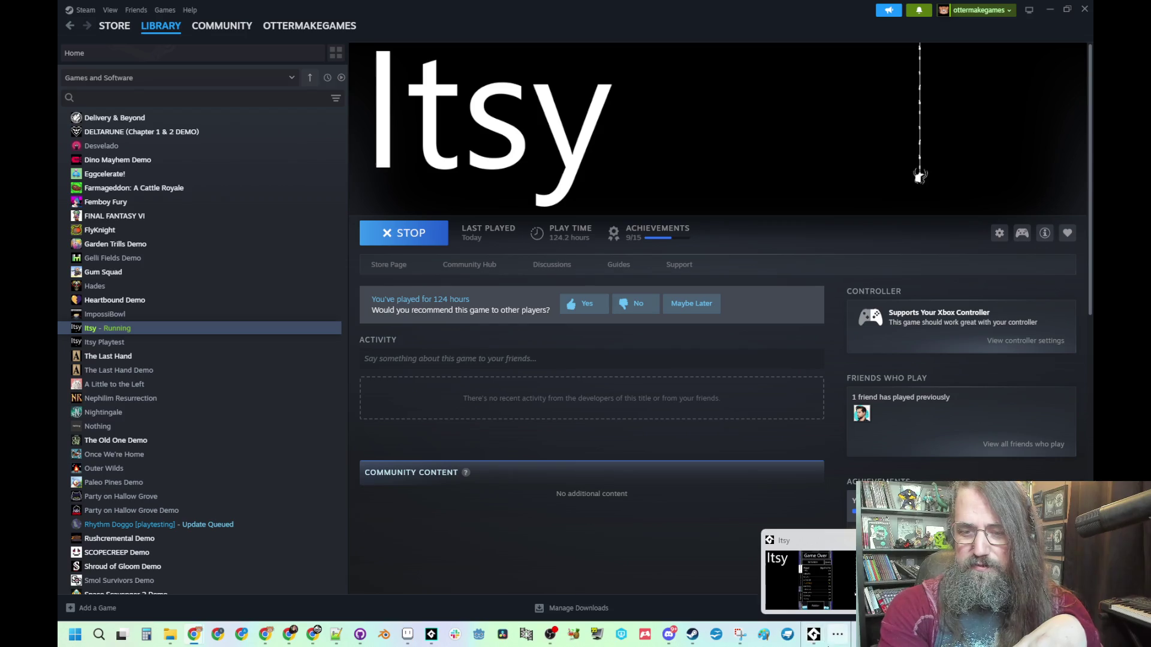
Bring Itsy back to front and use Restart to return to the title screen.
{"action": "left_click", "coordinate": [813, 635]}
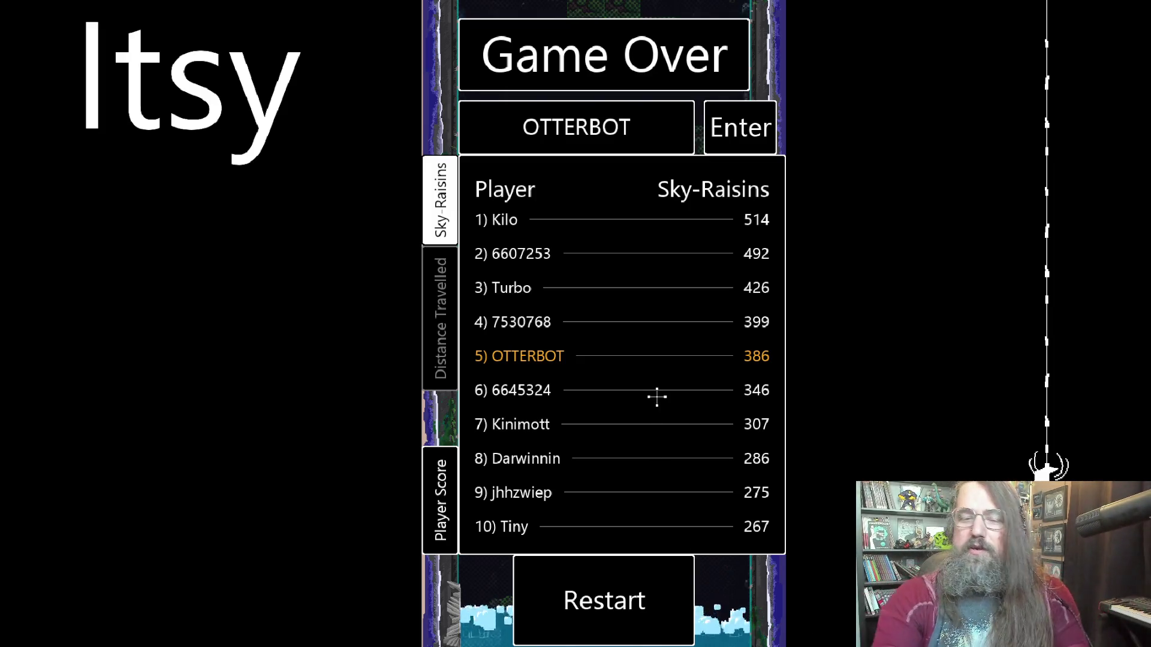
{"action": "left_click", "coordinate": [597, 584]}
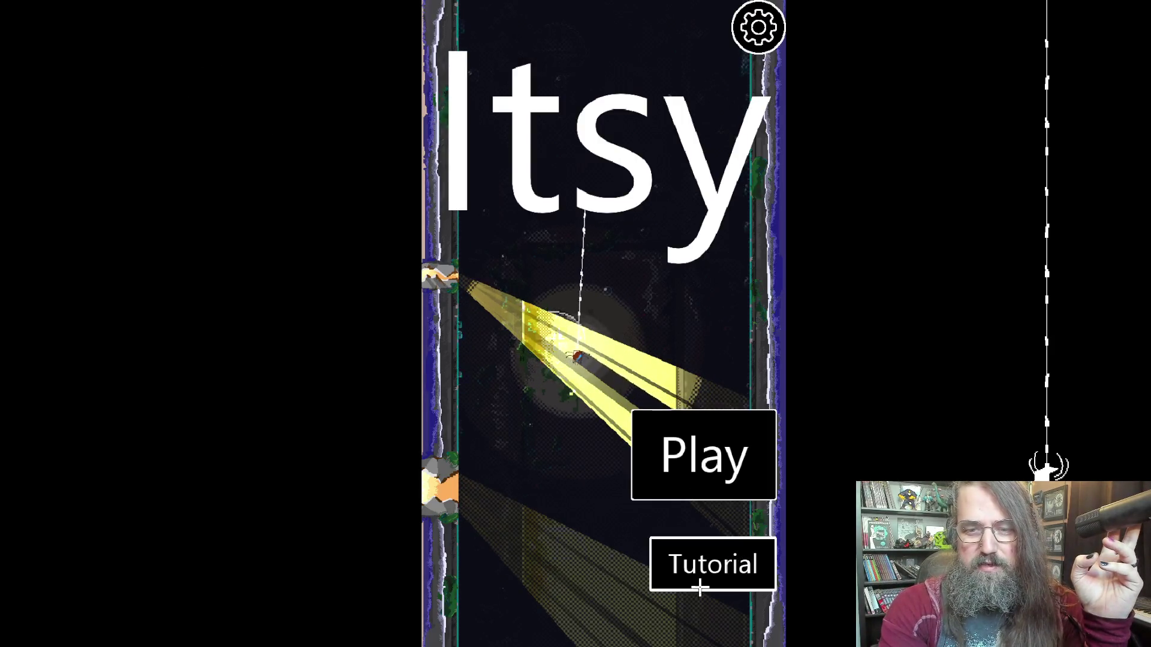
Delete the save from settings, restart the game and start a new run.
{"action": "left_click", "coordinate": [758, 27]}
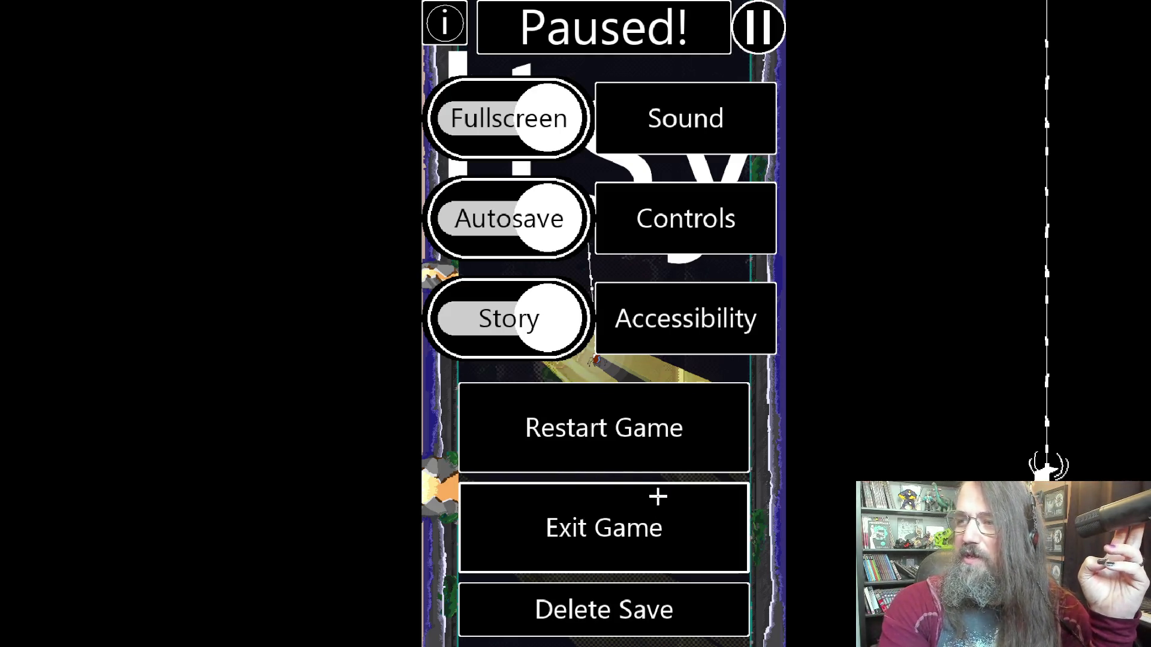
{"action": "left_click", "coordinate": [625, 605]}
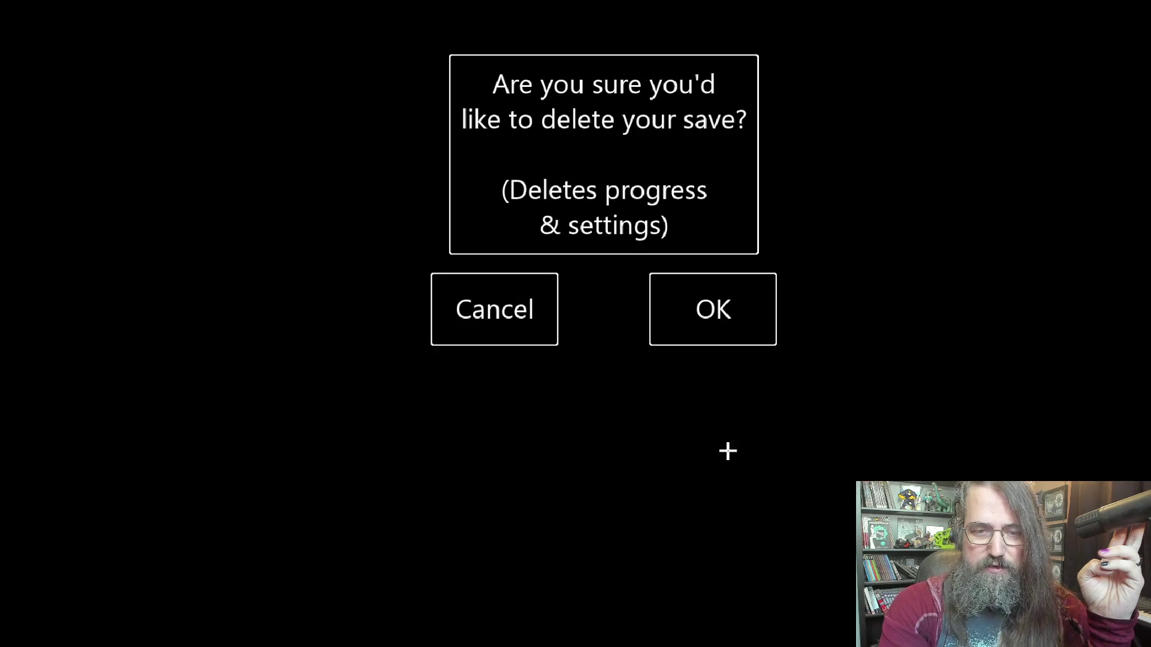
{"action": "left_click", "coordinate": [688, 300]}
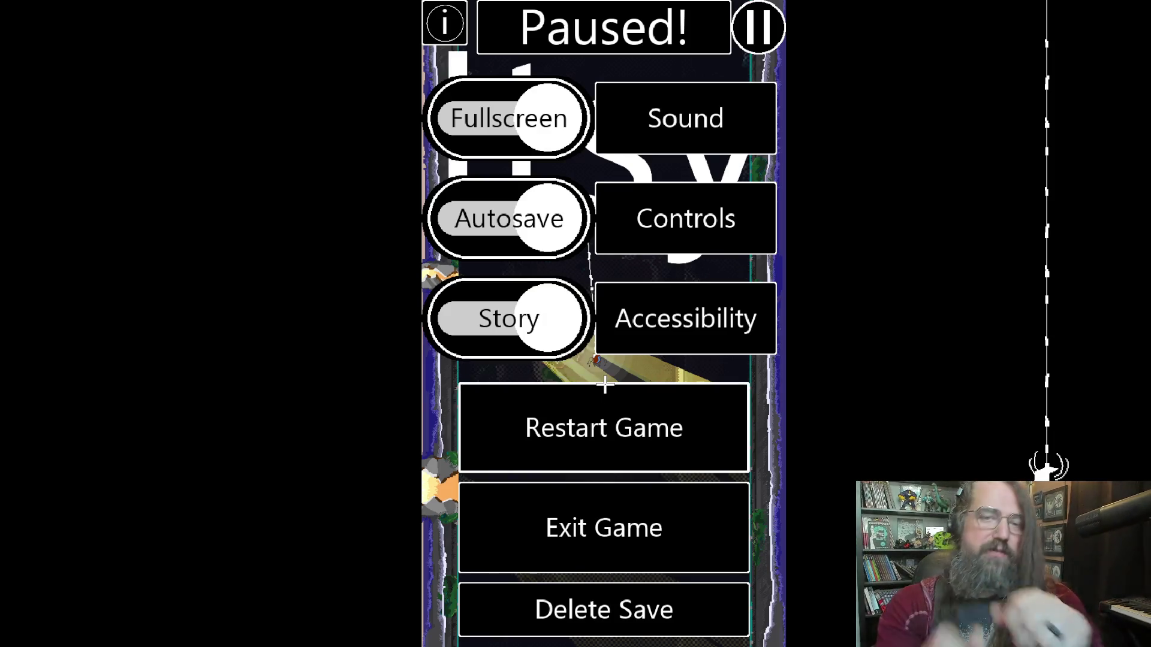
{"action": "left_click", "coordinate": [604, 430]}
{"action": "left_click", "coordinate": [692, 306]}
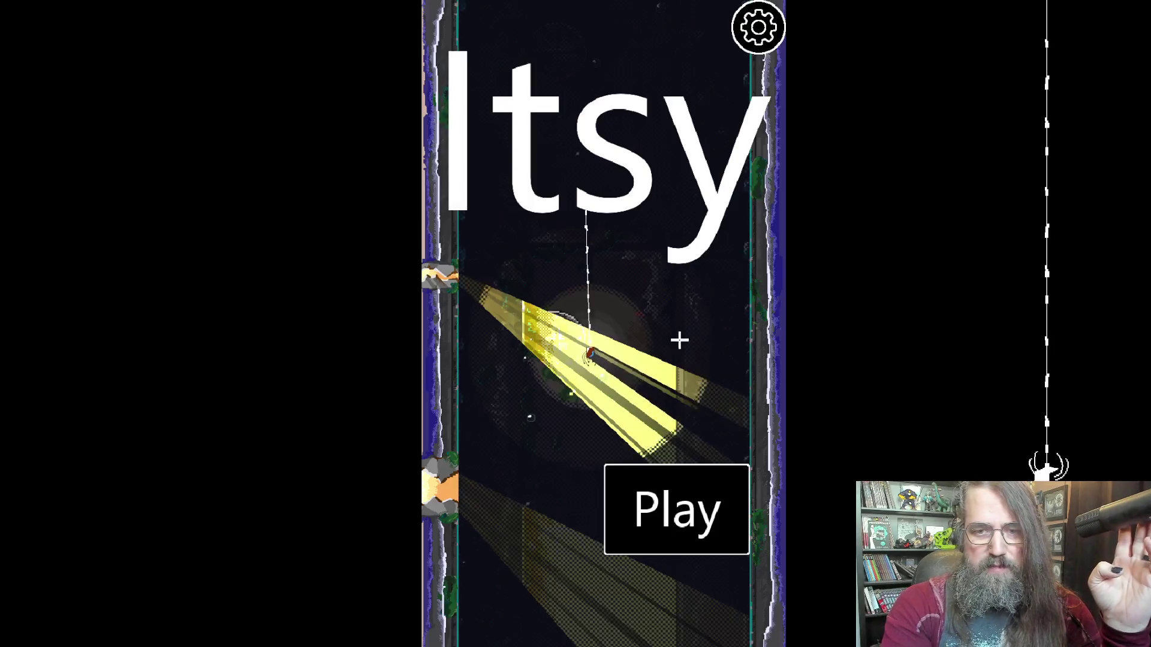
{"action": "left_click", "coordinate": [678, 520]}
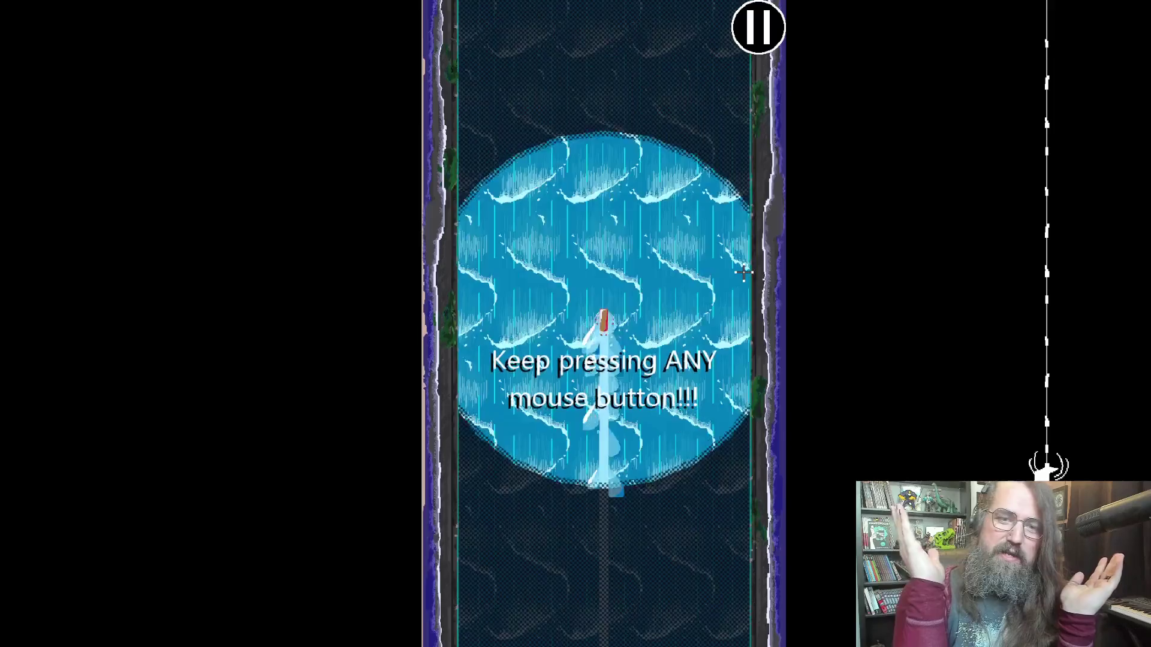
Keep the spider swimming upward through the opening water bubble.
{"action": "left_click", "coordinate": [743, 273]}
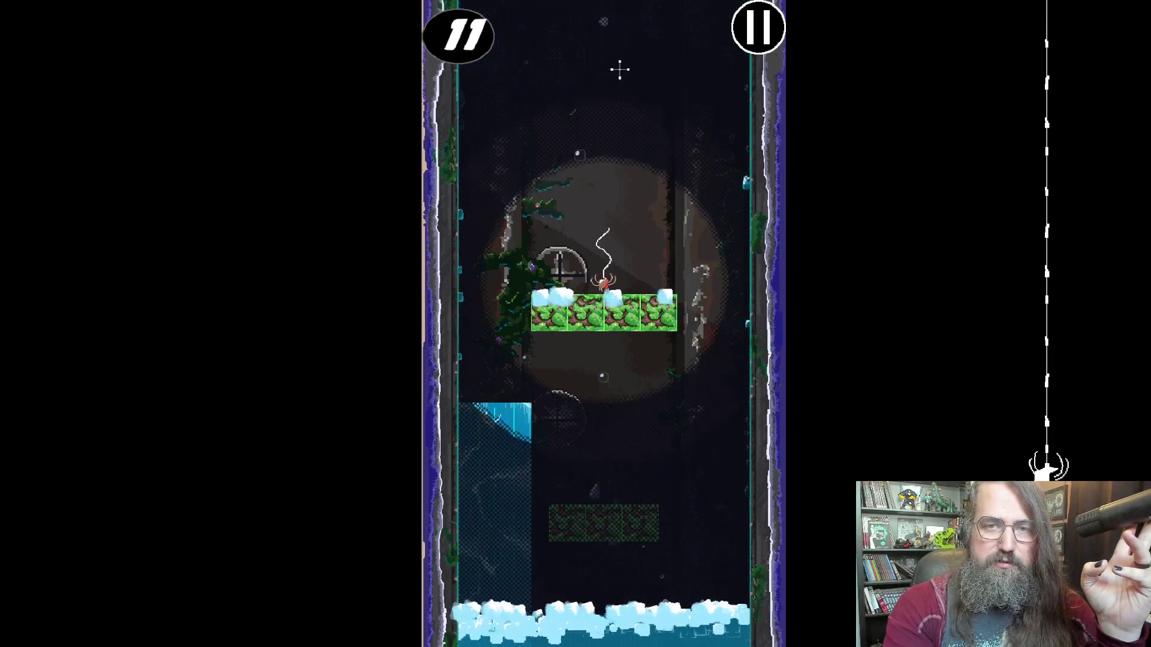
Swing up the red and green blocks and the round platform, catching a fly along the way.
{"action": "left_click", "coordinate": [537, 171]}
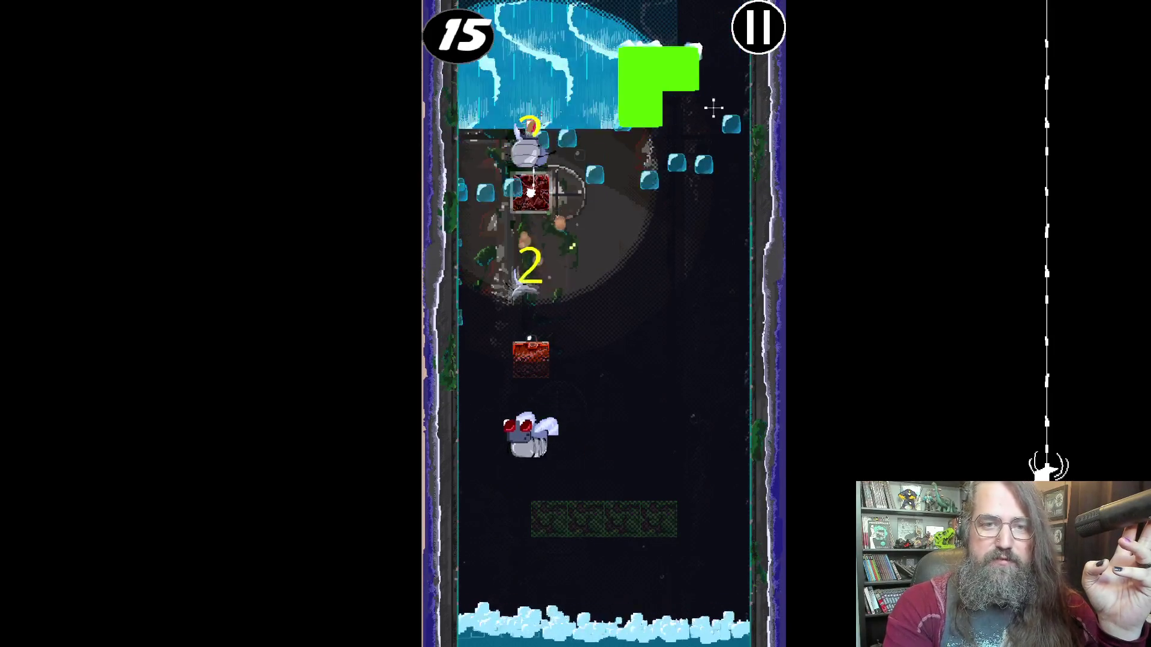
{"action": "left_click", "coordinate": [638, 68]}
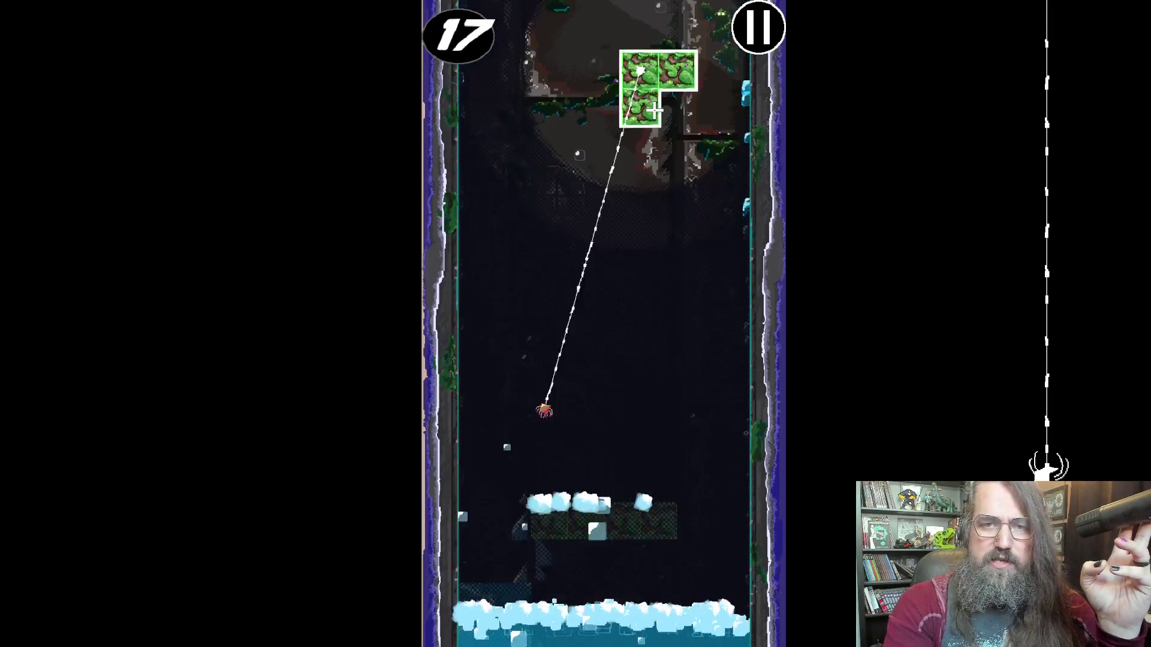
{"action": "left_click", "coordinate": [513, 137]}
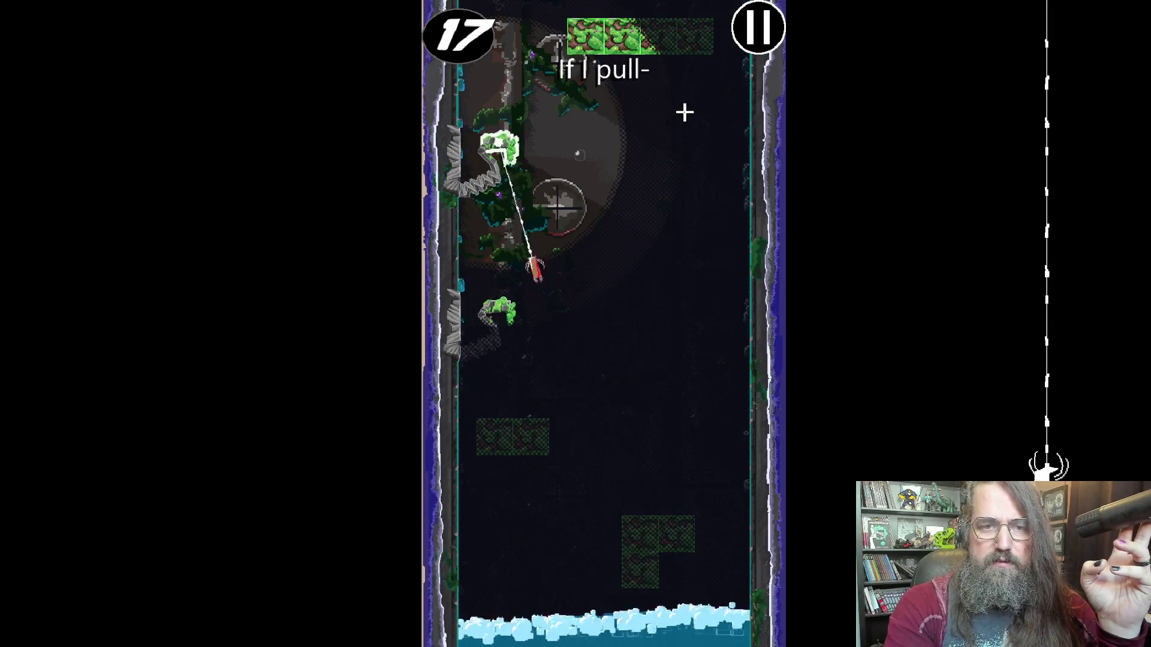
{"action": "left_click", "coordinate": [657, 41]}
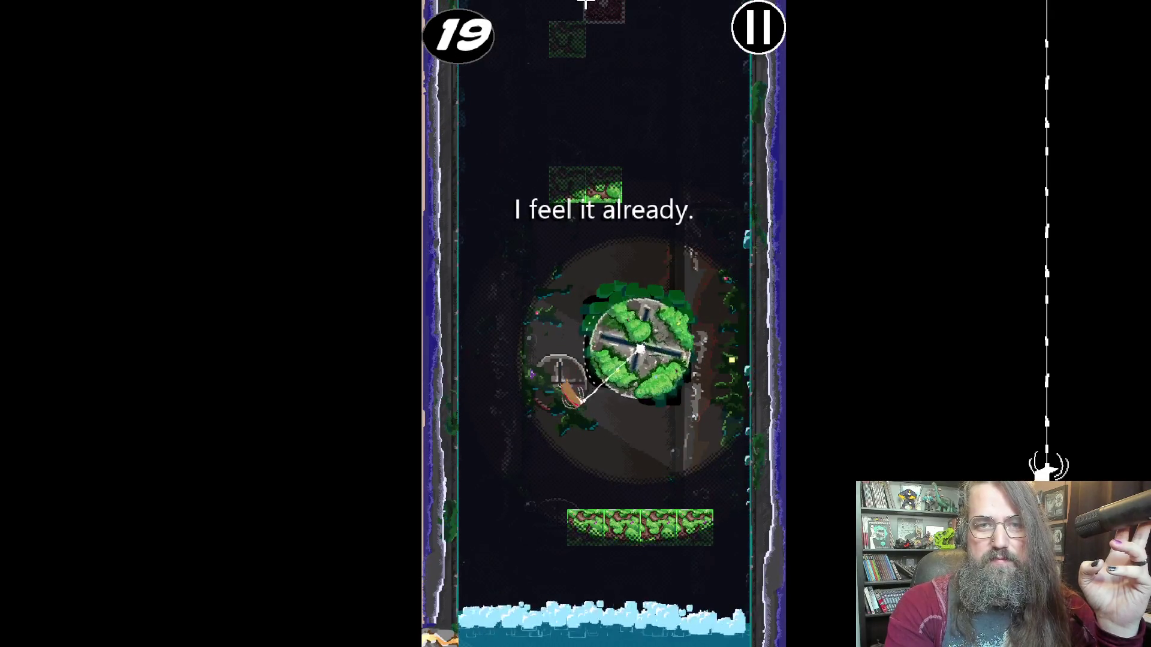
{"action": "left_click", "coordinate": [571, 56]}
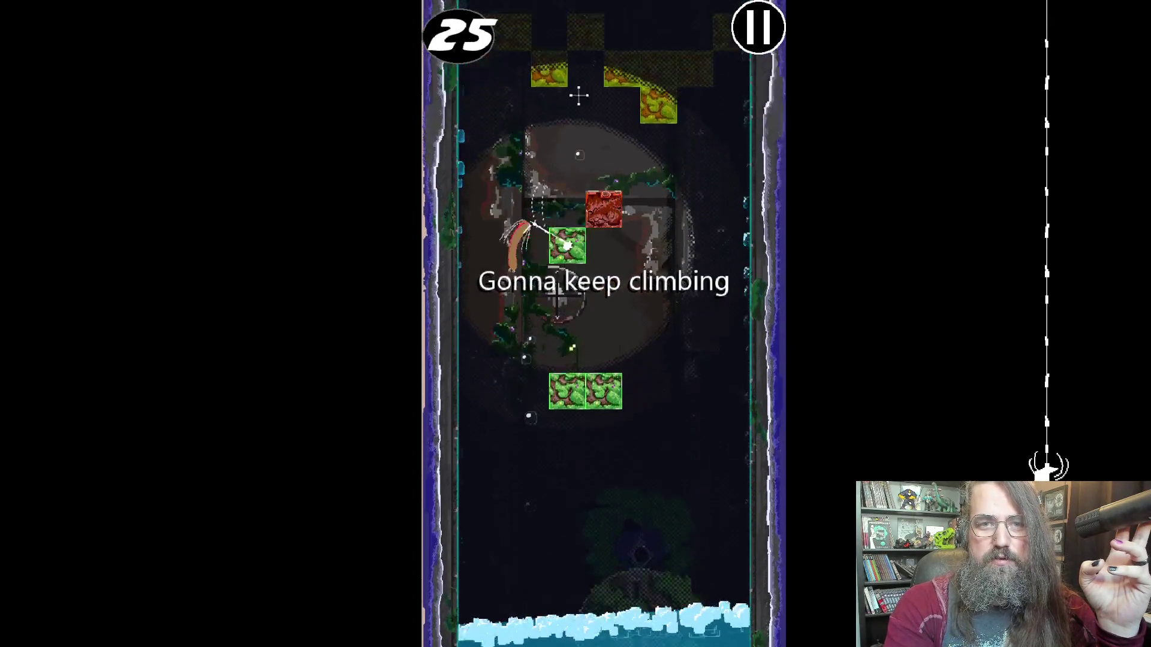
{"action": "left_click", "coordinate": [586, 157]}
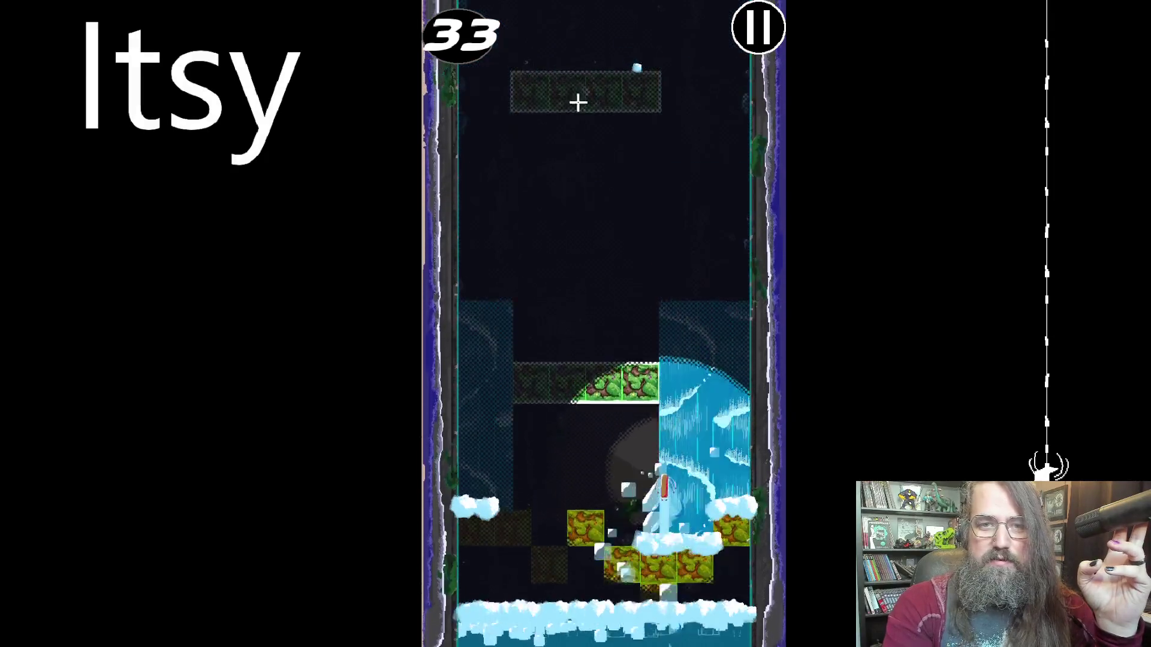
{"action": "left_click", "coordinate": [576, 94]}
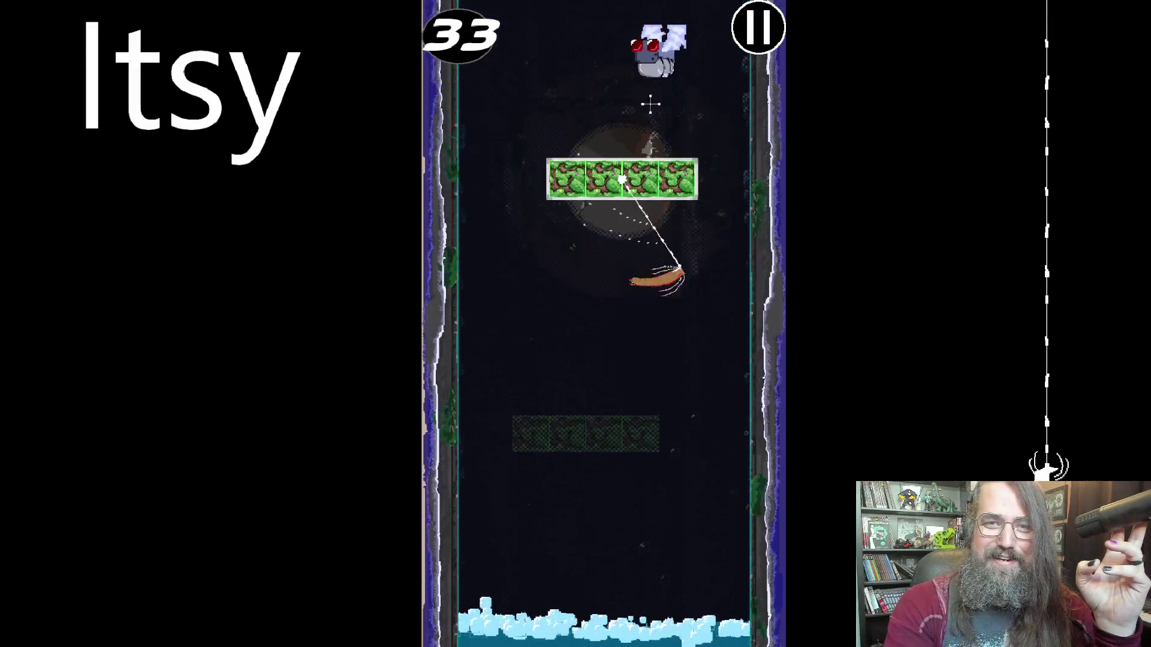
{"action": "left_click", "coordinate": [588, 135]}
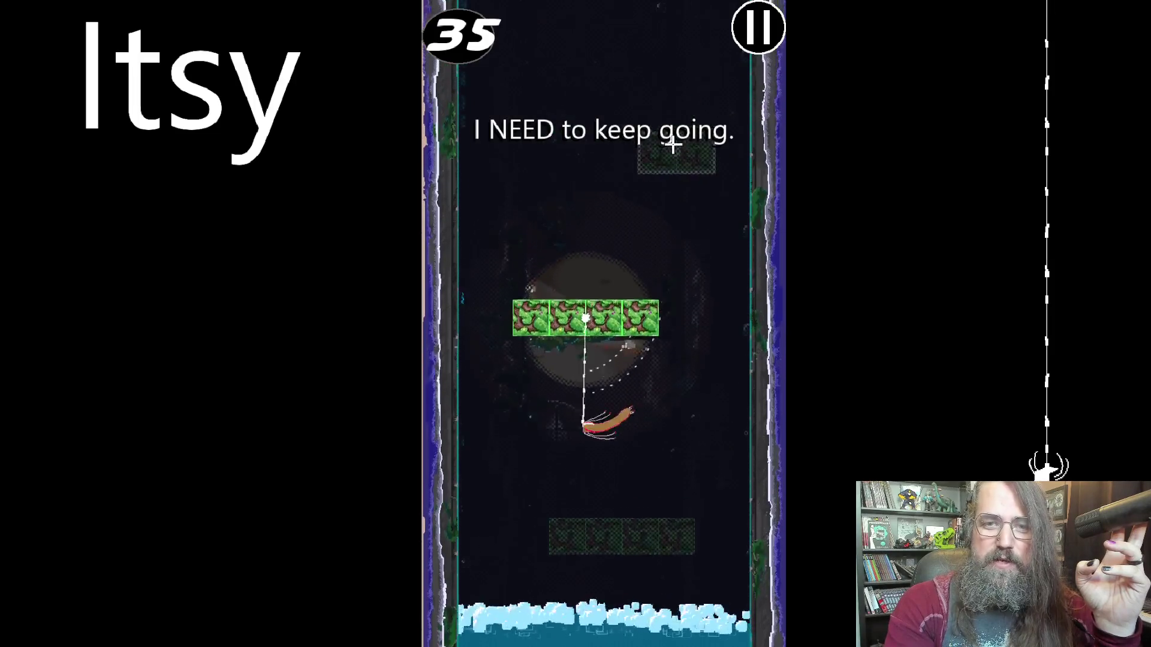
{"action": "left_click", "coordinate": [674, 144]}
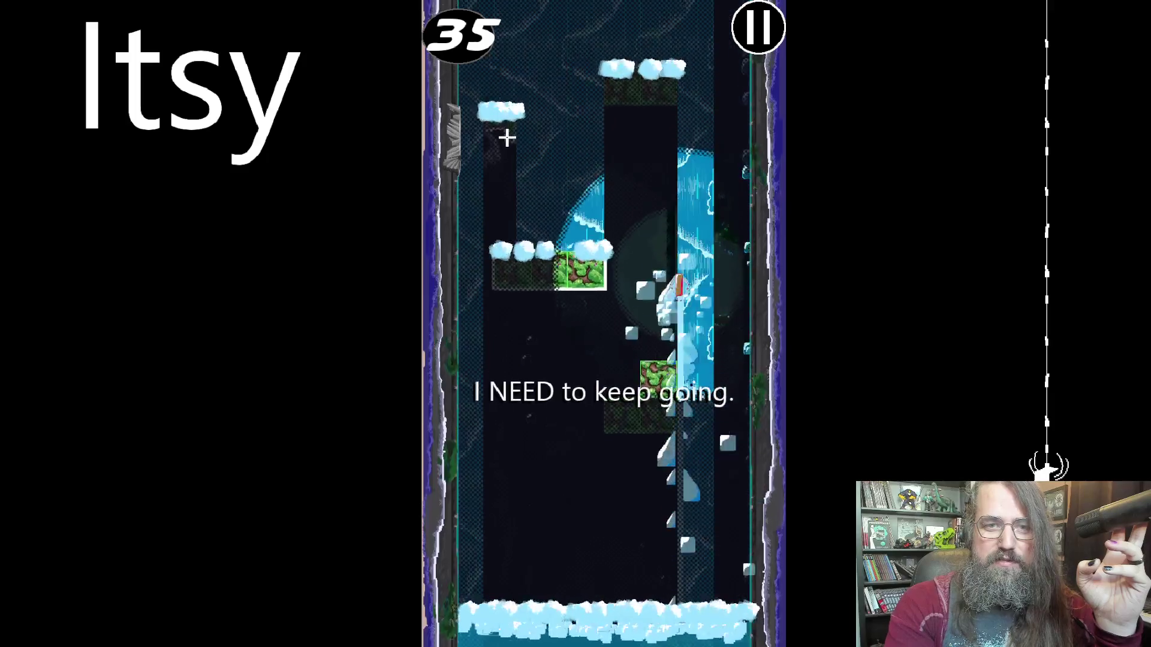
{"action": "left_click", "coordinate": [508, 136]}
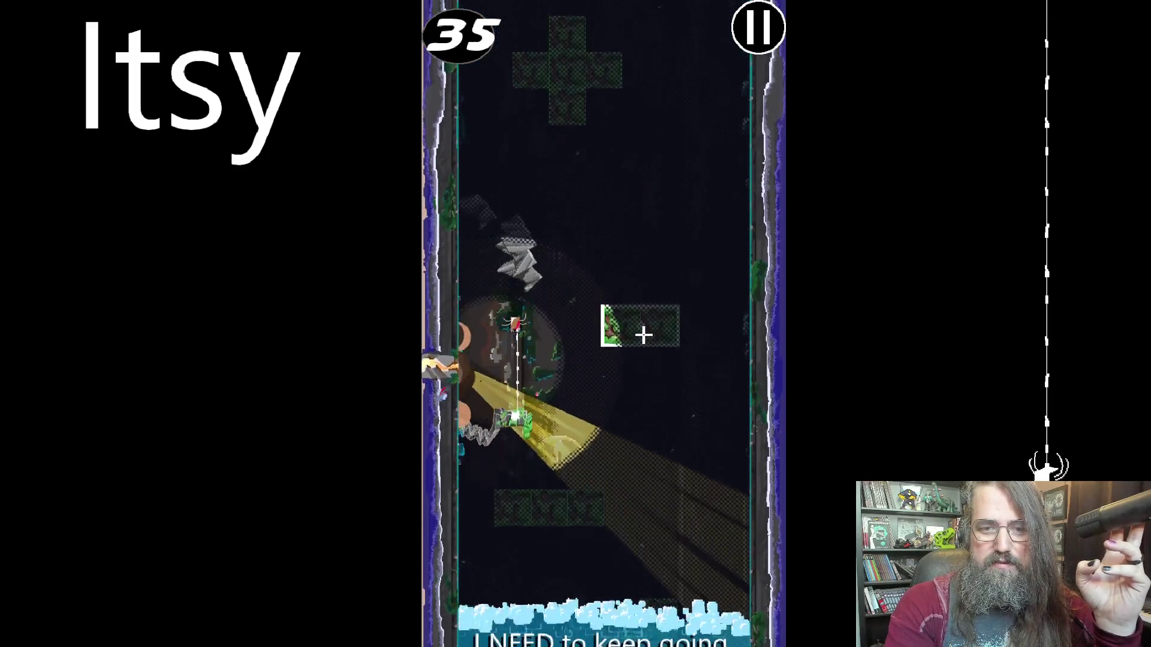
Climb on past the cross-shaped, red and round blocks, raising the score to 49.
{"action": "left_click", "coordinate": [562, 117]}
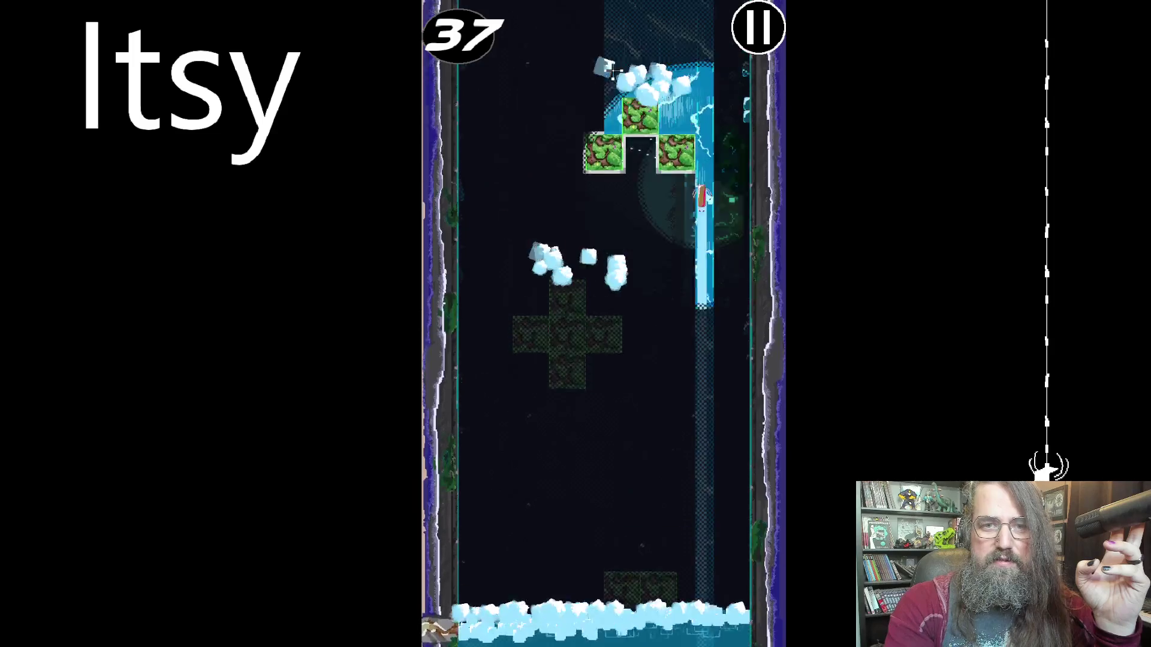
{"action": "left_click", "coordinate": [523, 266]}
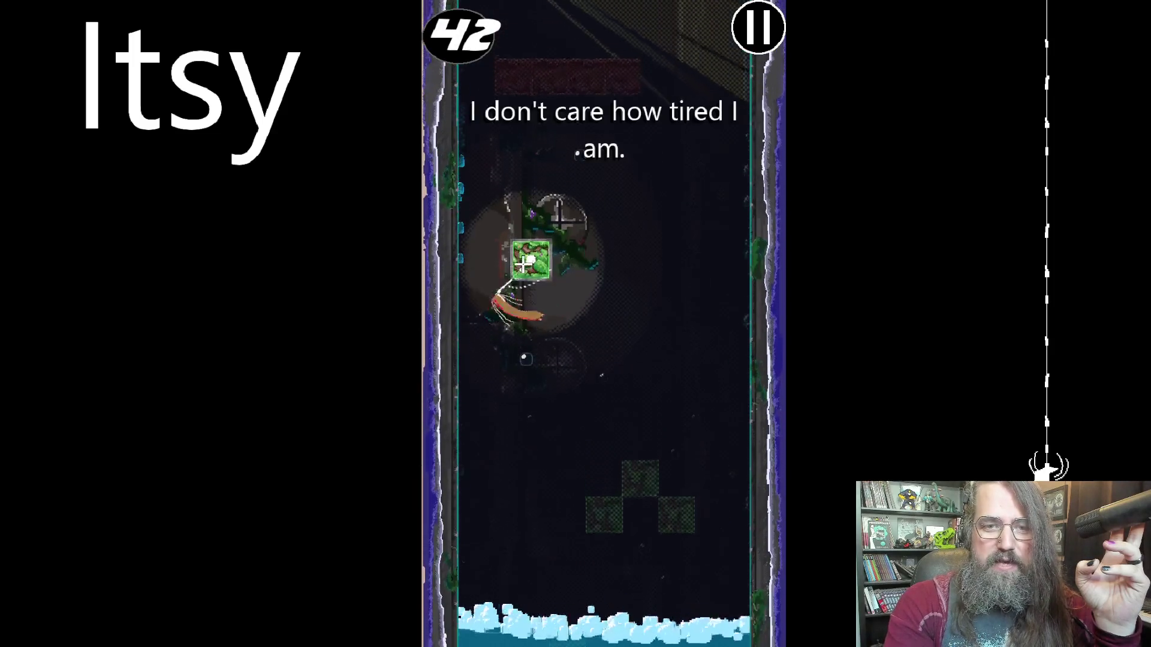
{"action": "left_click", "coordinate": [668, 124]}
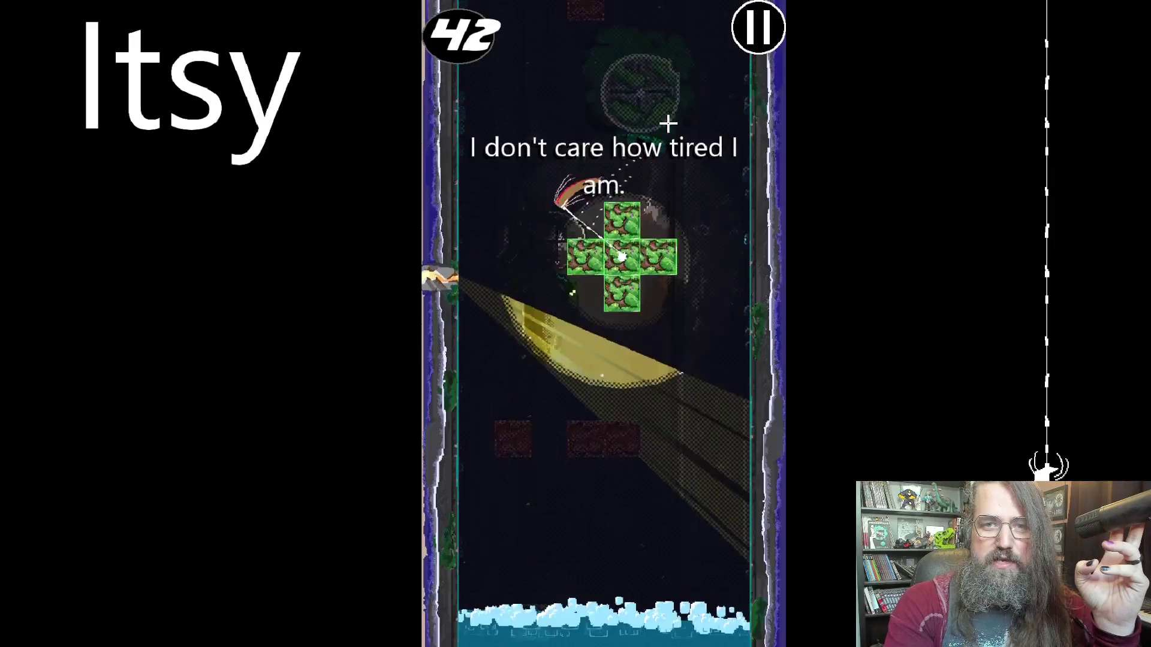
{"action": "left_click", "coordinate": [585, 159]}
{"action": "left_click", "coordinate": [549, 87]}
{"action": "left_click", "coordinate": [566, 46]}
{"action": "left_click", "coordinate": [638, 200]}
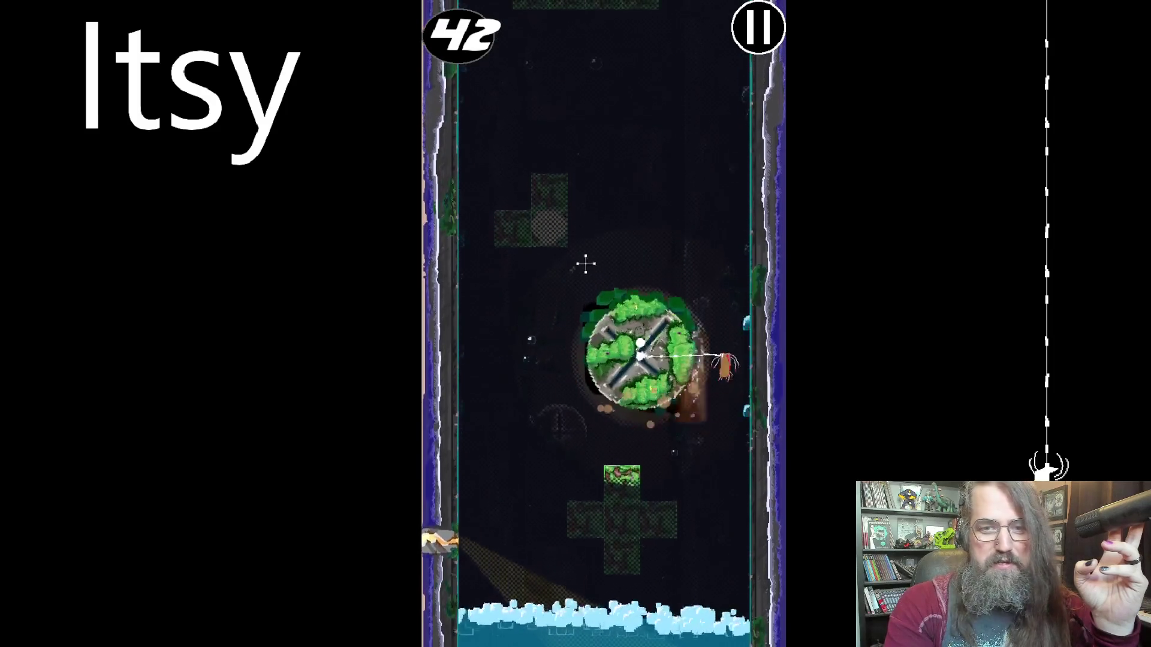
{"action": "left_click", "coordinate": [555, 290]}
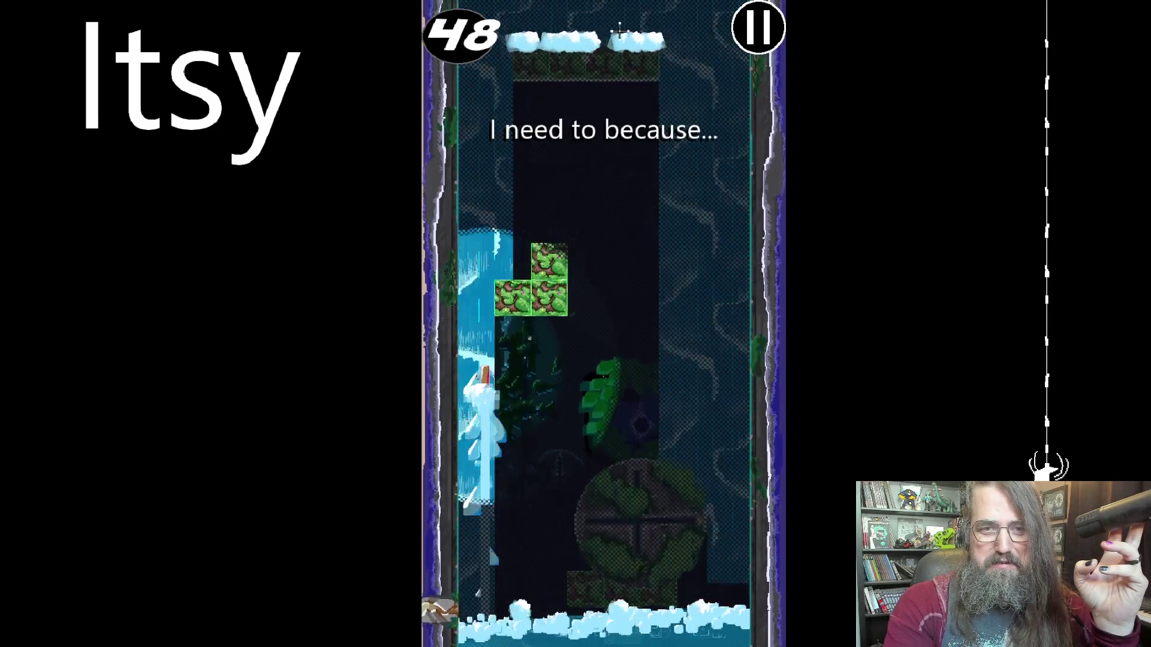
{"action": "left_click", "coordinate": [598, 109]}
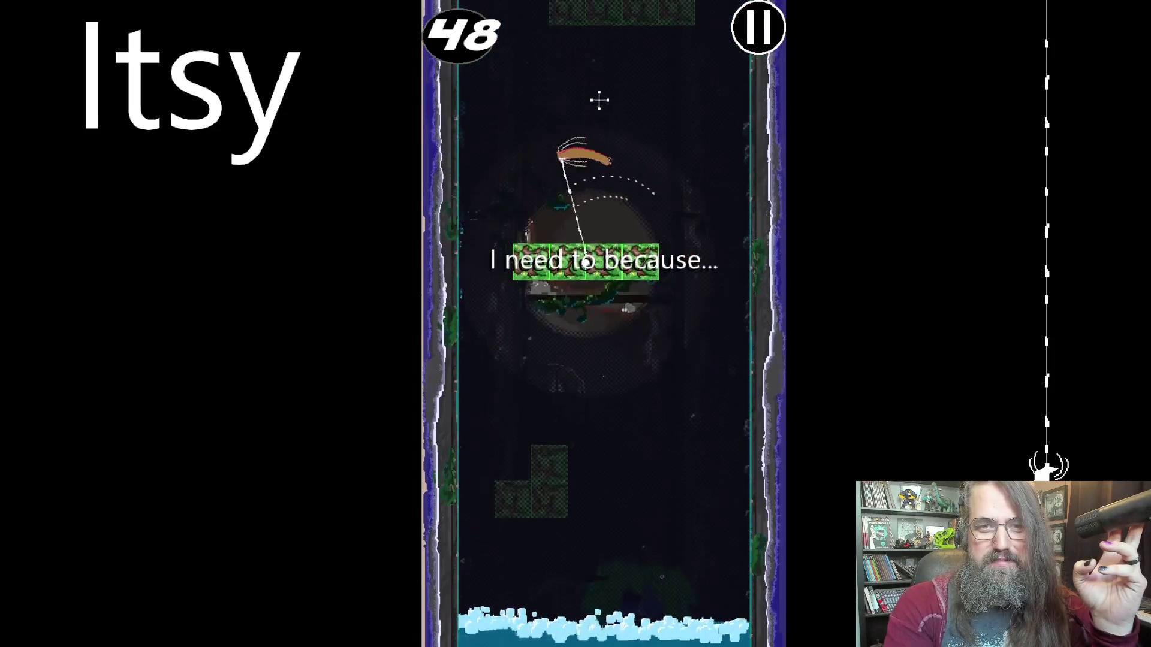
{"action": "left_click", "coordinate": [574, 52]}
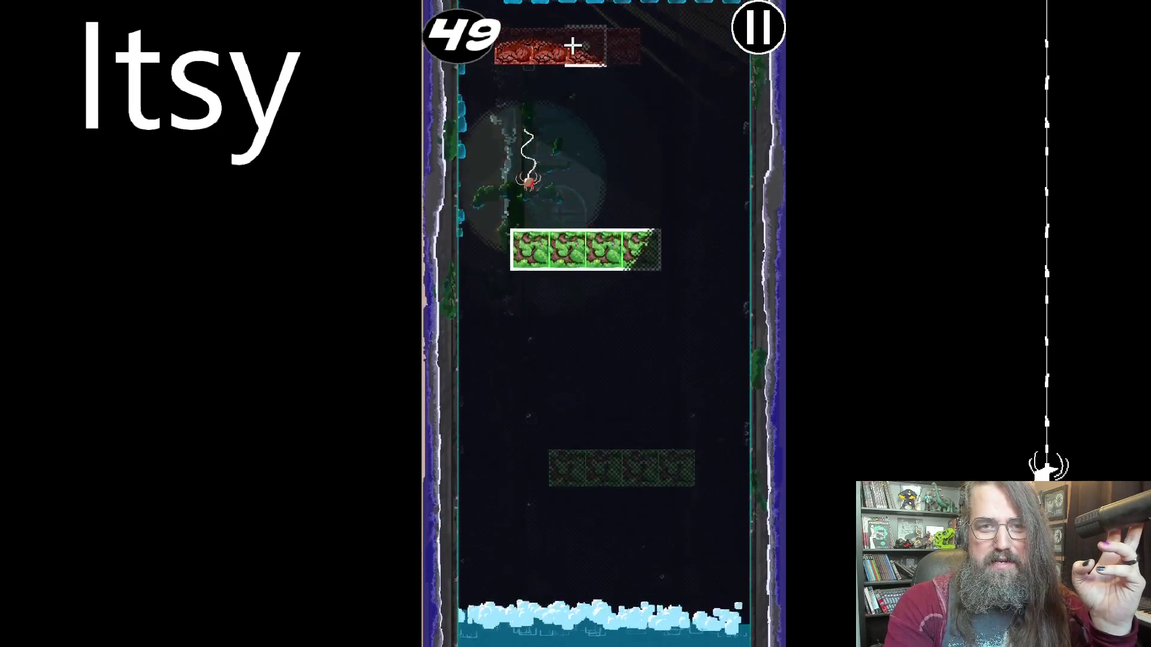
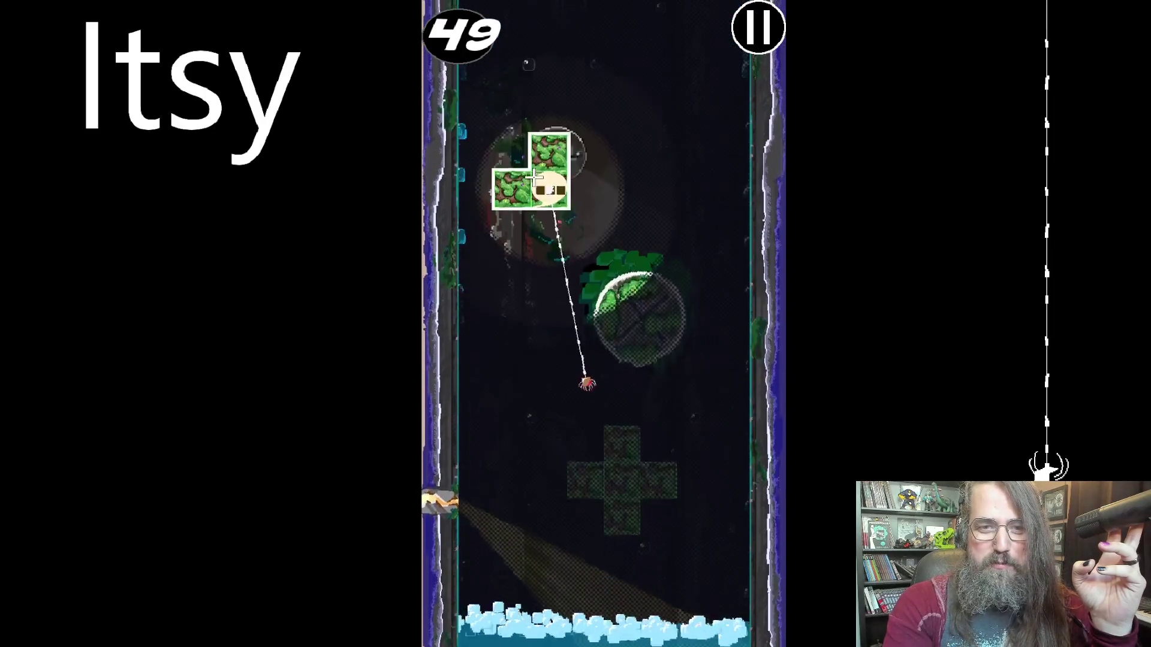
Web-swing the spider up through the green and red blocks past the ice onto the green cross block.
{"action": "left_click", "coordinate": [620, 85]}
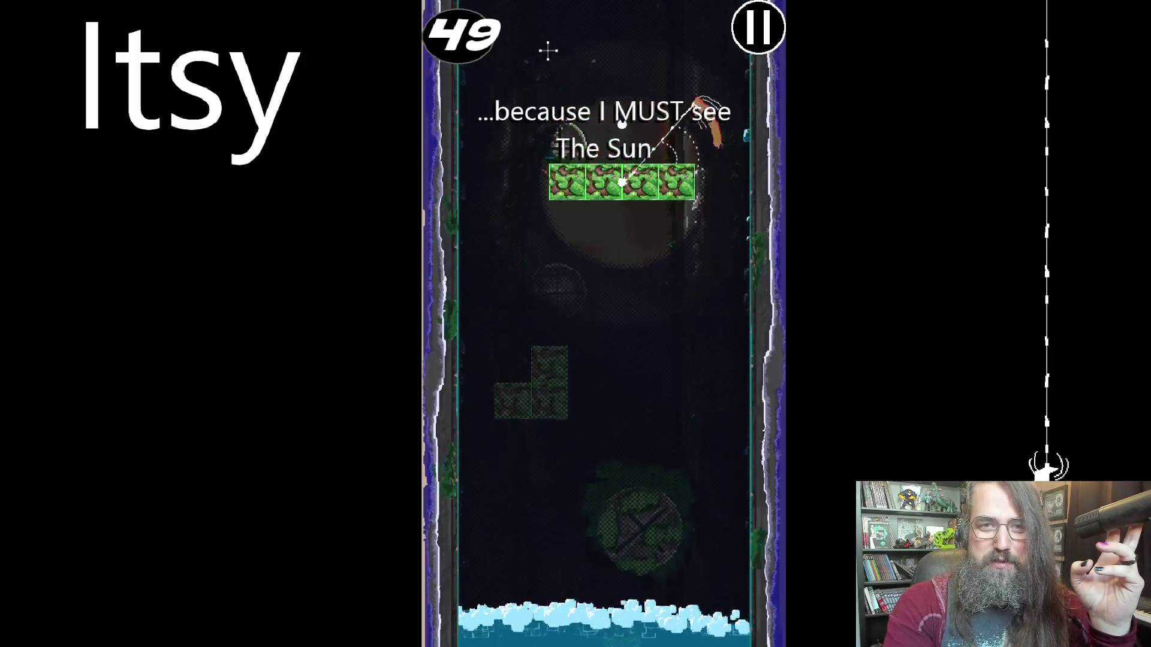
{"action": "left_click", "coordinate": [519, 52]}
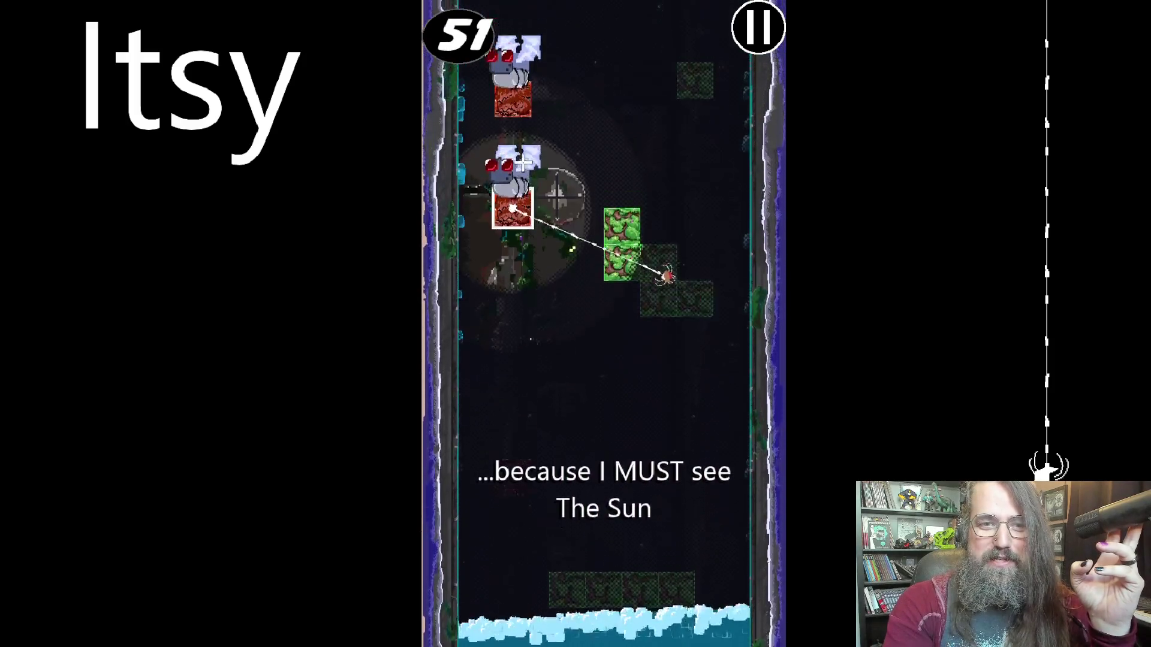
{"action": "left_click", "coordinate": [529, 161]}
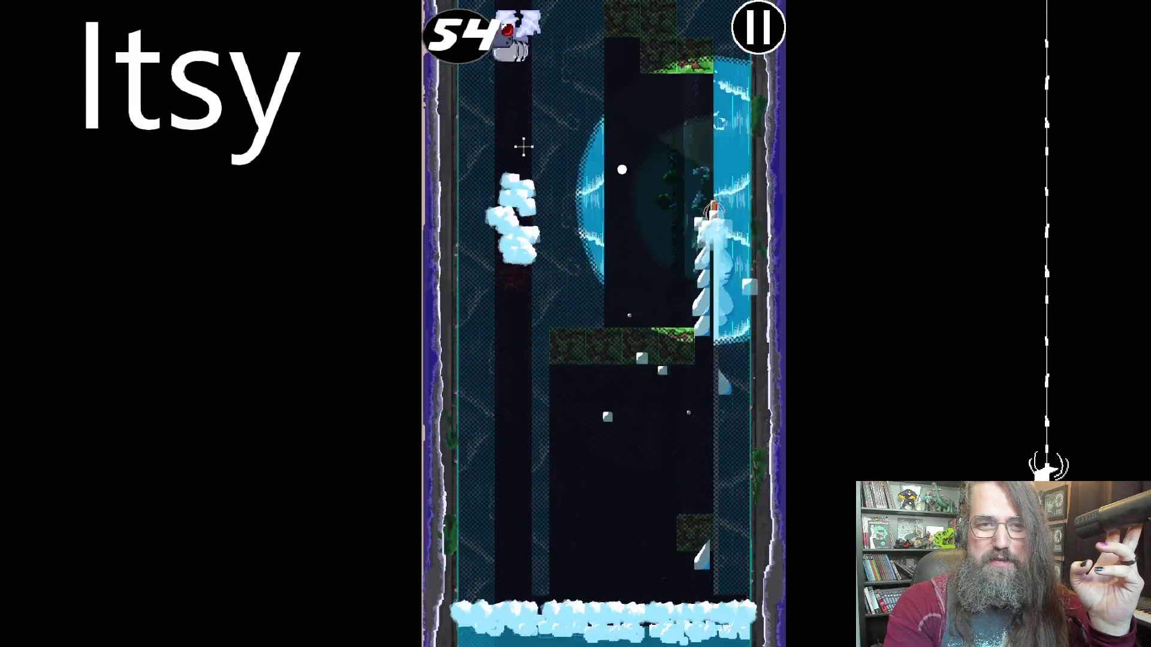
{"action": "left_click", "coordinate": [508, 117]}
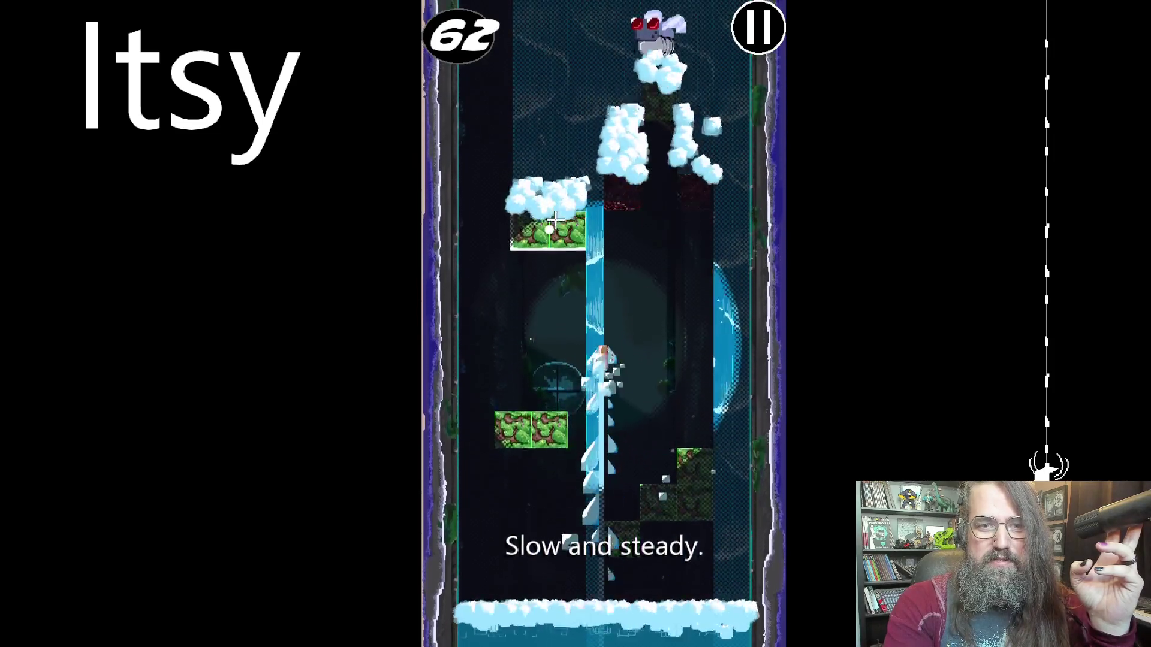
{"action": "left_click", "coordinate": [559, 304]}
{"action": "left_click", "coordinate": [680, 188]}
{"action": "left_click", "coordinate": [584, 156]}
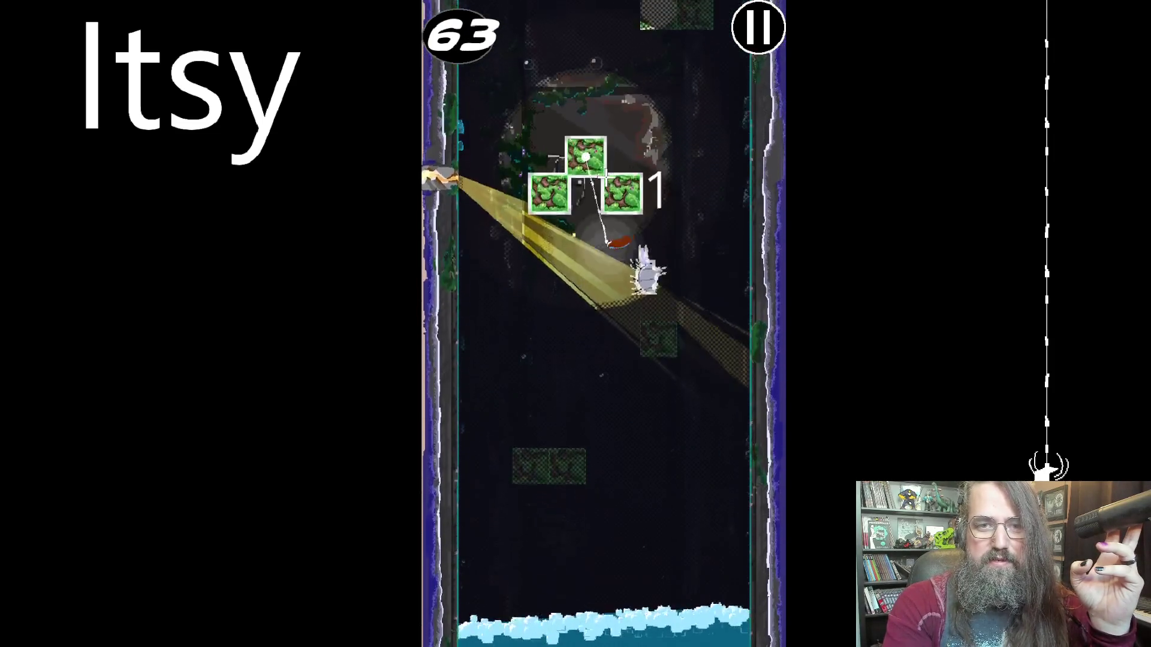
{"action": "left_click", "coordinate": [563, 81]}
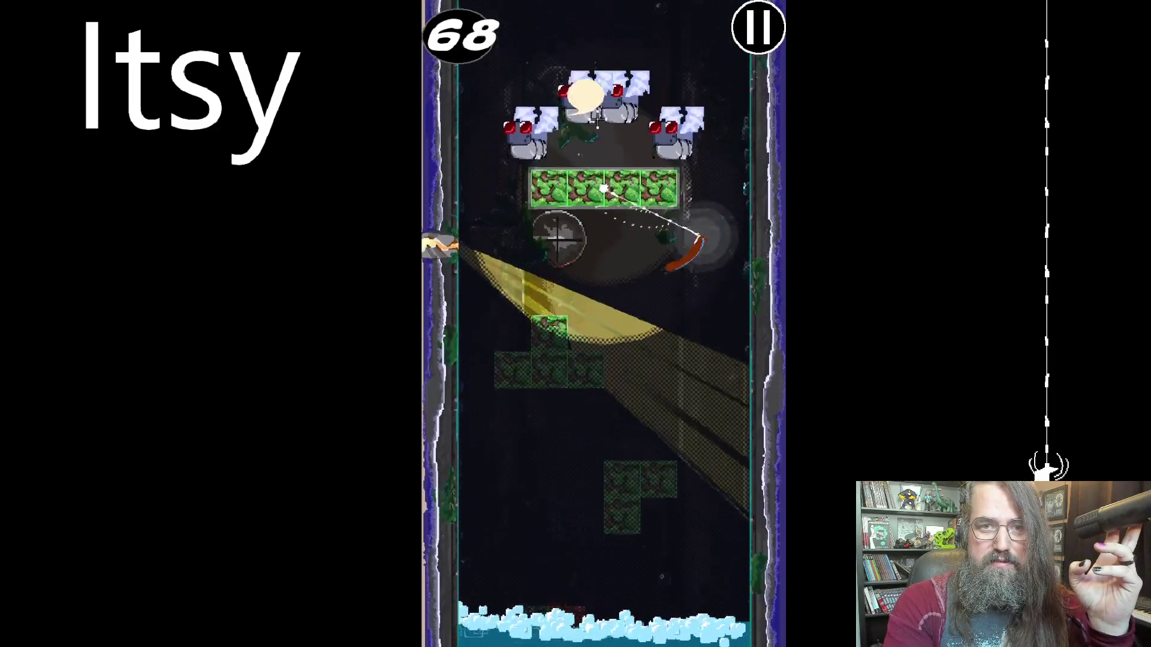
Swing past the enemies and crumbling ledge up to the L-shaped block, reaching score 99.
{"action": "left_click", "coordinate": [598, 114]}
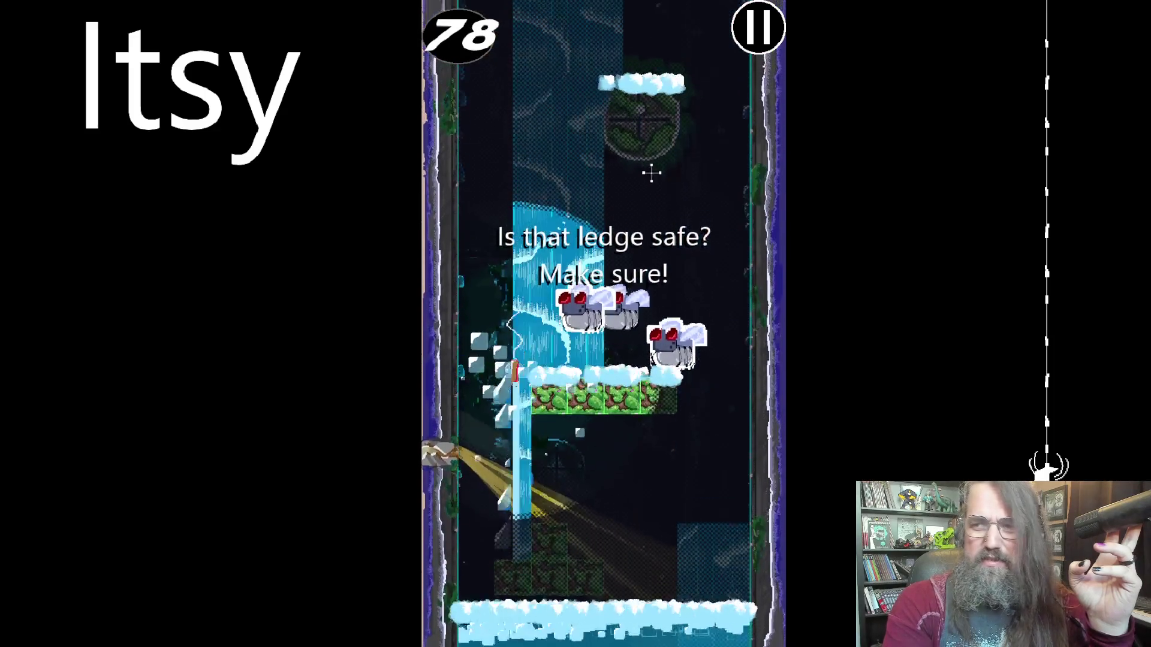
{"action": "left_click", "coordinate": [646, 263]}
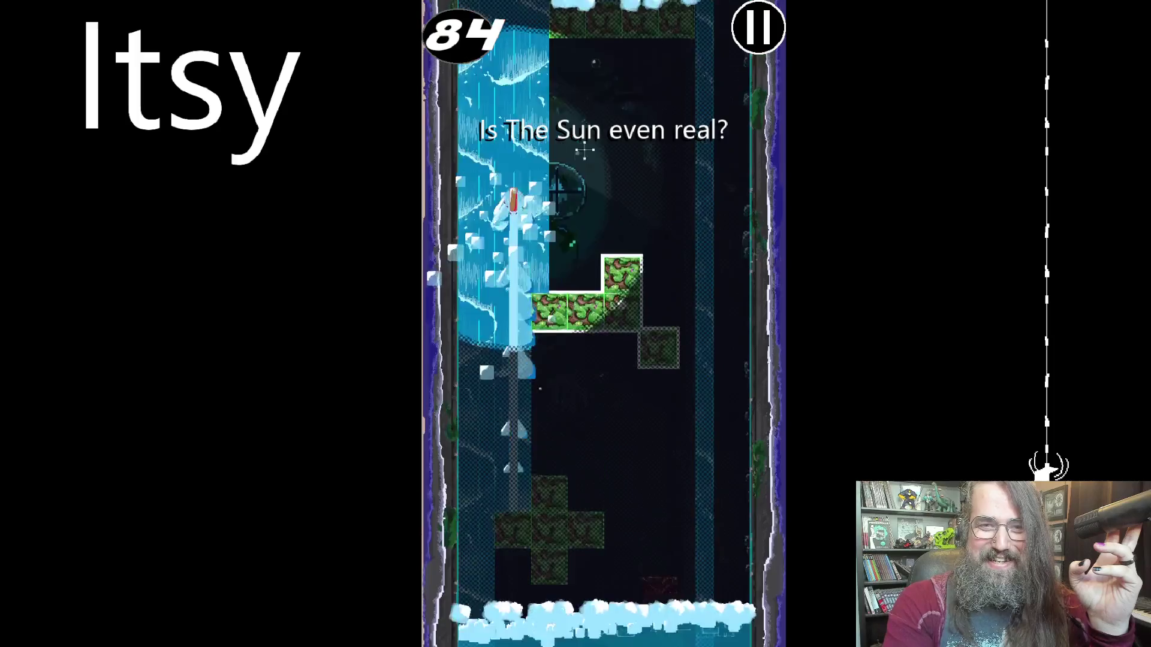
{"action": "left_click", "coordinate": [626, 83]}
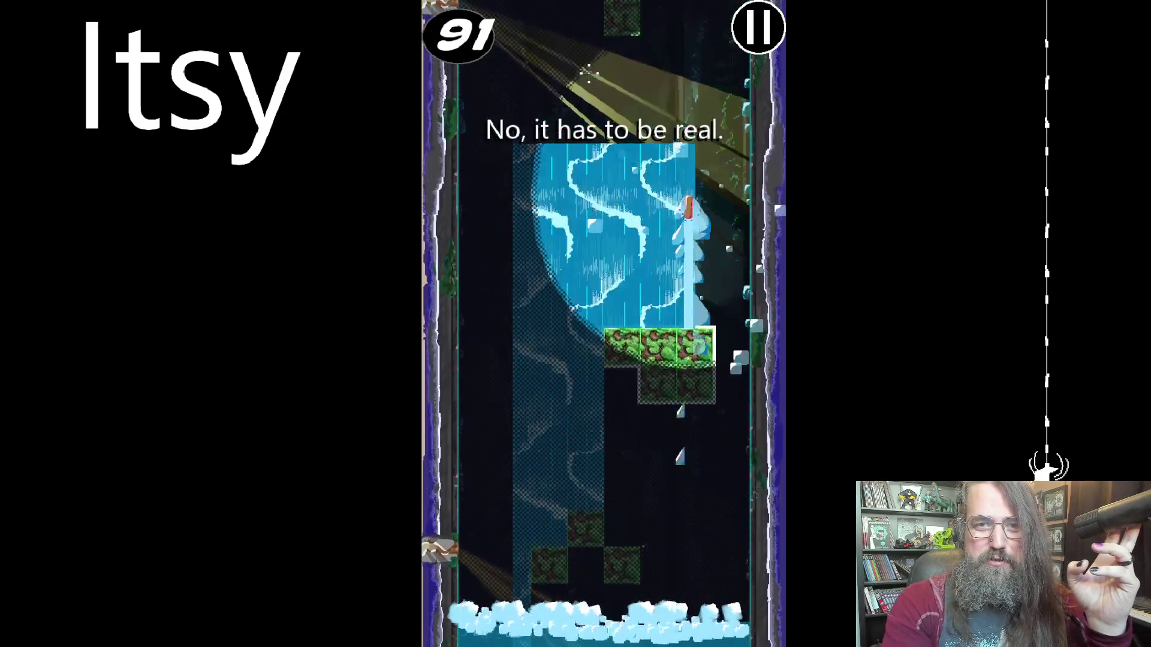
{"action": "left_click", "coordinate": [558, 85]}
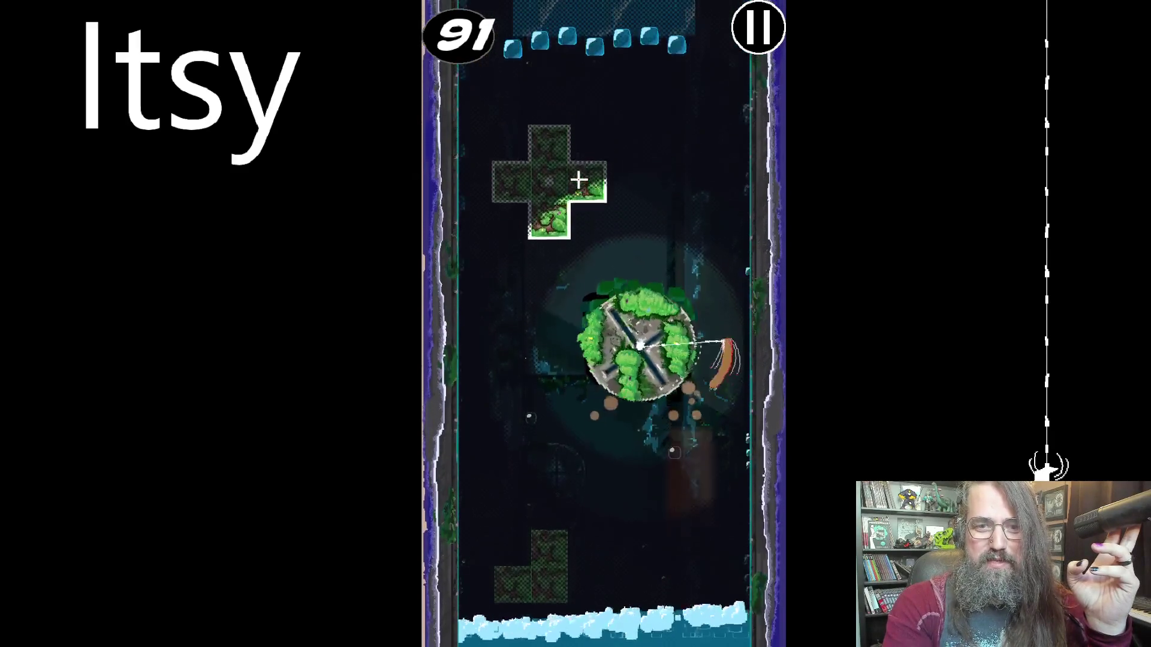
{"action": "left_click", "coordinate": [621, 134]}
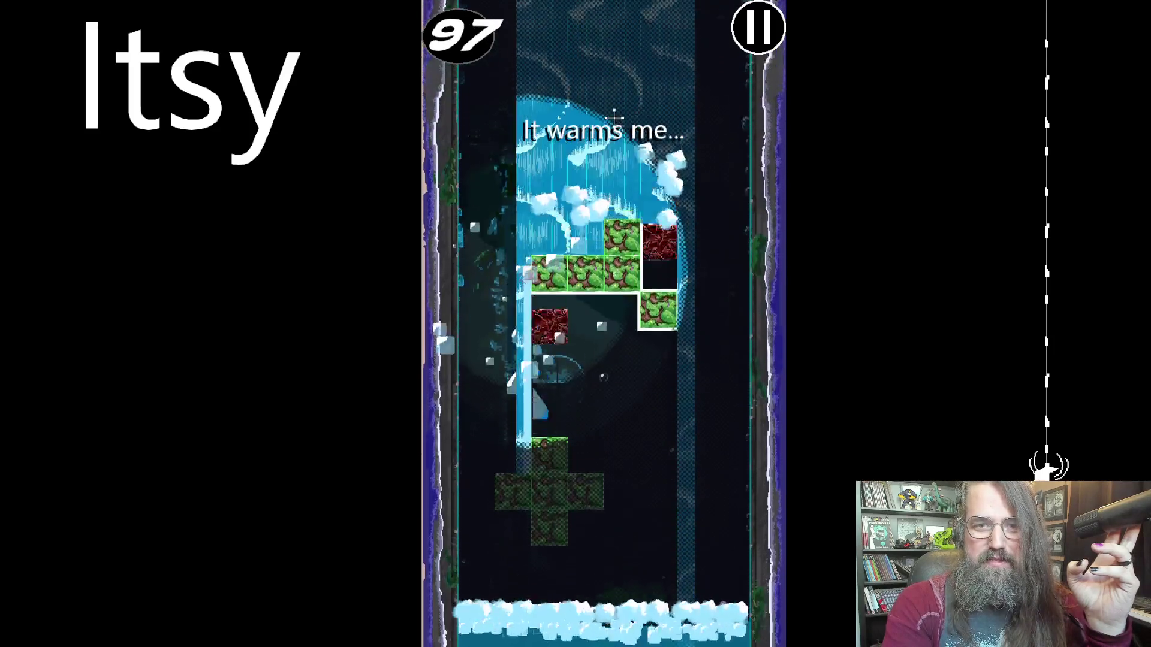
{"action": "left_click", "coordinate": [524, 57]}
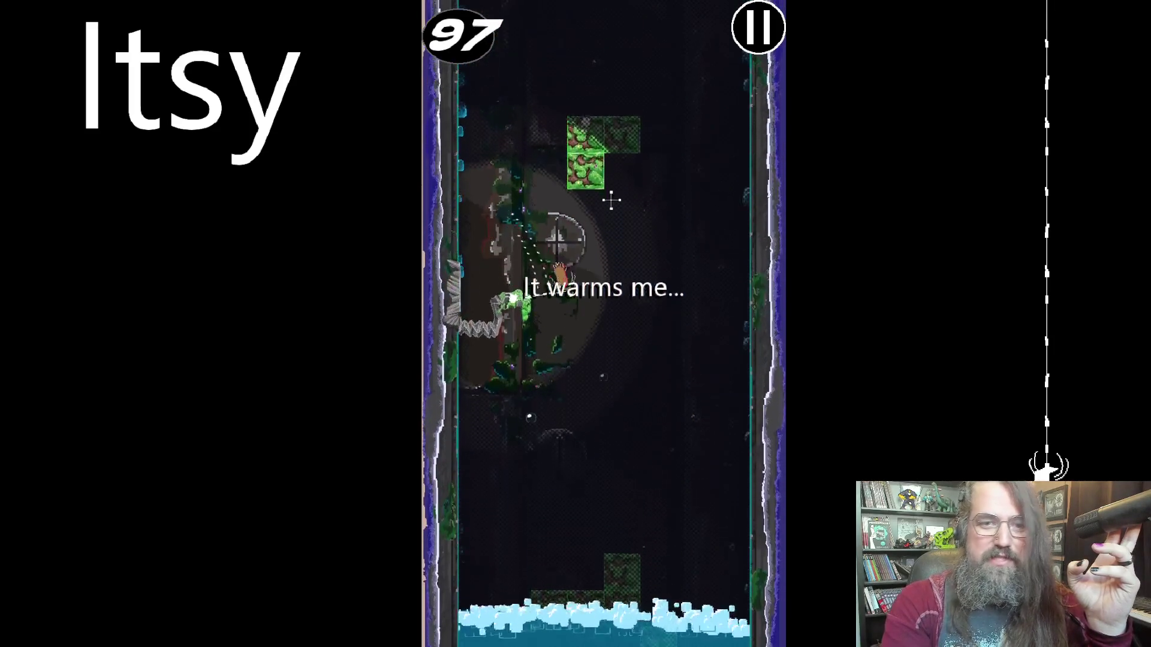
{"action": "left_click", "coordinate": [590, 199]}
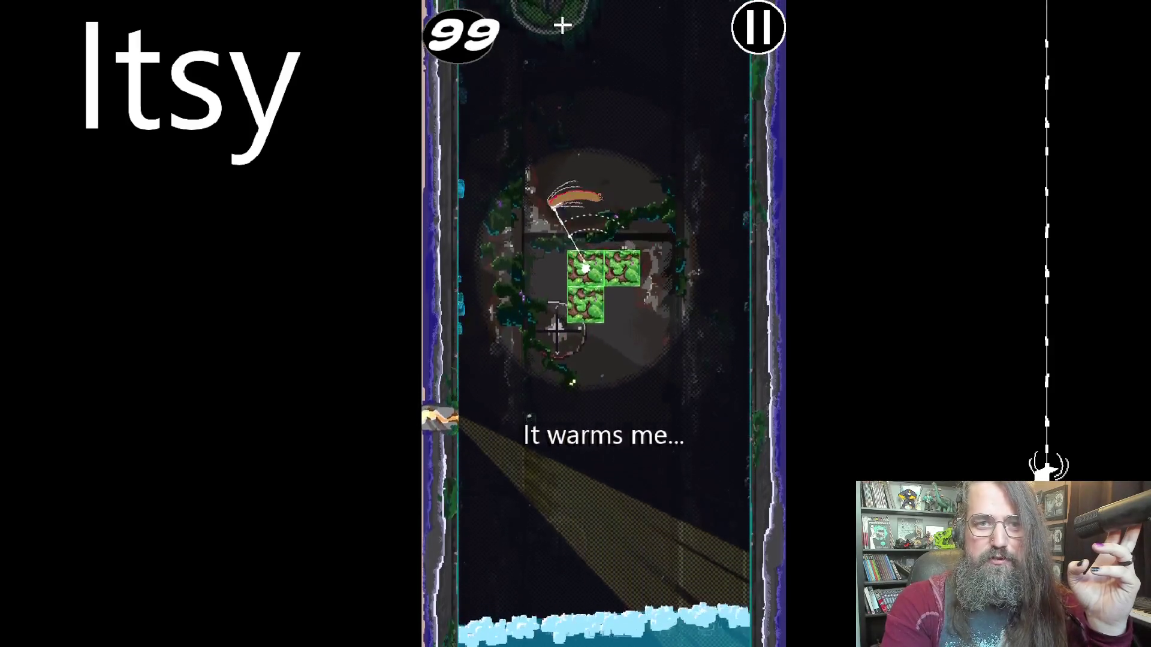
Climb from the round platform through the snow blocks and green triangle cluster to the right wall.
{"action": "left_click", "coordinate": [562, 25]}
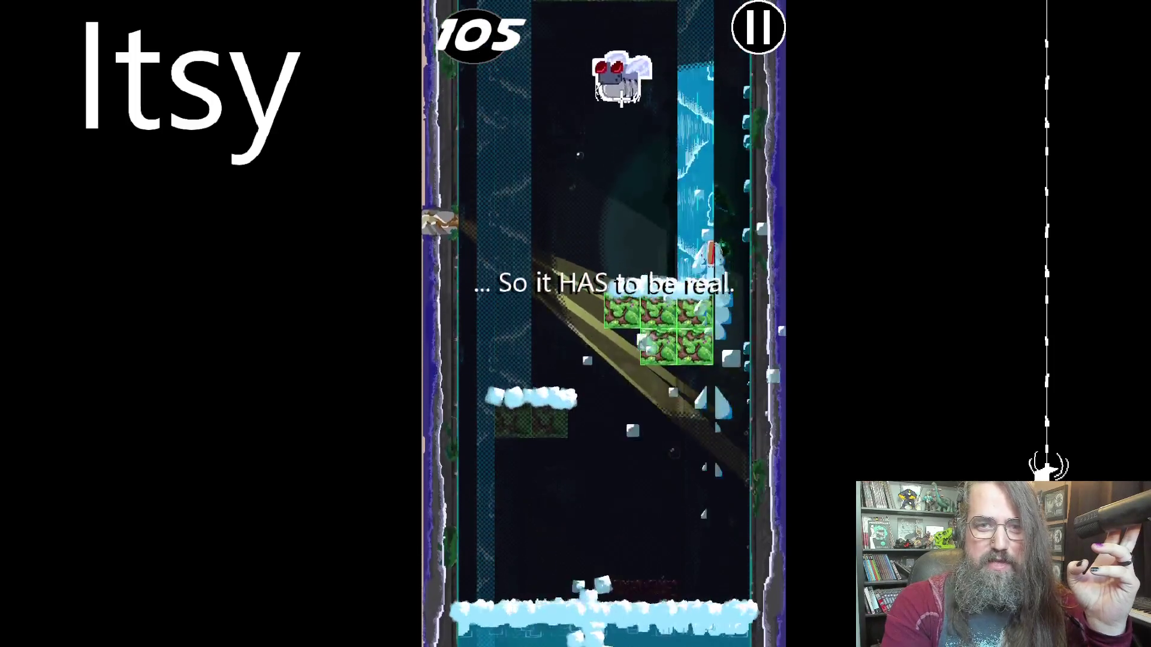
{"action": "left_click", "coordinate": [592, 76]}
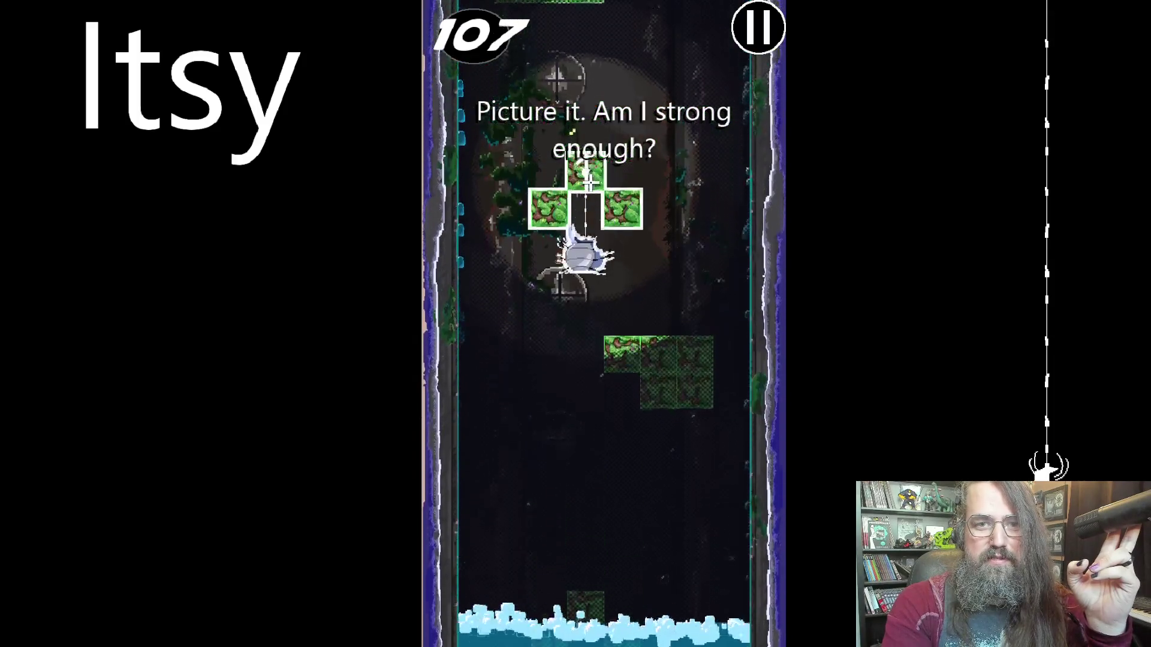
{"action": "left_click", "coordinate": [572, 124]}
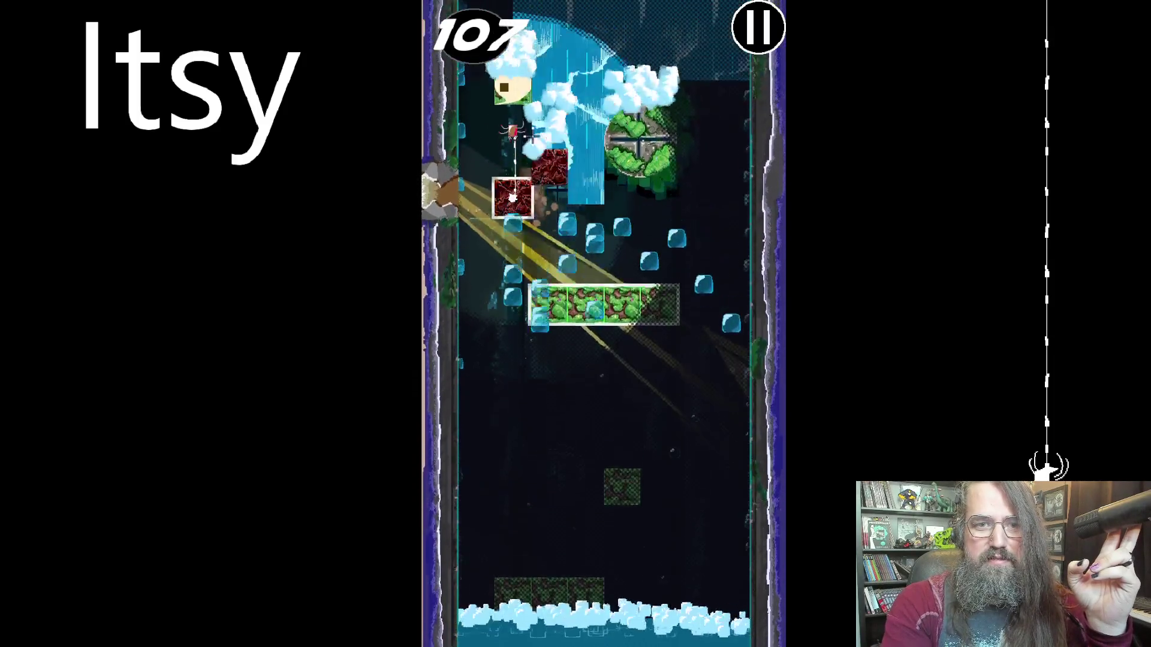
{"action": "left_click", "coordinate": [531, 297]}
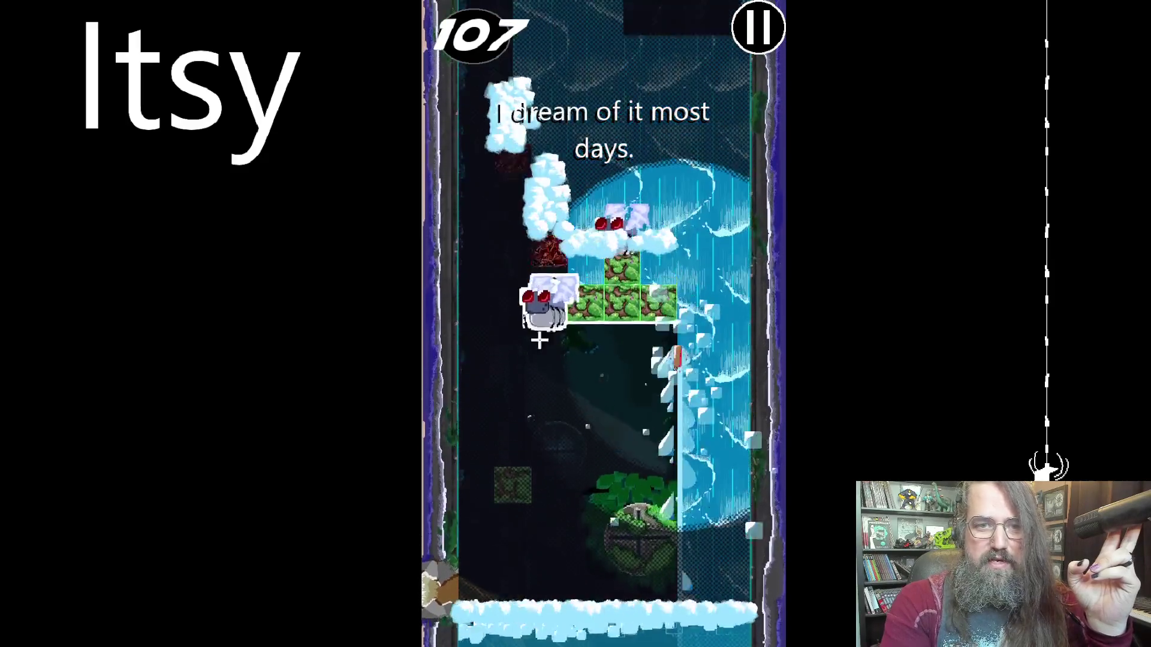
{"action": "left_click", "coordinate": [620, 346]}
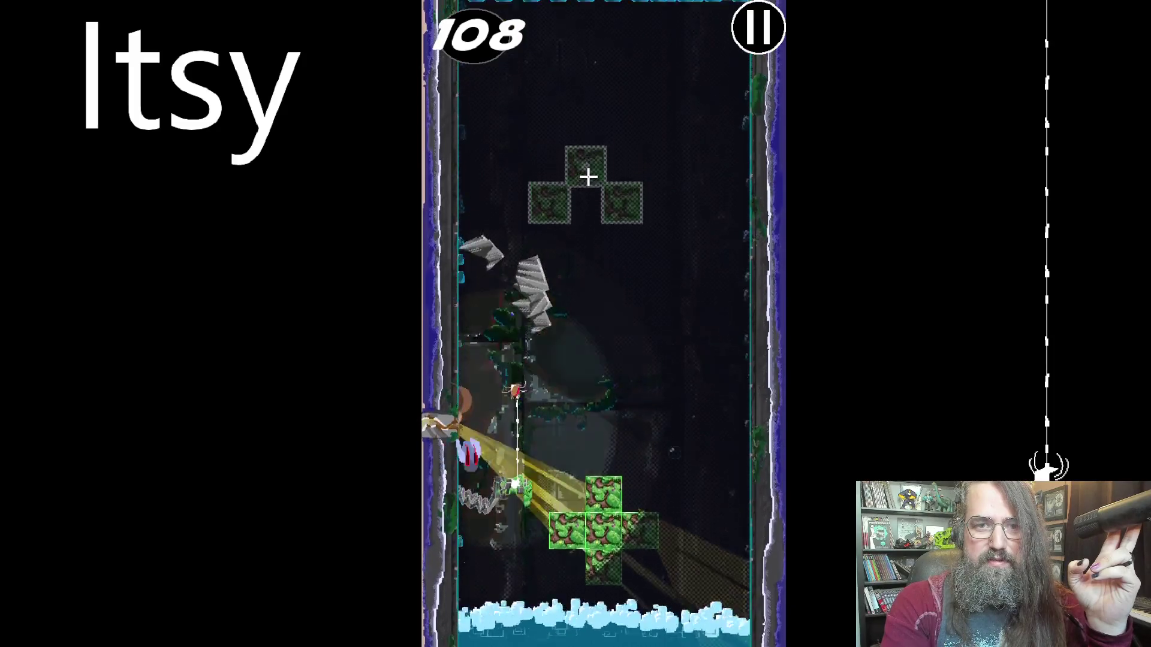
{"action": "left_click", "coordinate": [588, 172]}
{"action": "left_click", "coordinate": [638, 185]}
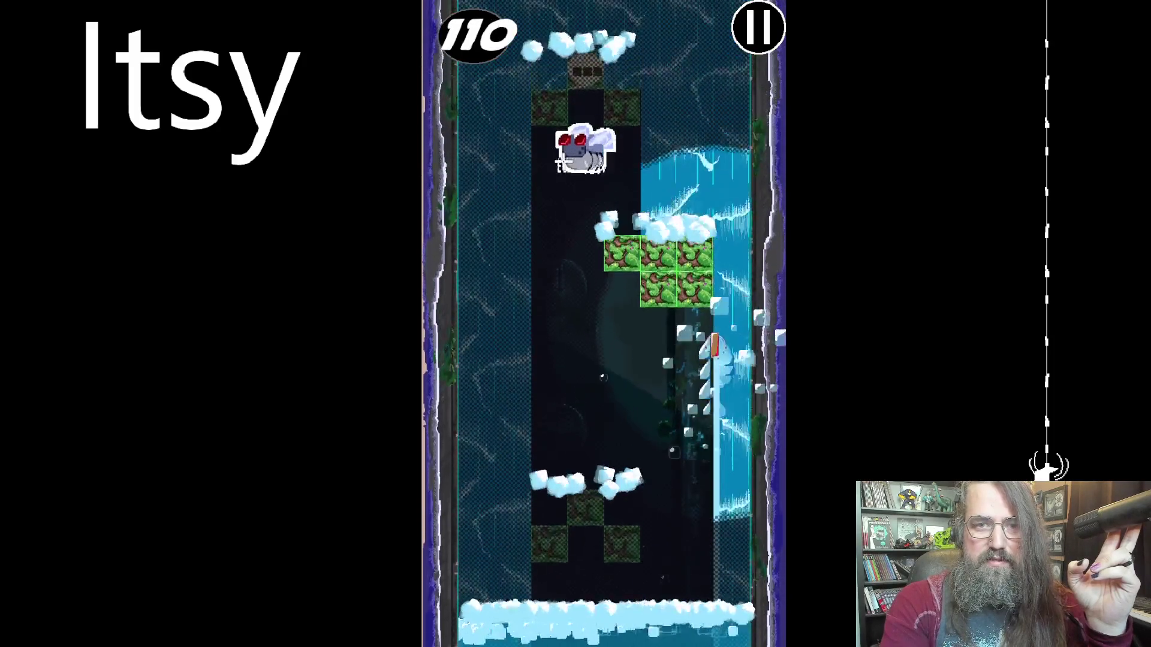
{"action": "left_click", "coordinate": [585, 189]}
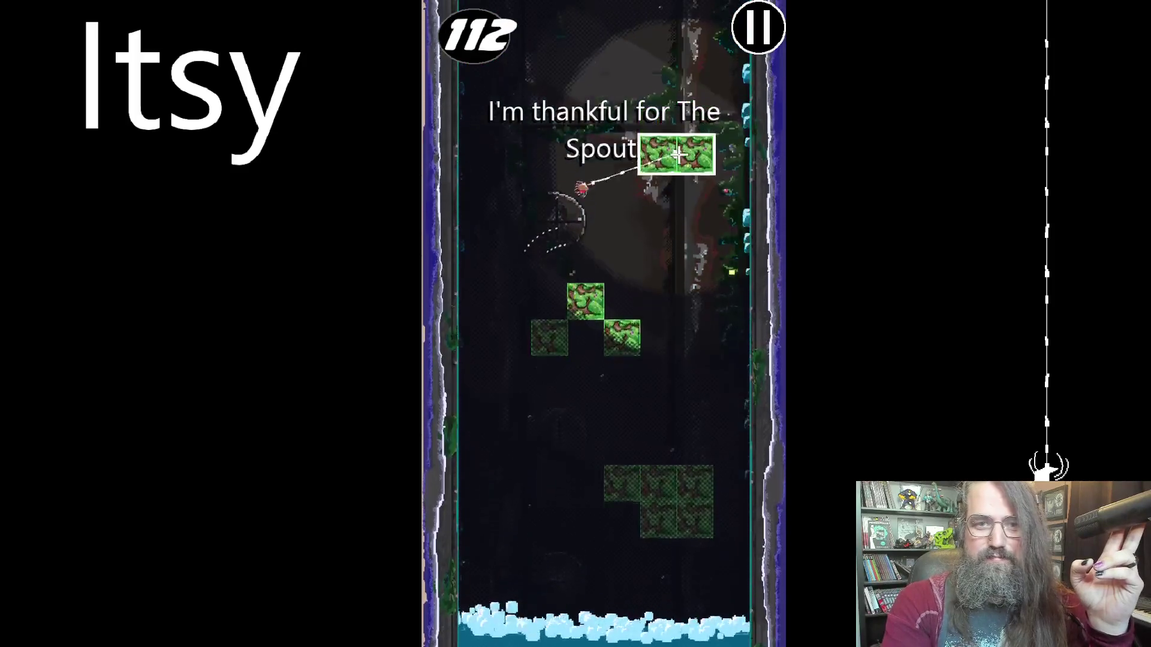
{"action": "left_click", "coordinate": [521, 159]}
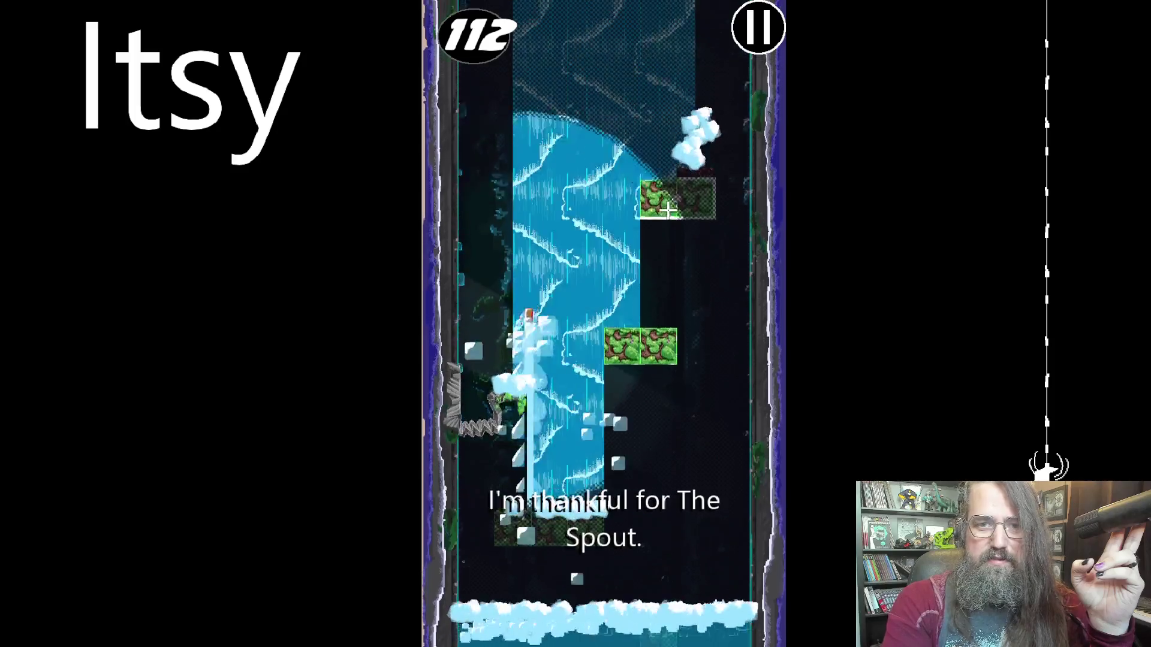
Swing past the water spout across both walls onto the T-block, plus block and red block above.
{"action": "left_click", "coordinate": [557, 167]}
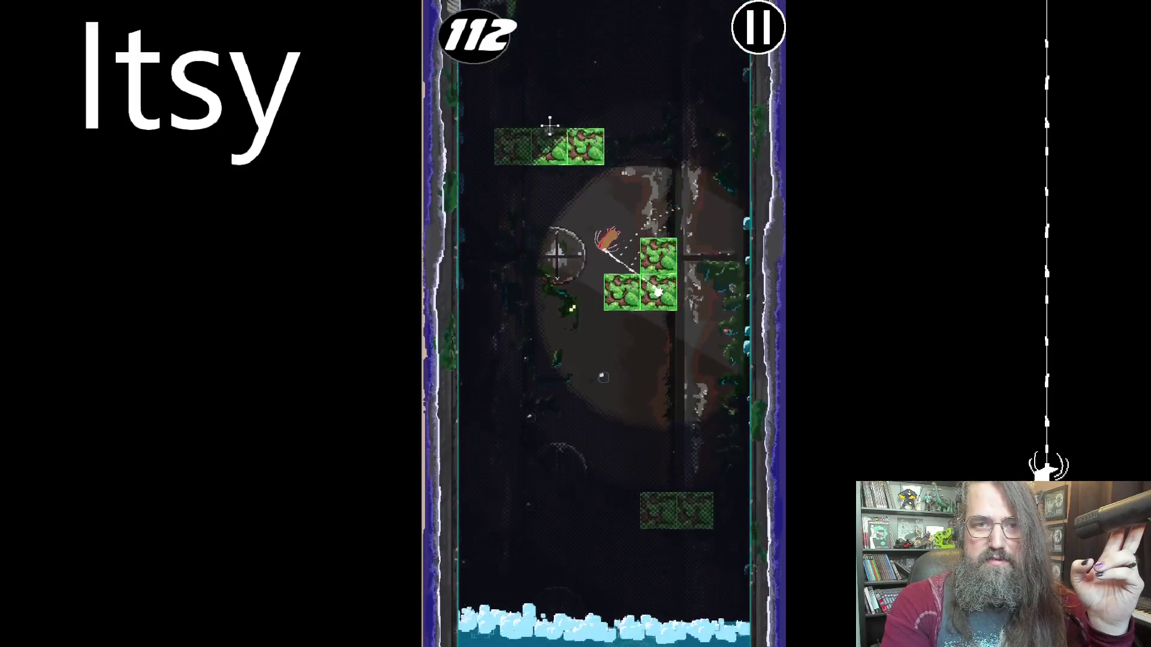
{"action": "left_click", "coordinate": [501, 57]}
{"action": "left_click", "coordinate": [643, 271]}
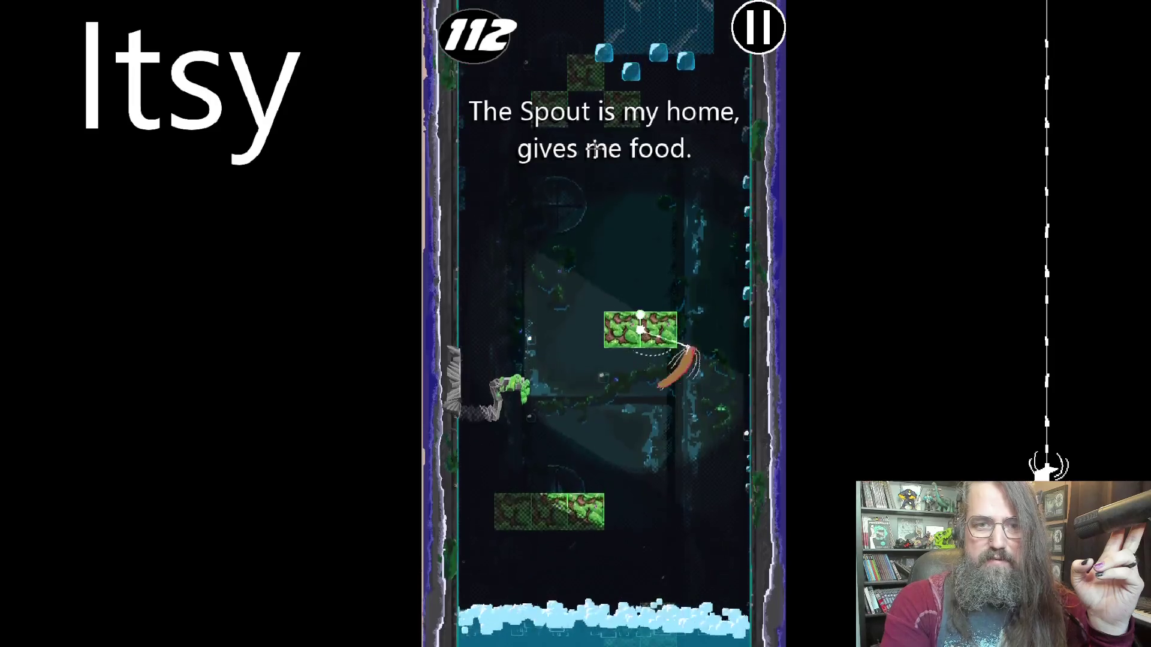
{"action": "left_click", "coordinate": [685, 129]}
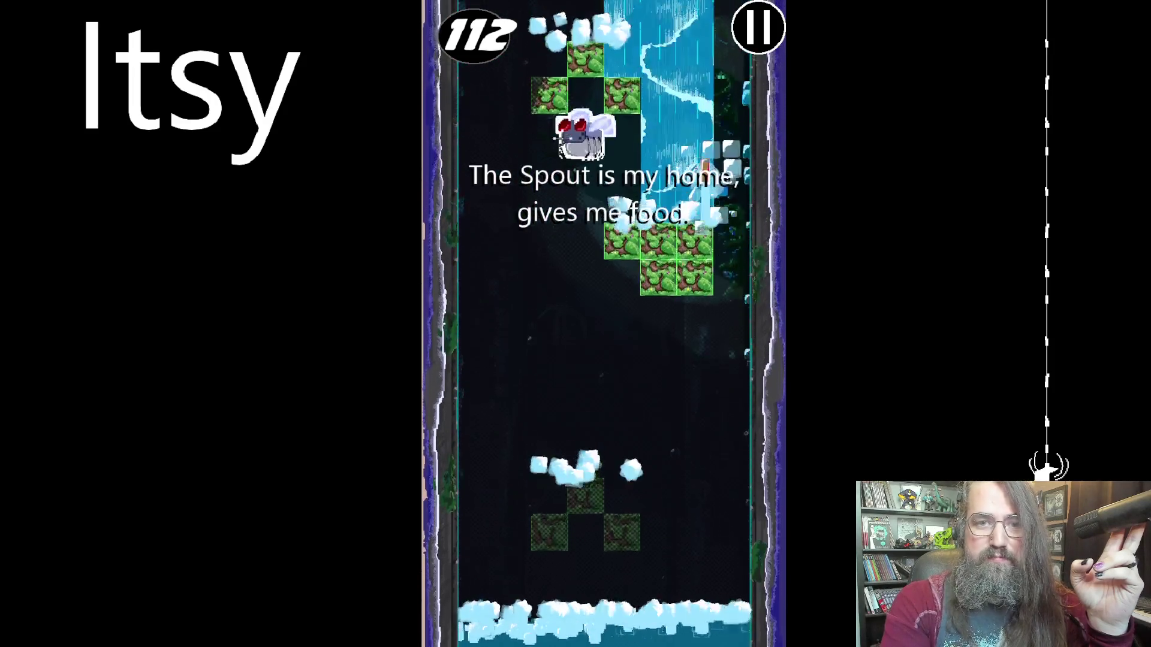
{"action": "left_click", "coordinate": [592, 211]}
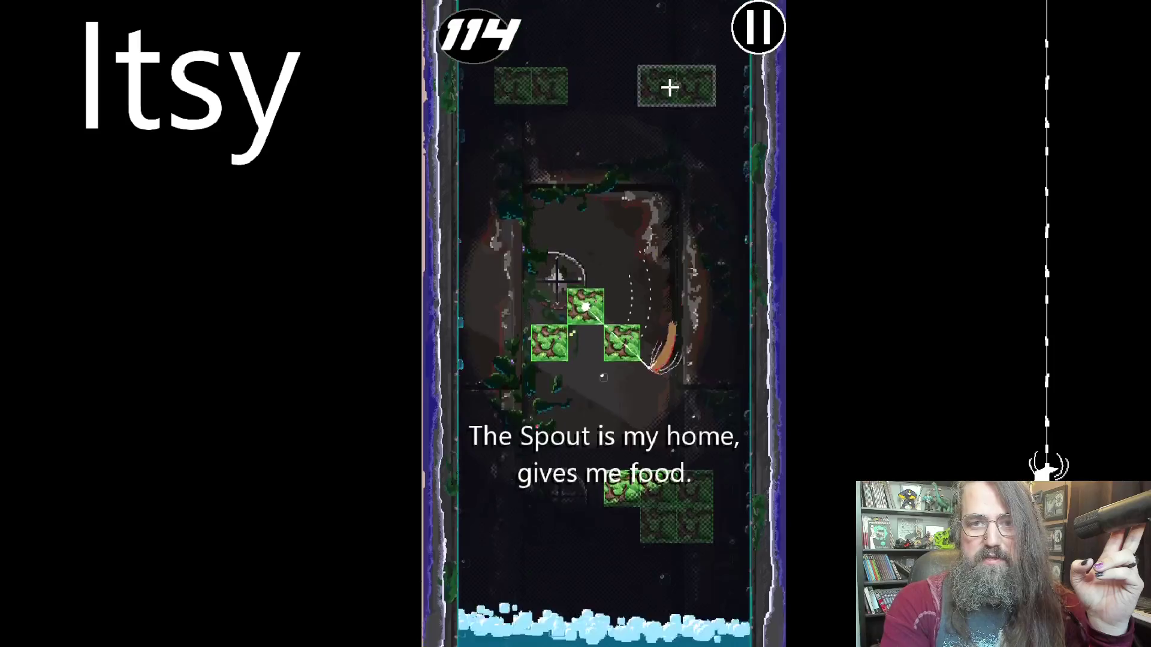
{"action": "left_click", "coordinate": [668, 96]}
{"action": "left_click", "coordinate": [664, 183]}
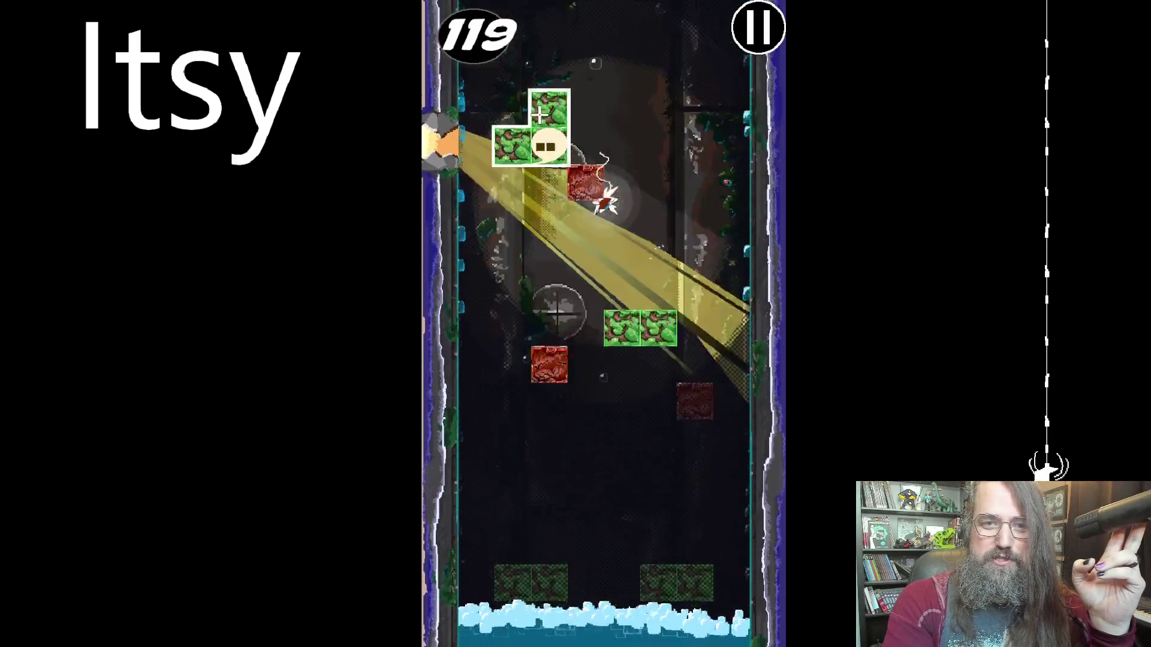
{"action": "left_click", "coordinate": [572, 236]}
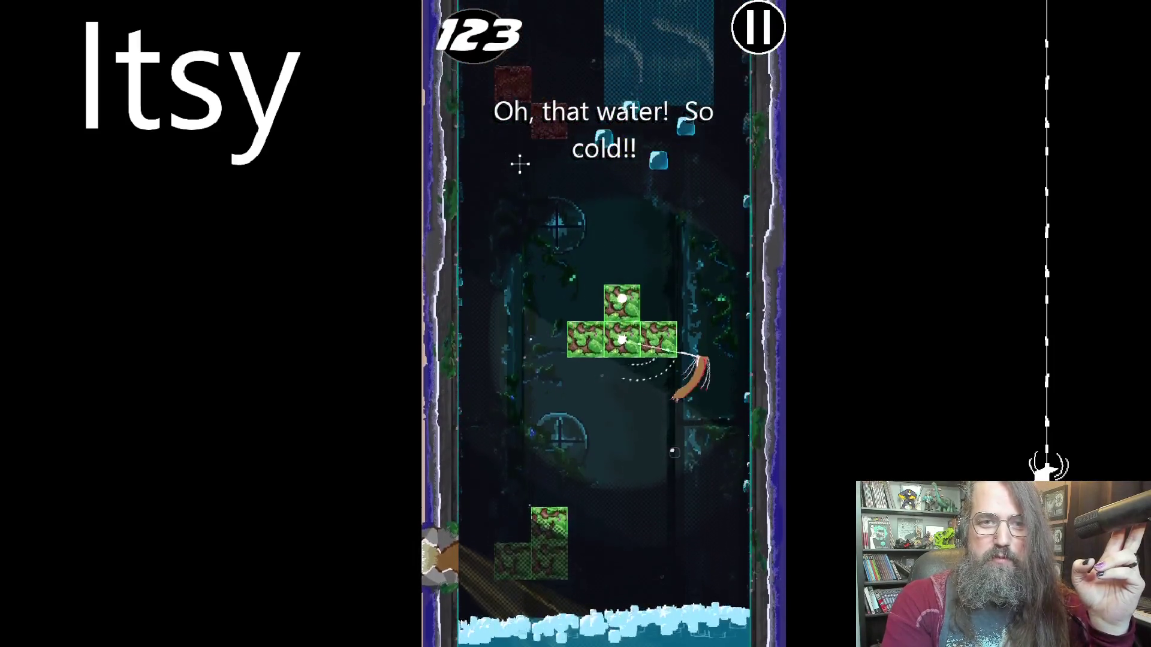
{"action": "left_click", "coordinate": [512, 116]}
{"action": "left_click", "coordinate": [611, 101]}
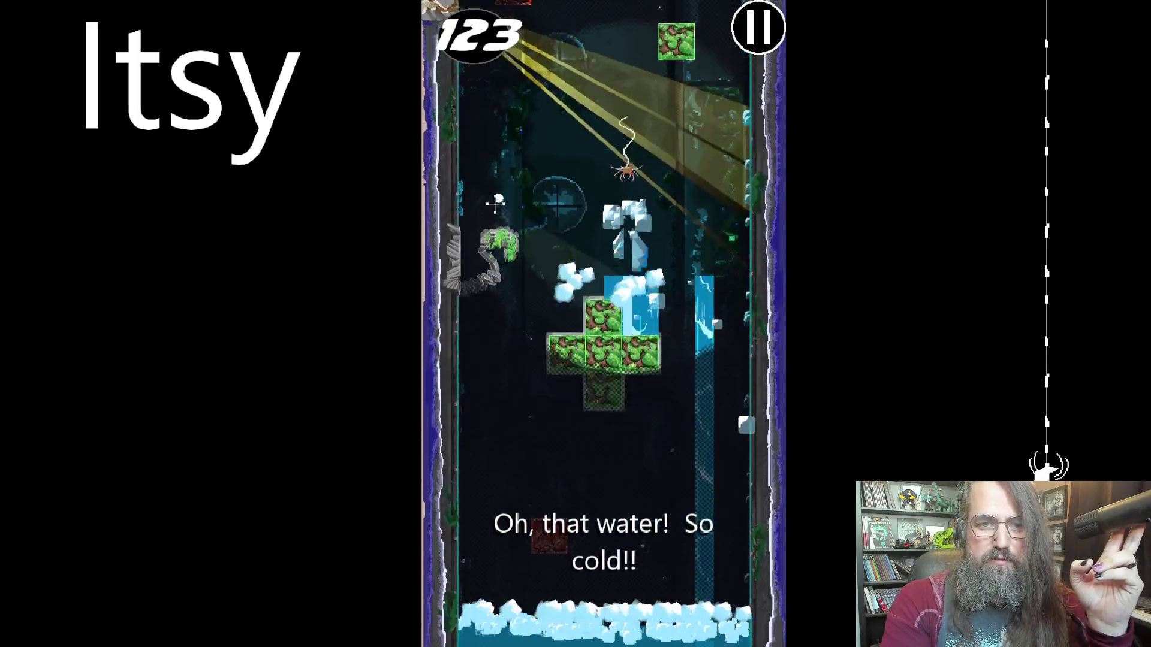
{"action": "left_click", "coordinate": [554, 123]}
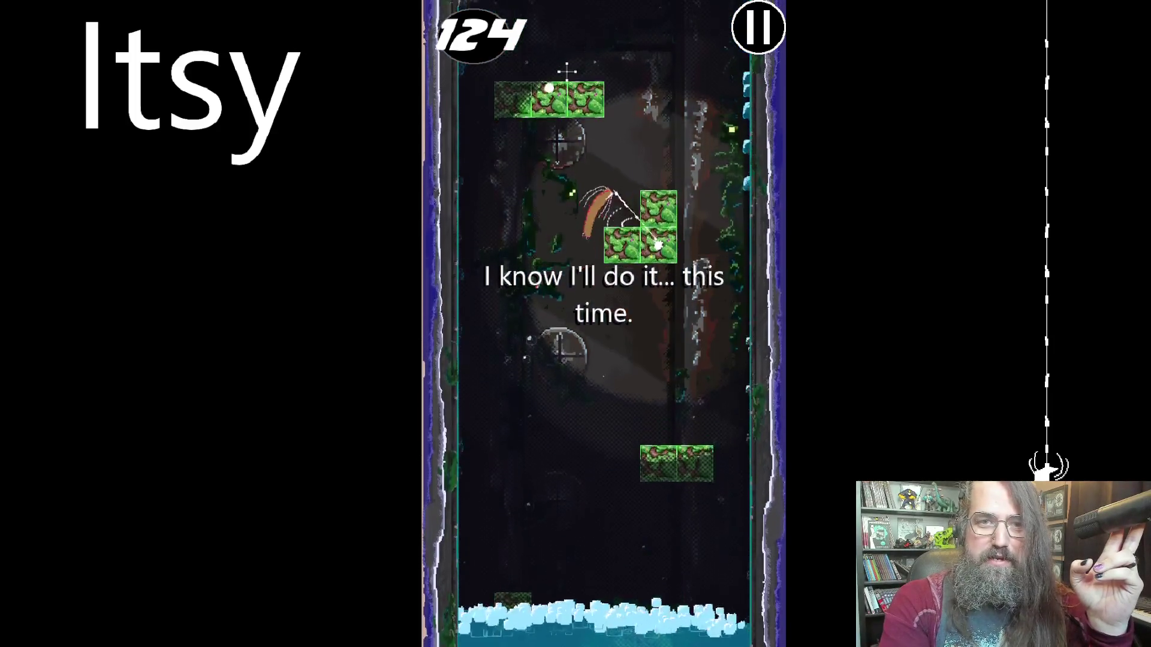
Keep webbing between red and green blocks higher up the shaft, raising the score to 135.
{"action": "left_click", "coordinate": [499, 121]}
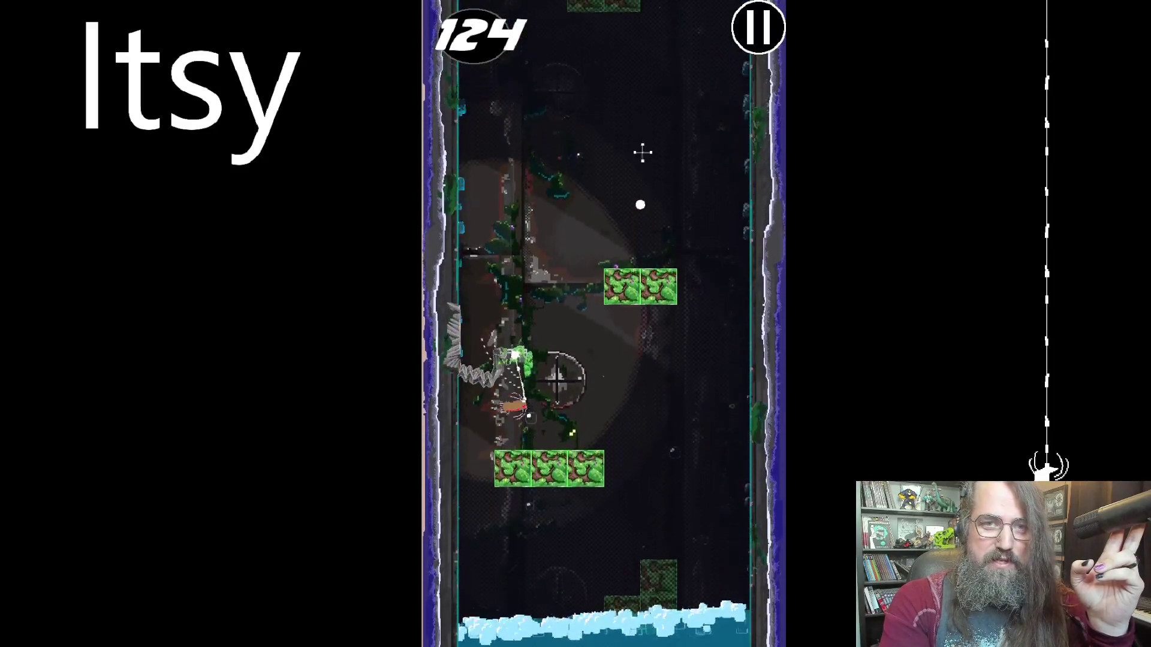
{"action": "left_click", "coordinate": [588, 45]}
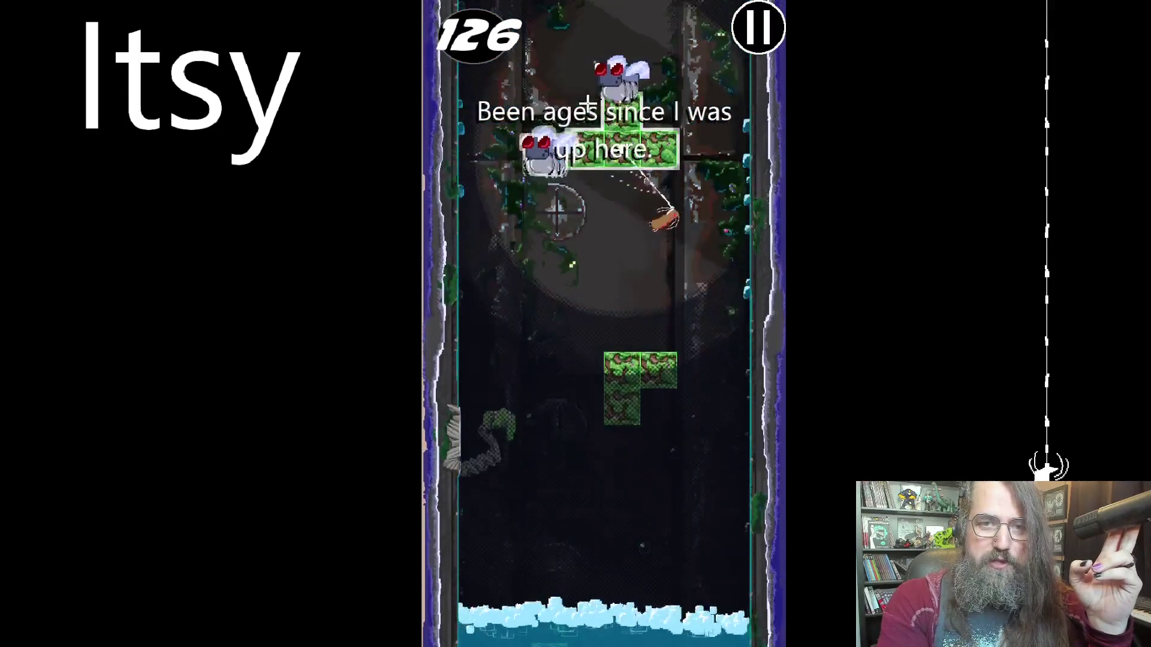
{"action": "left_click", "coordinate": [547, 115]}
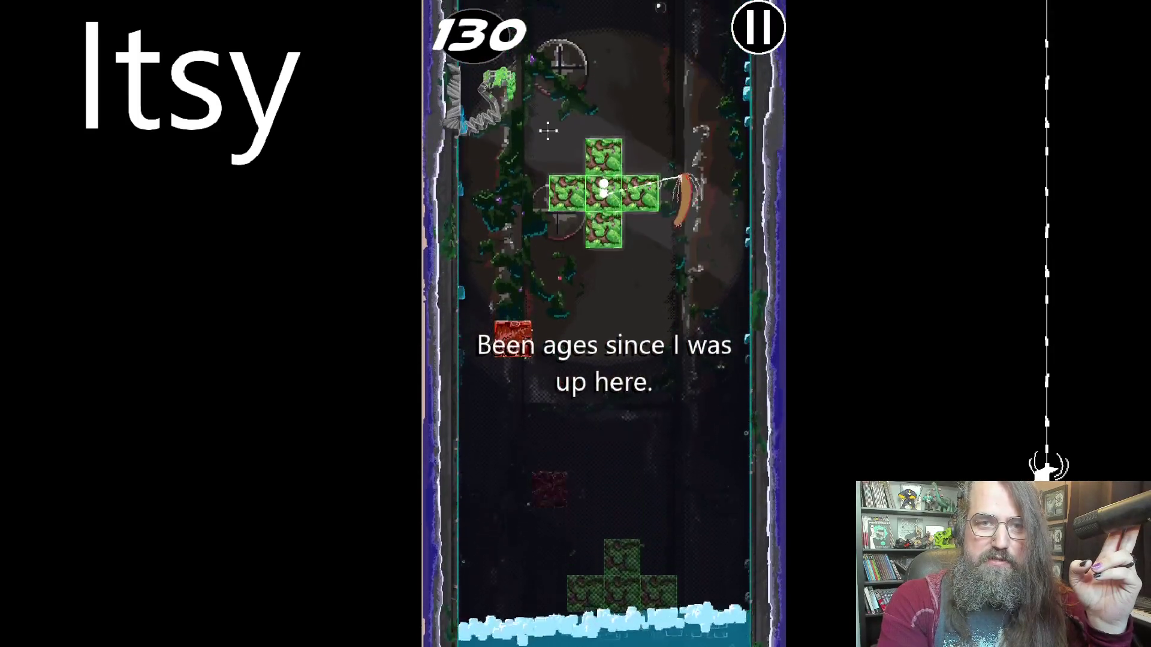
{"action": "left_click", "coordinate": [519, 171]}
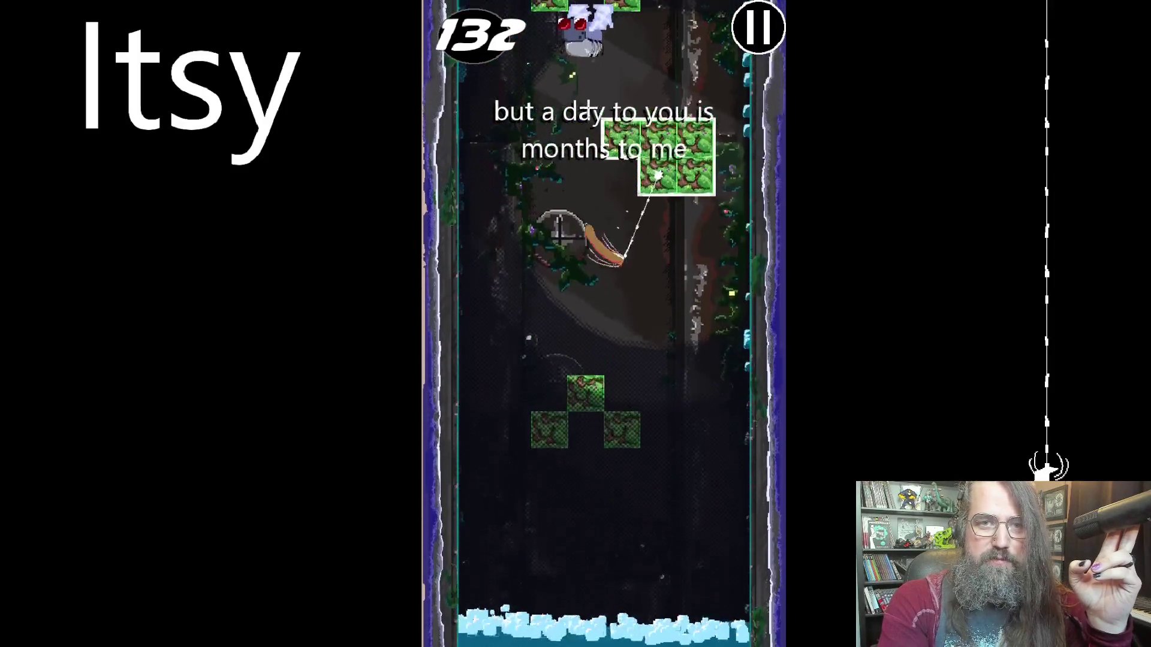
{"action": "left_click", "coordinate": [585, 129]}
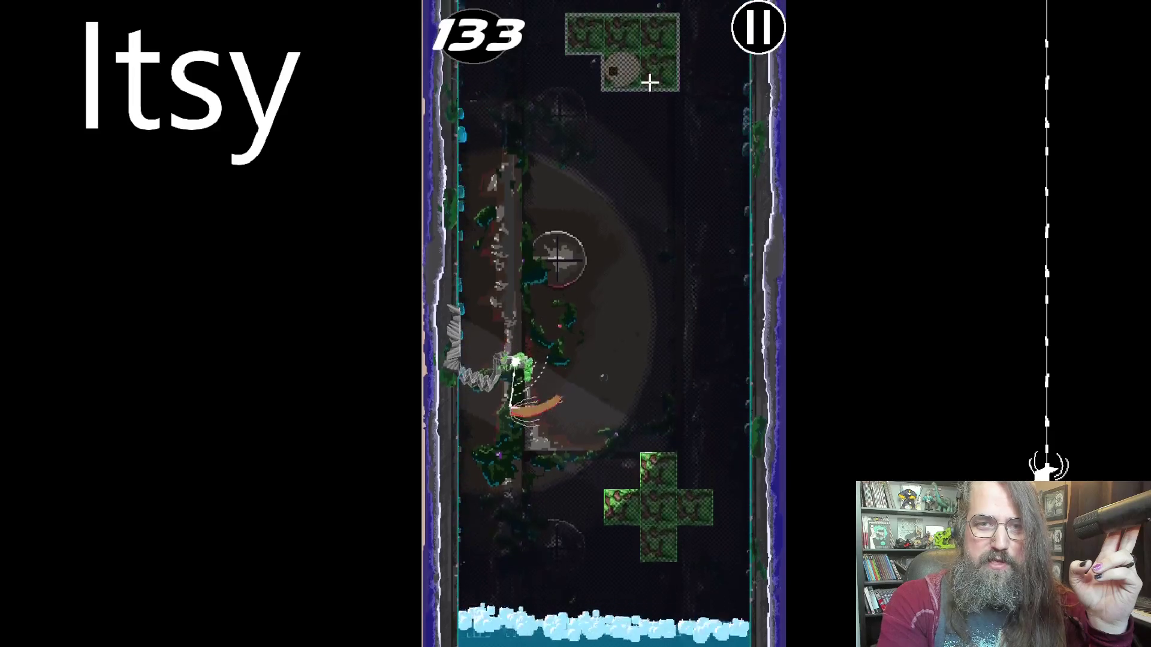
{"action": "left_click", "coordinate": [647, 105]}
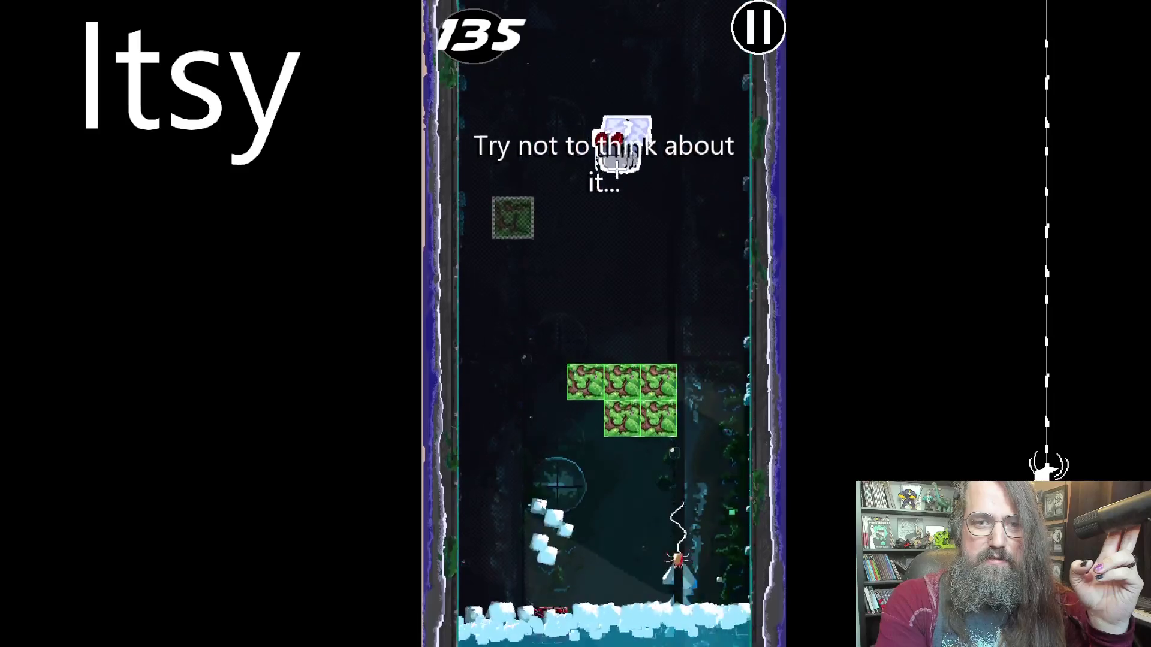
{"action": "left_click", "coordinate": [619, 134]}
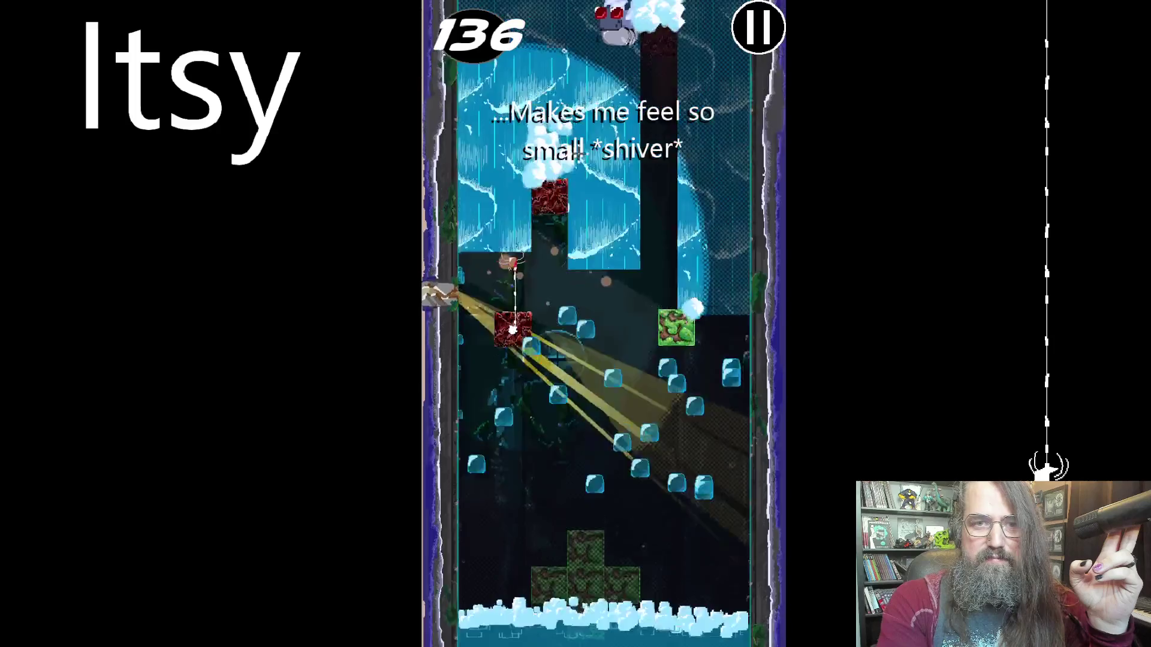
Swing from the green row via the red block and green cross onto the waterfall wall.
{"action": "left_click", "coordinate": [585, 171]}
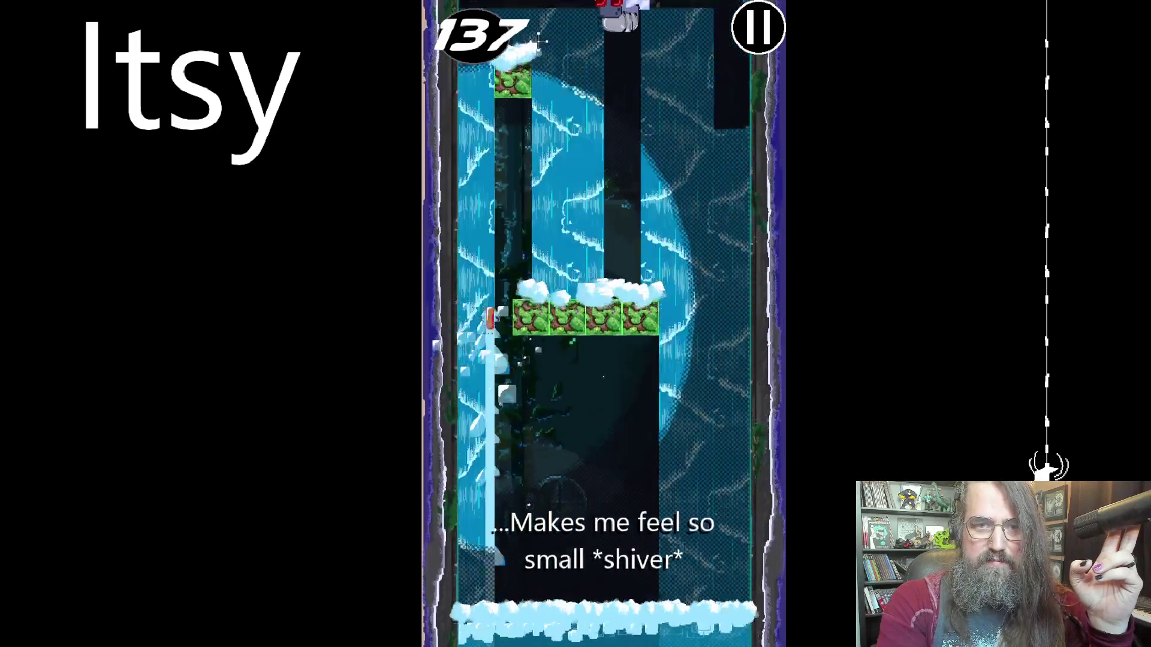
{"action": "left_click", "coordinate": [513, 154]}
{"action": "left_click", "coordinate": [550, 160]}
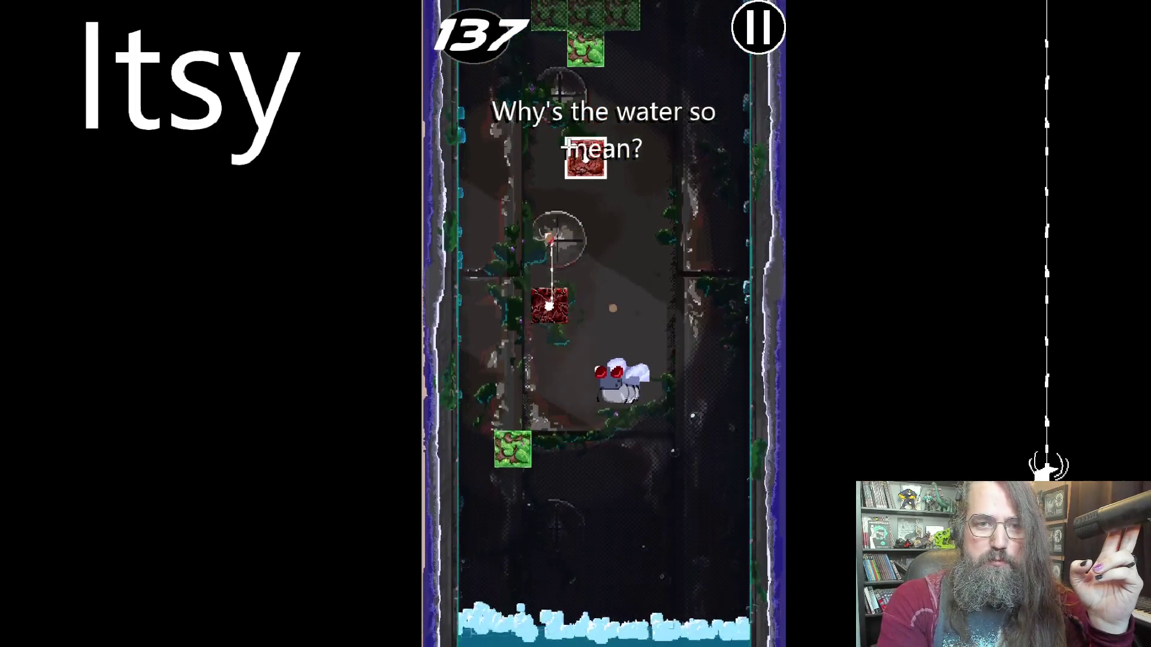
{"action": "left_click", "coordinate": [548, 39]}
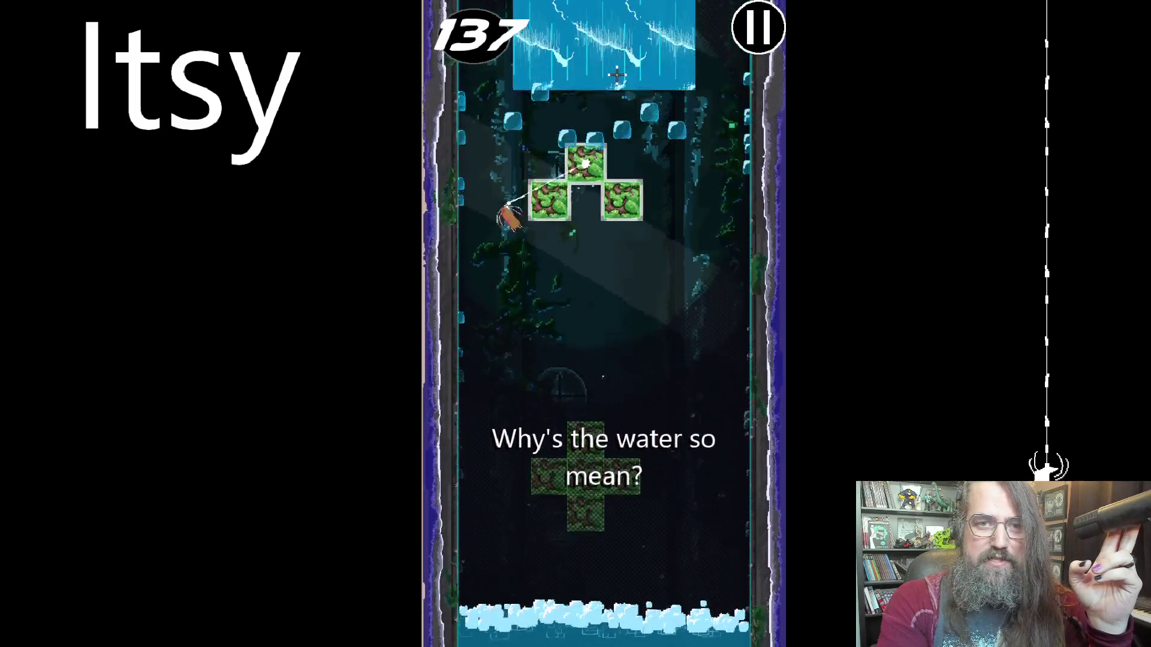
{"action": "left_click", "coordinate": [649, 123]}
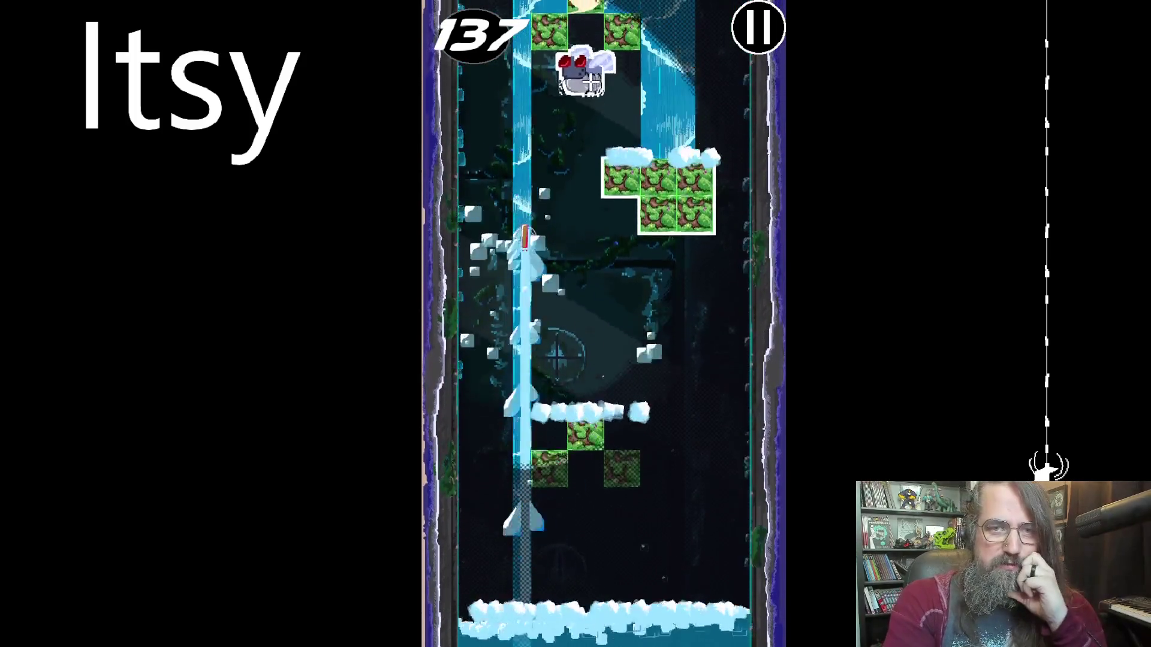
{"action": "left_click", "coordinate": [599, 56]}
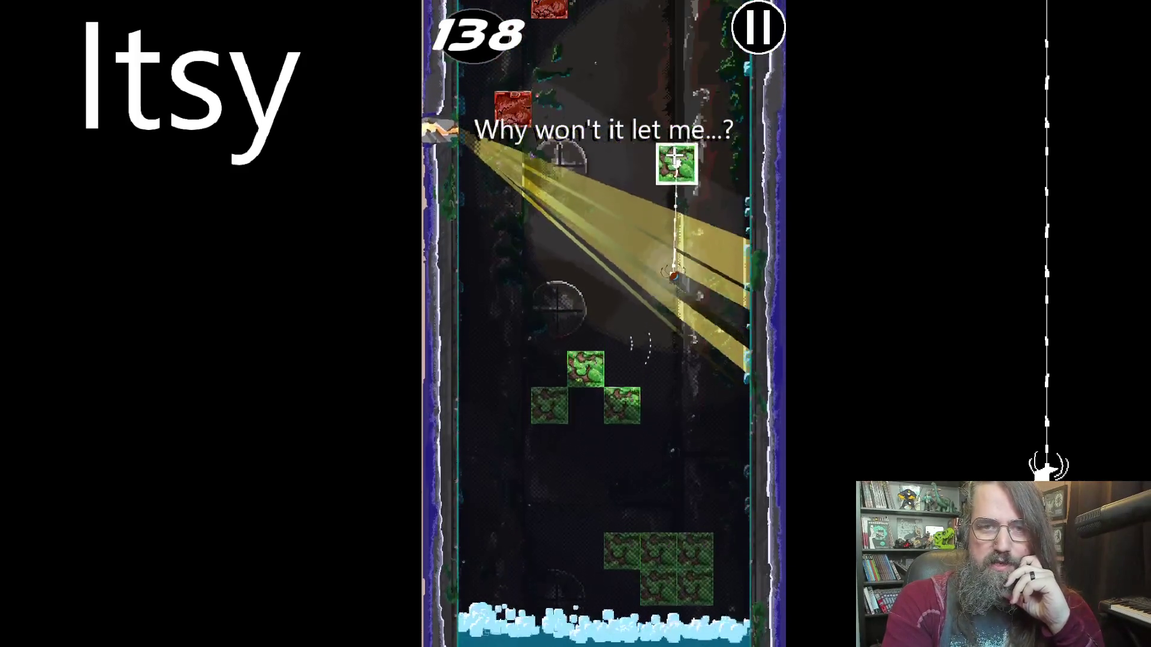
{"action": "left_click", "coordinate": [569, 114]}
{"action": "left_click", "coordinate": [558, 225]}
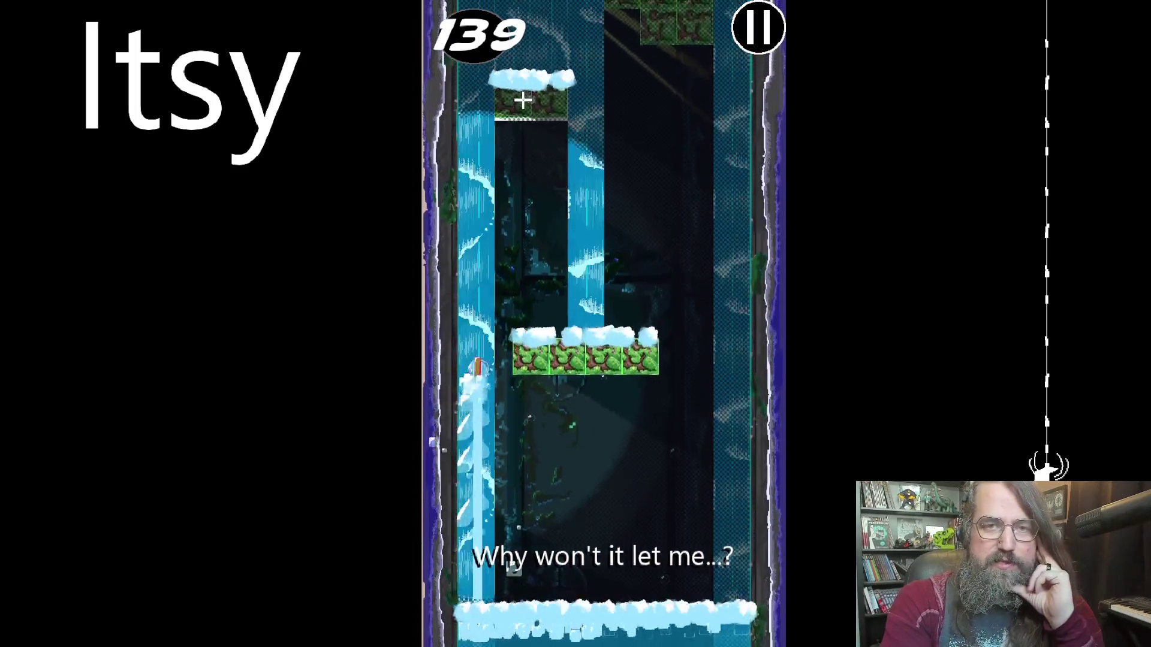
Web from the wall up the L-block, long block, green cross and red block toward score 147.
{"action": "left_click", "coordinate": [612, 169]}
{"action": "left_click", "coordinate": [650, 111]}
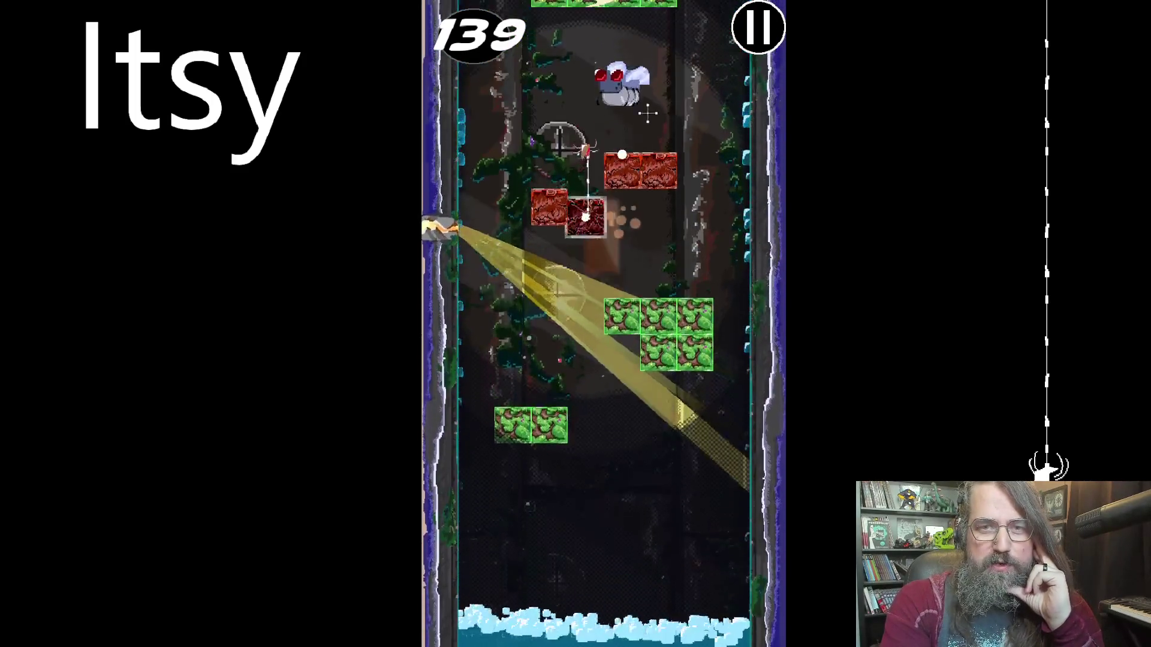
{"action": "left_click", "coordinate": [660, 81]}
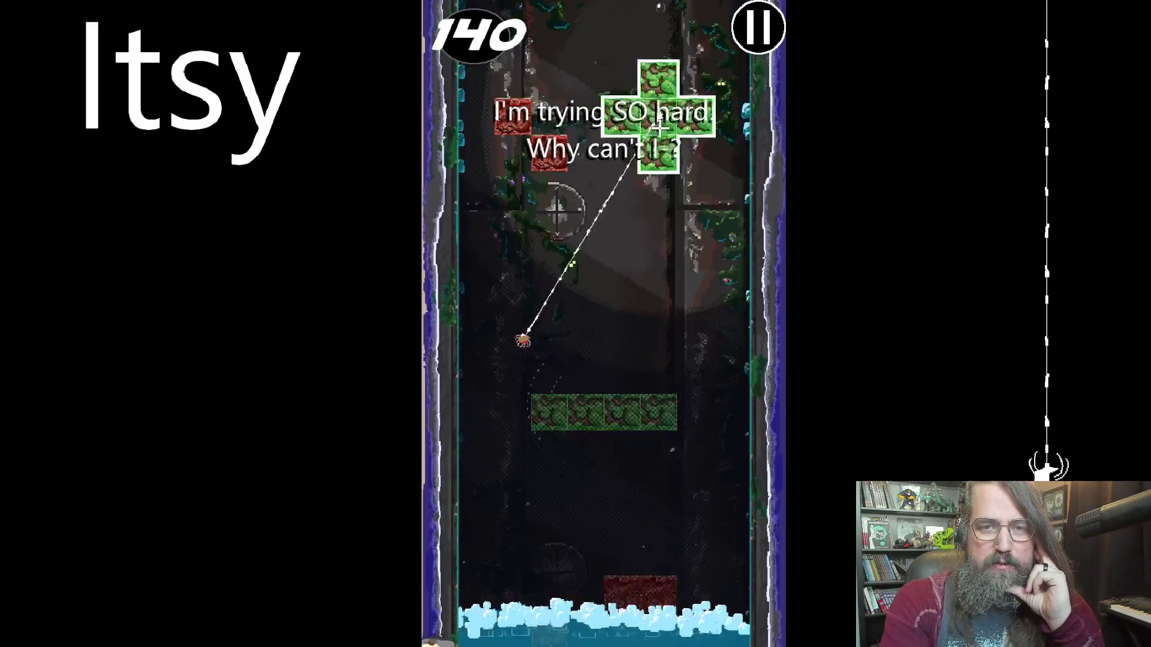
{"action": "left_click", "coordinate": [648, 113]}
{"action": "left_click", "coordinate": [646, 115]}
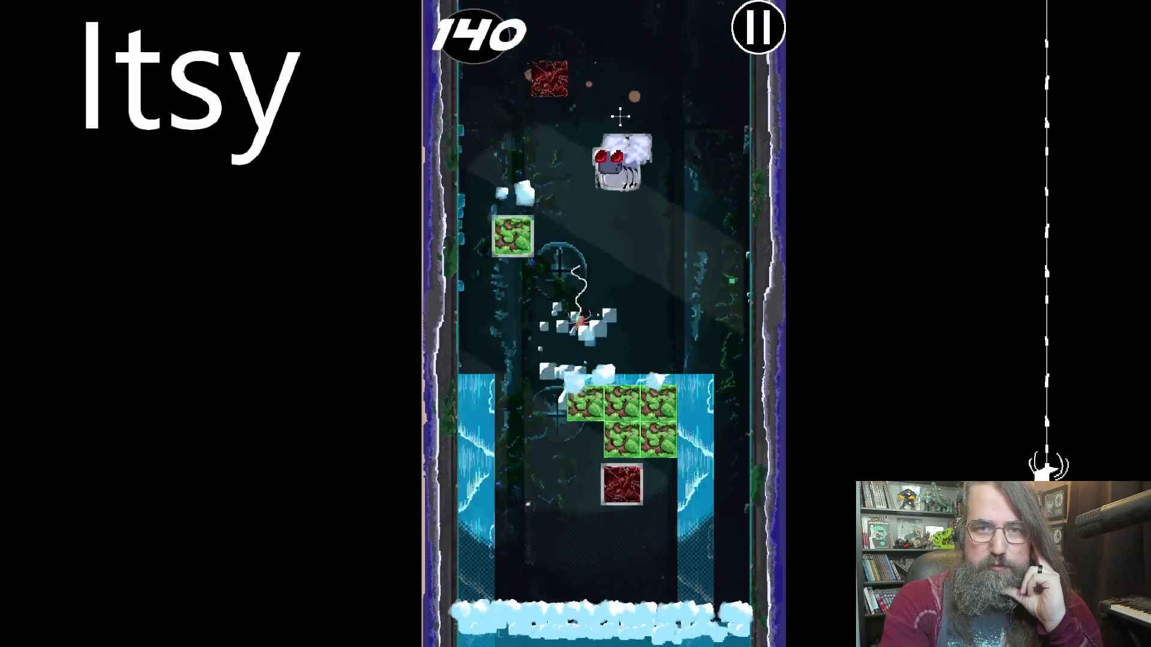
{"action": "left_click", "coordinate": [583, 126]}
{"action": "left_click", "coordinate": [596, 94]}
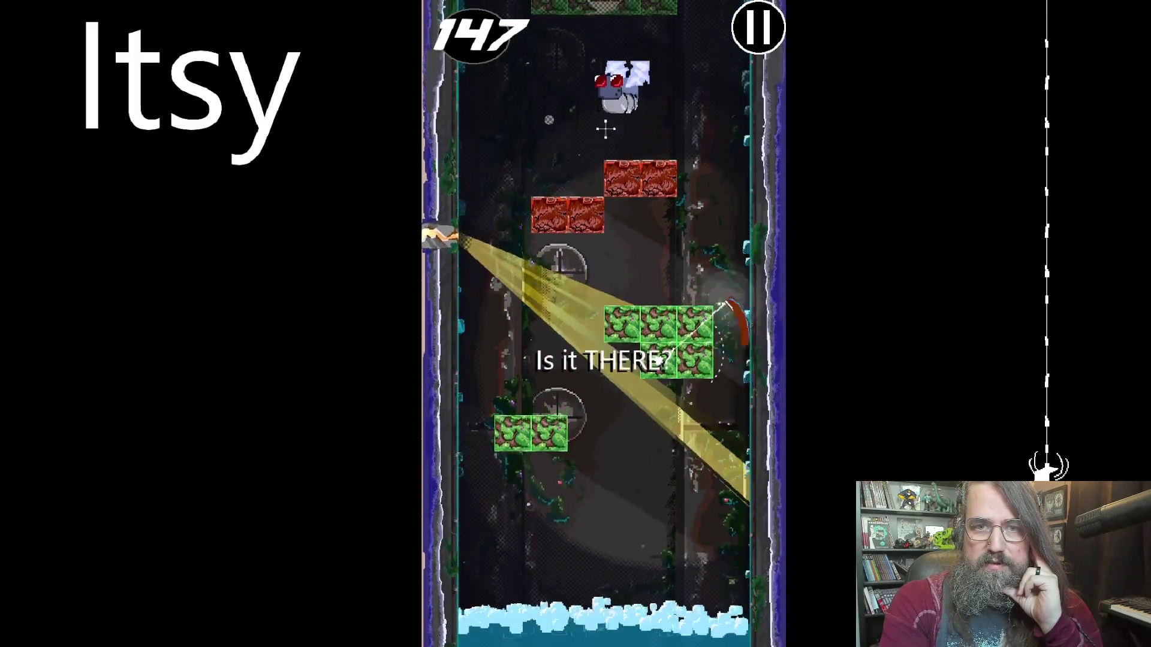
Swing up the last blocks to height 155 until the run ends on the Game Over leaderboard.
{"action": "left_click", "coordinate": [581, 77]}
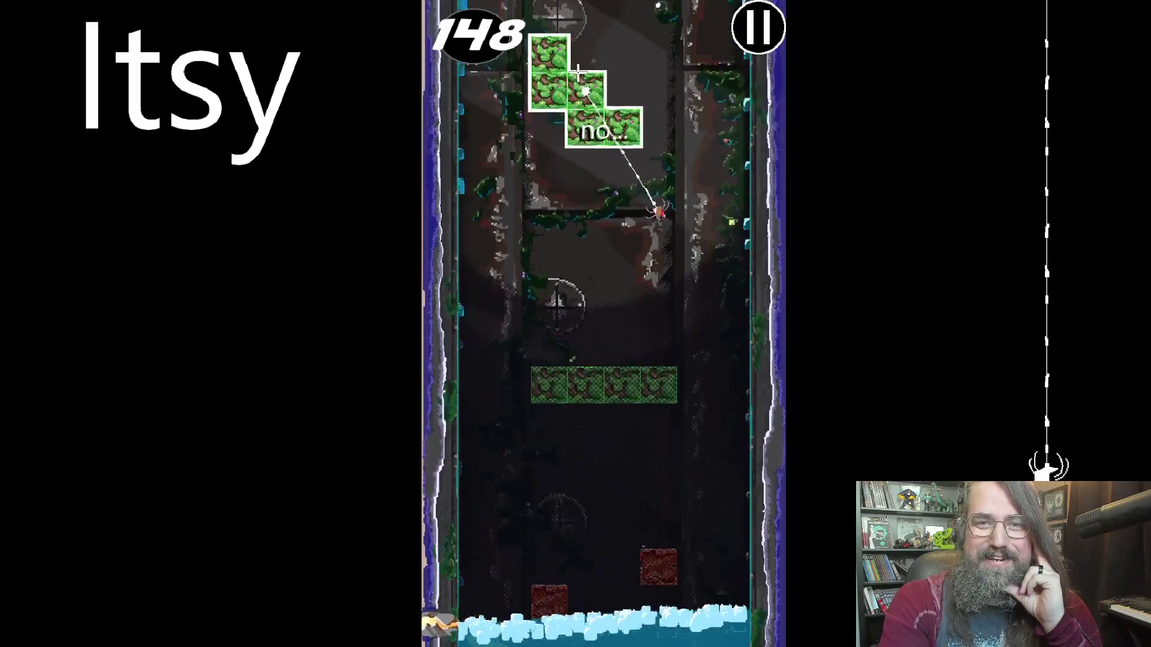
{"action": "left_click", "coordinate": [596, 157]}
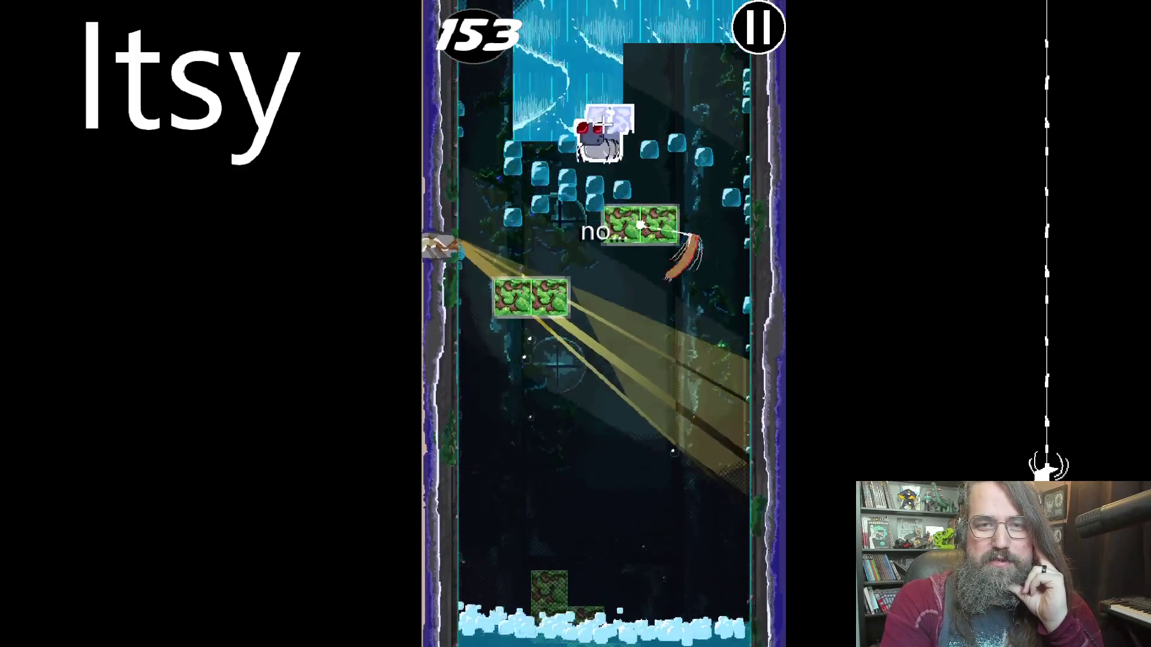
{"action": "left_click", "coordinate": [617, 102]}
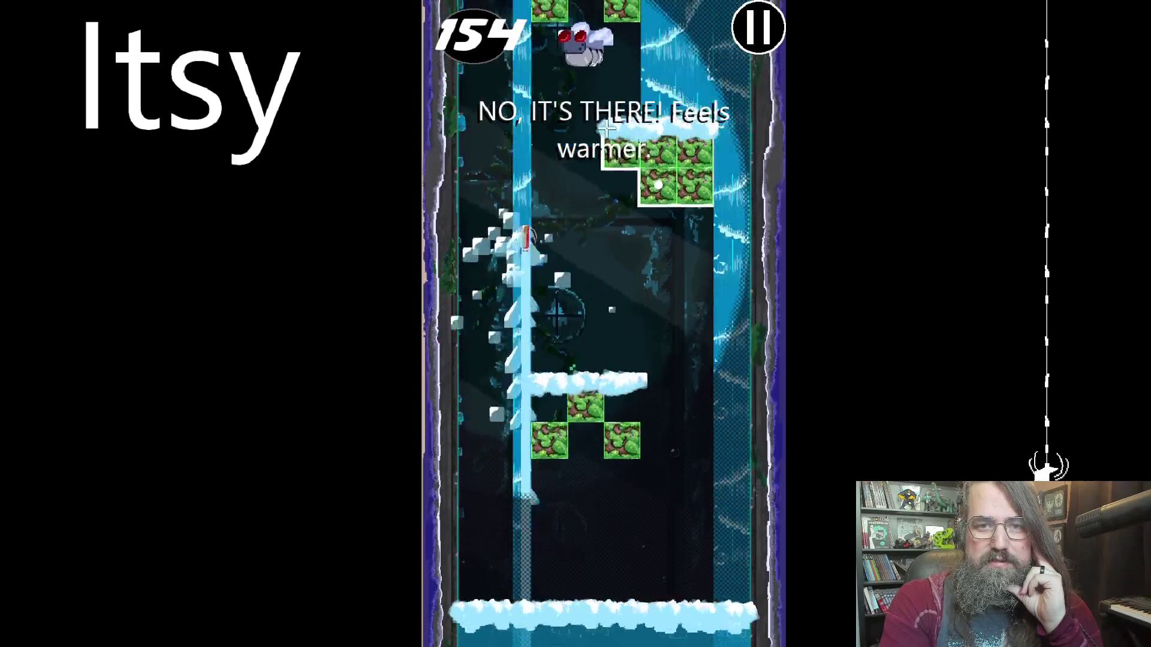
{"action": "left_click", "coordinate": [583, 90]}
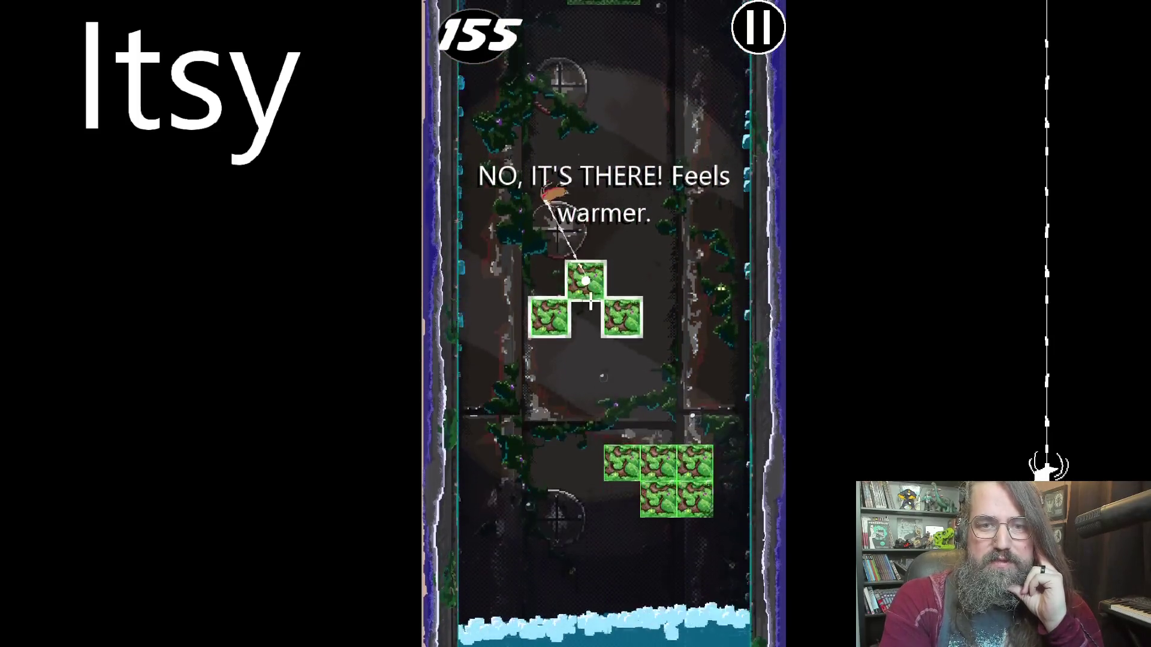
{"action": "left_click", "coordinate": [615, 94]}
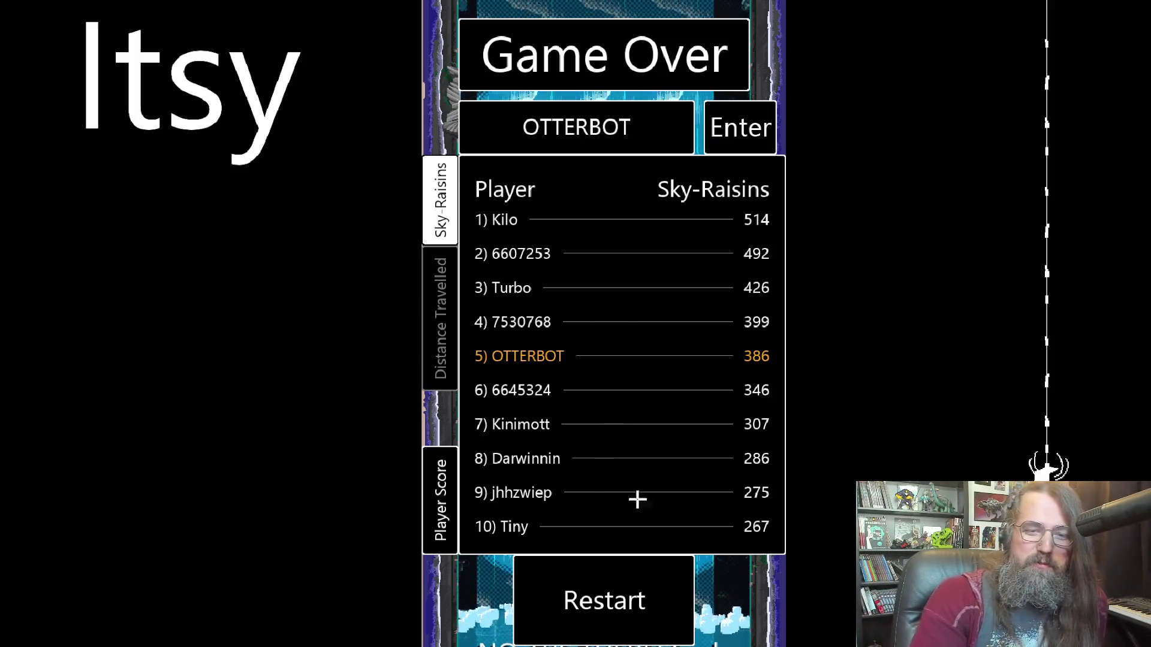
{"action": "left_click", "coordinate": [434, 360]}
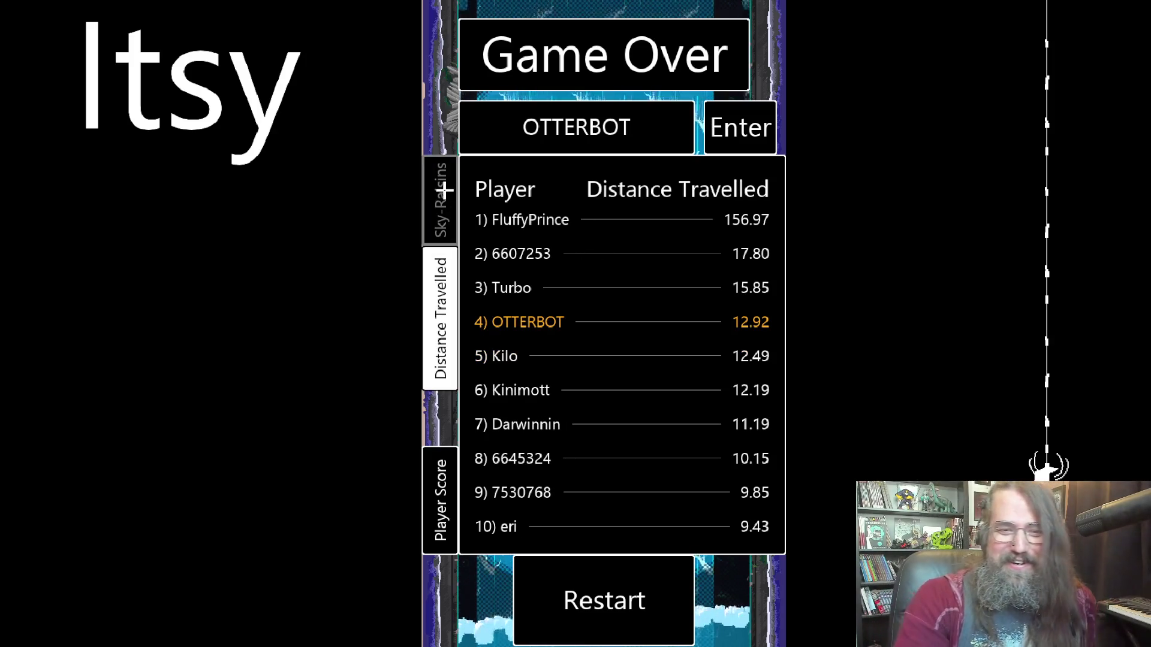
{"action": "left_click", "coordinate": [434, 206]}
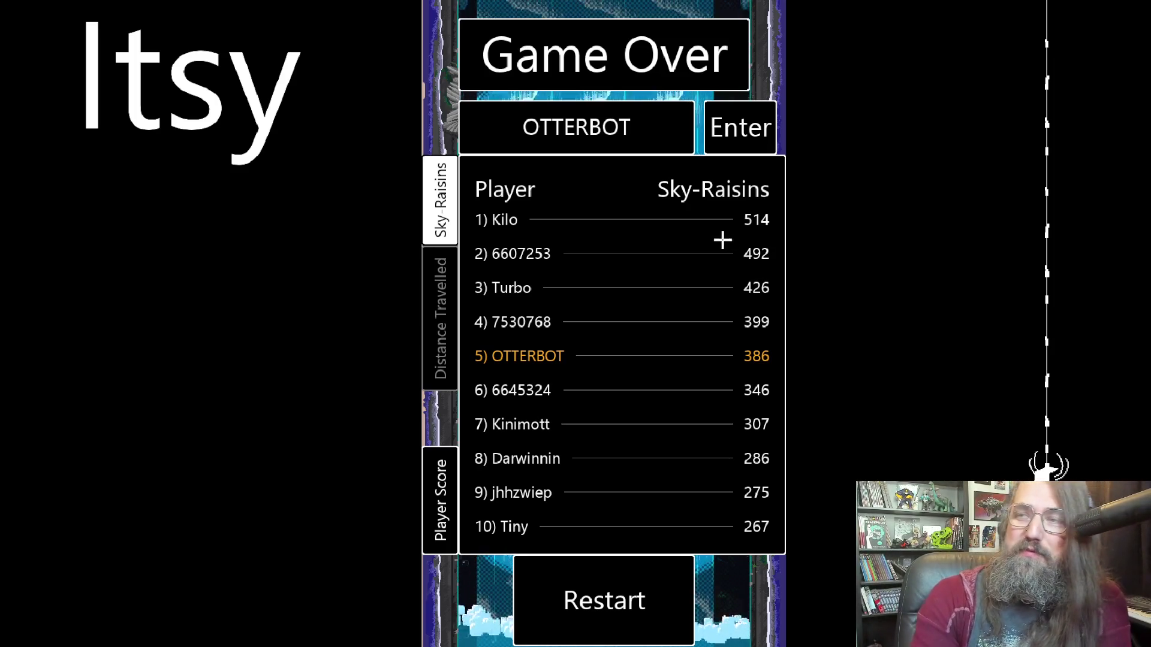
Browse the Distance Travelled and Sky-Raisins rankings, then leave fullscreen with Alt+Enter.
{"action": "left_click", "coordinate": [425, 321]}
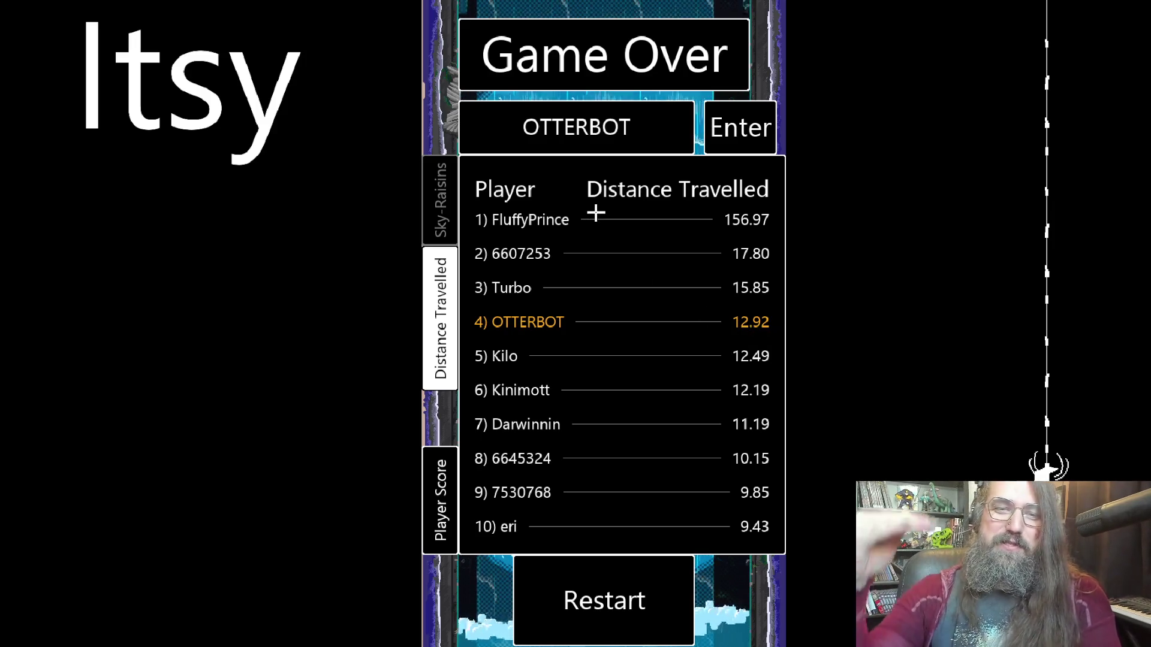
{"action": "left_click", "coordinate": [437, 196]}
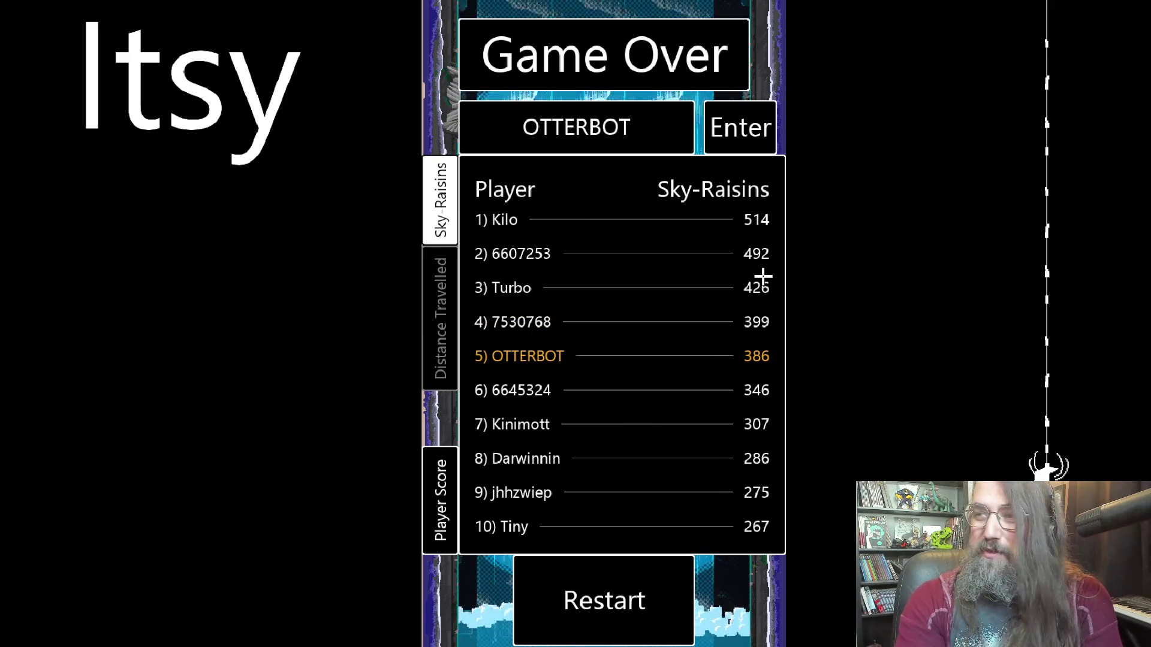
{"action": "left_click", "coordinate": [432, 500]}
{"action": "left_click", "coordinate": [441, 479]}
{"action": "left_click", "coordinate": [440, 518]}
{"action": "left_click", "coordinate": [441, 319]}
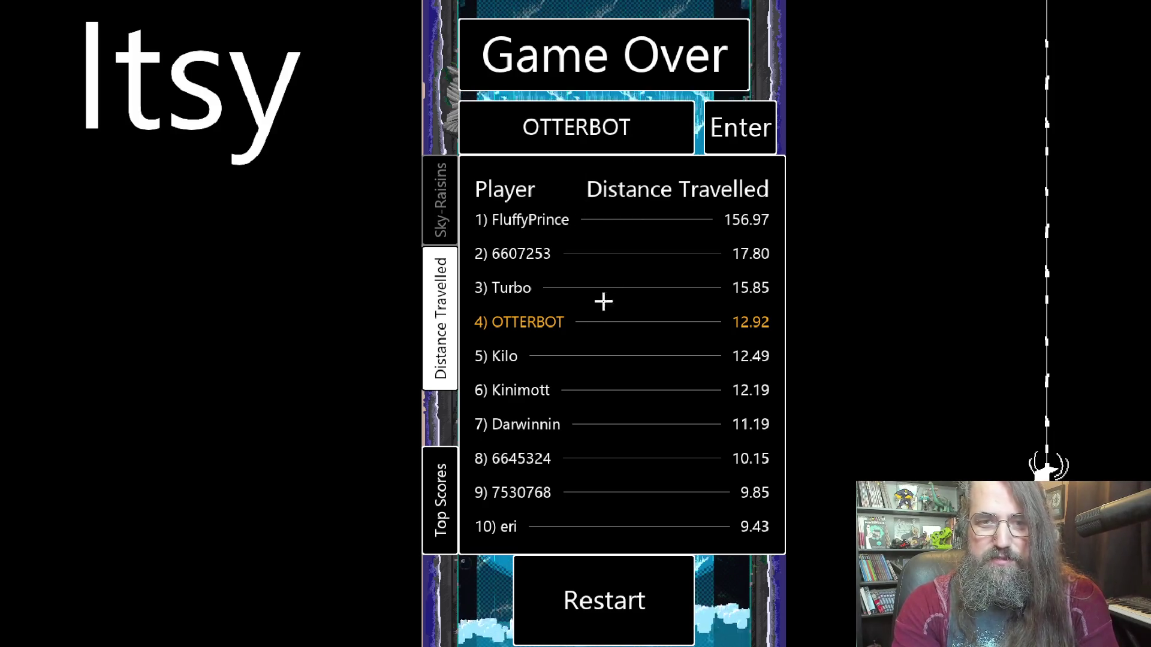
{"action": "left_click", "coordinate": [438, 200]}
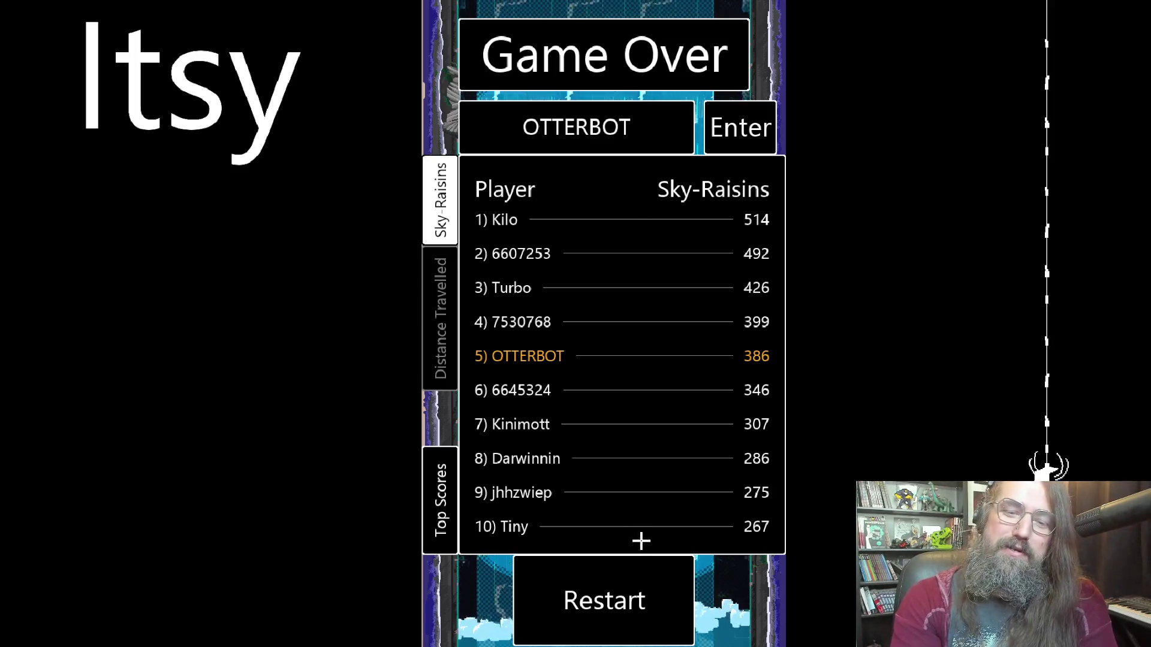
{"action": "key", "text": "alt+Return"}
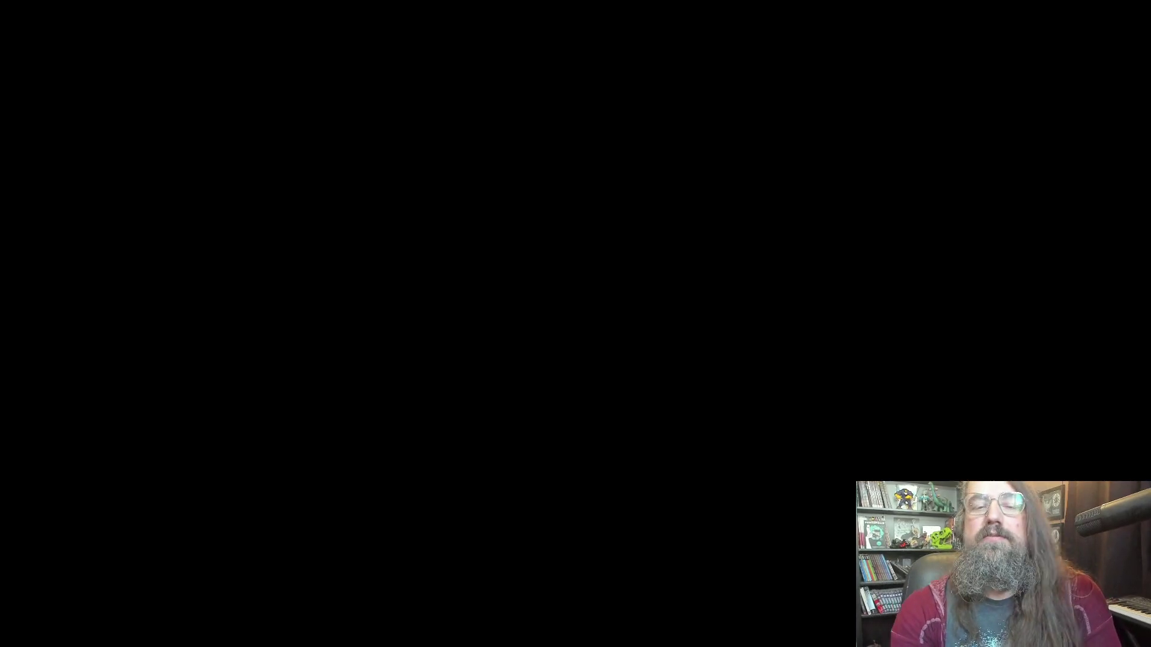
Confirm the Exit game dialog to quit Itsy and return to its Steam library page.
{"action": "left_click", "coordinate": [559, 340]}
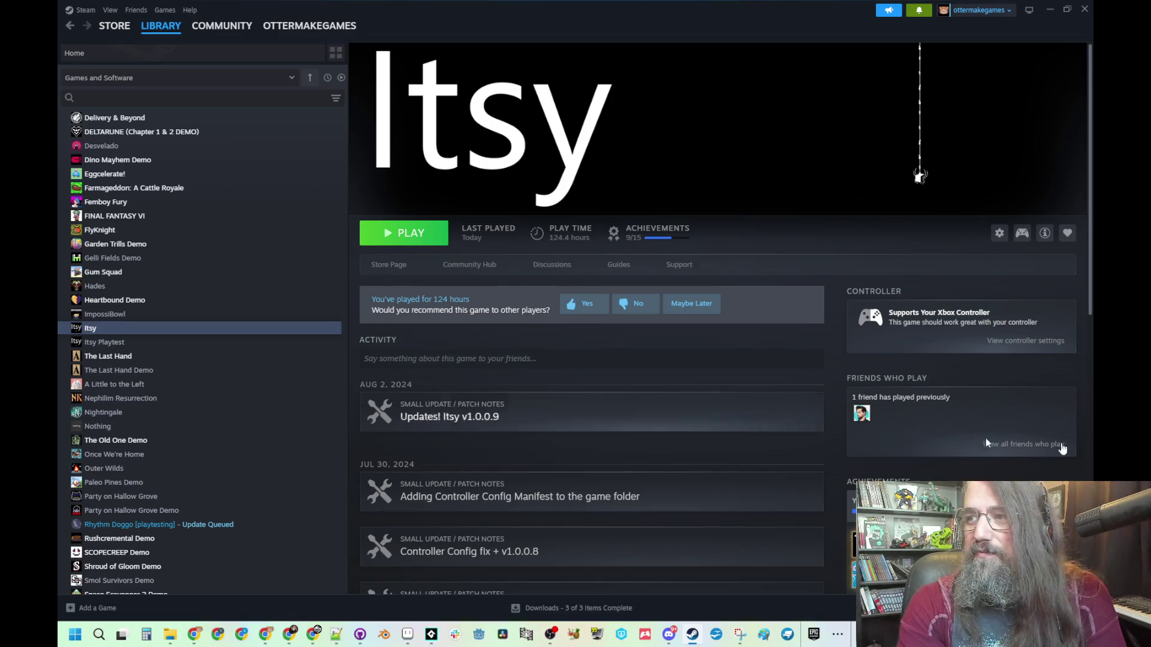